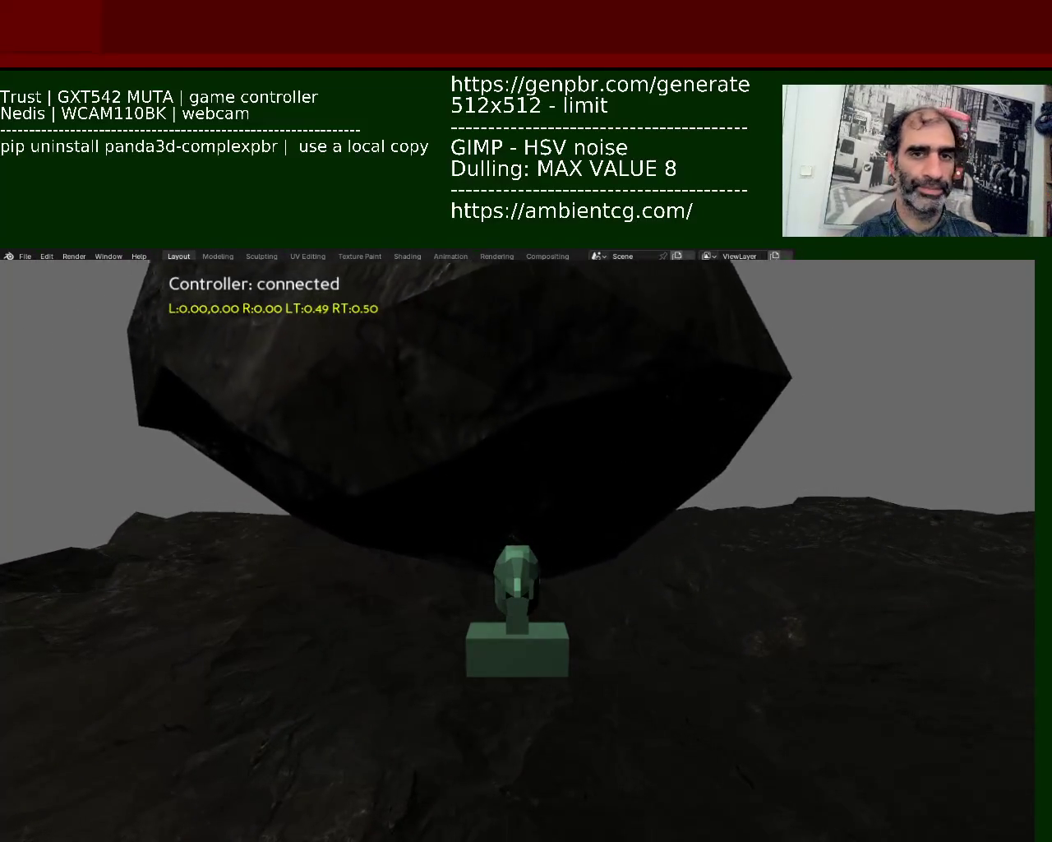
- Quit the running Panda3D game with Escape to get back to the code editor
key("Escape")
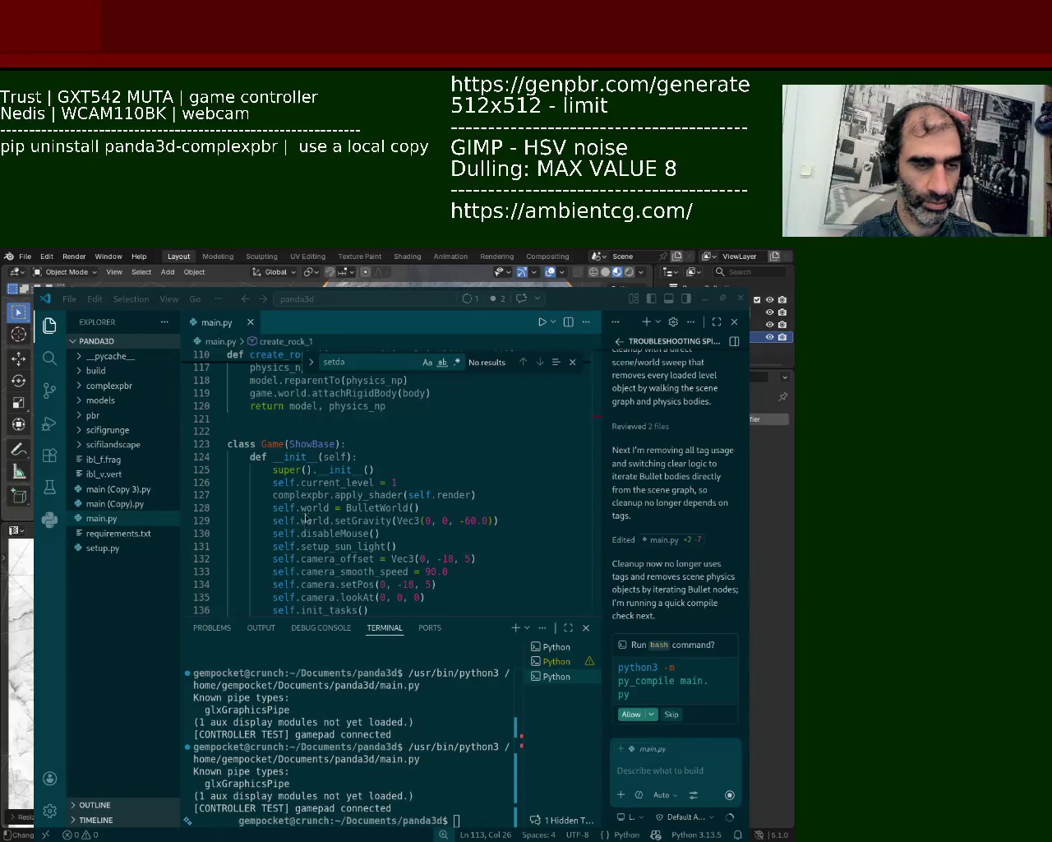
- Scroll main.py to the top, close the Find widget, and run main.py
left_click_drag(597, 432, 597, 372)
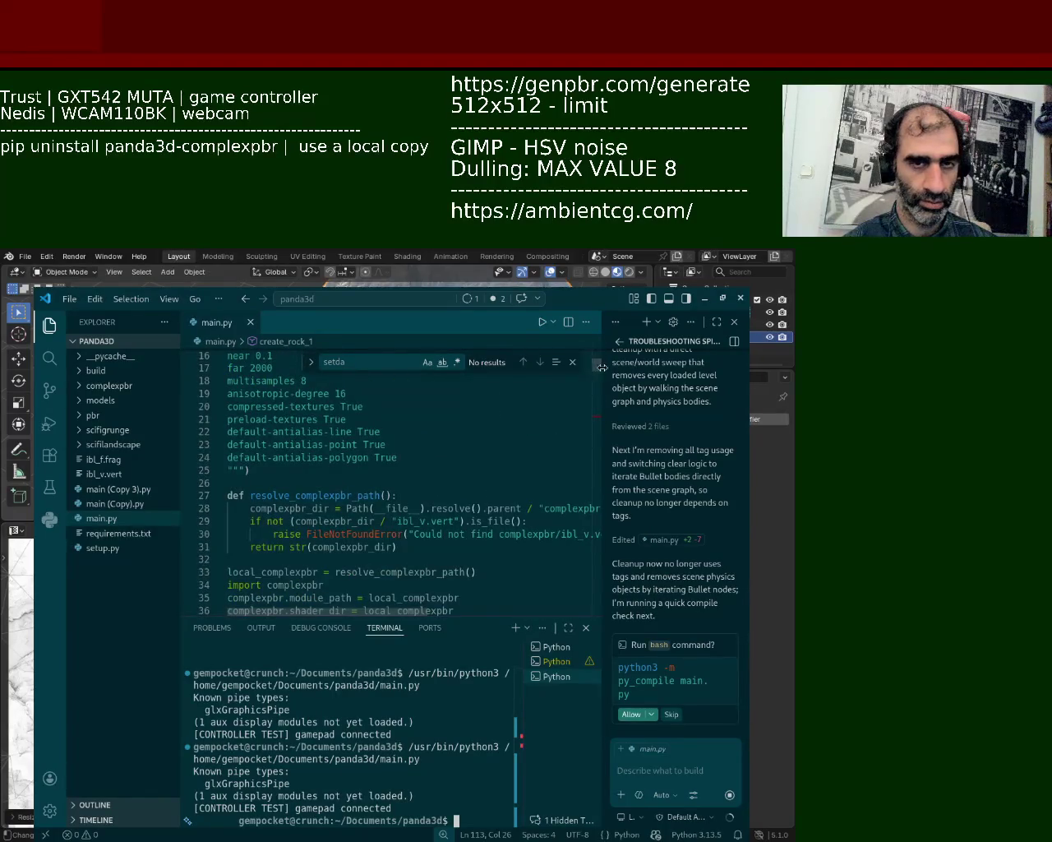
left_click_drag(598, 379, 598, 356)
left_click(570, 362)
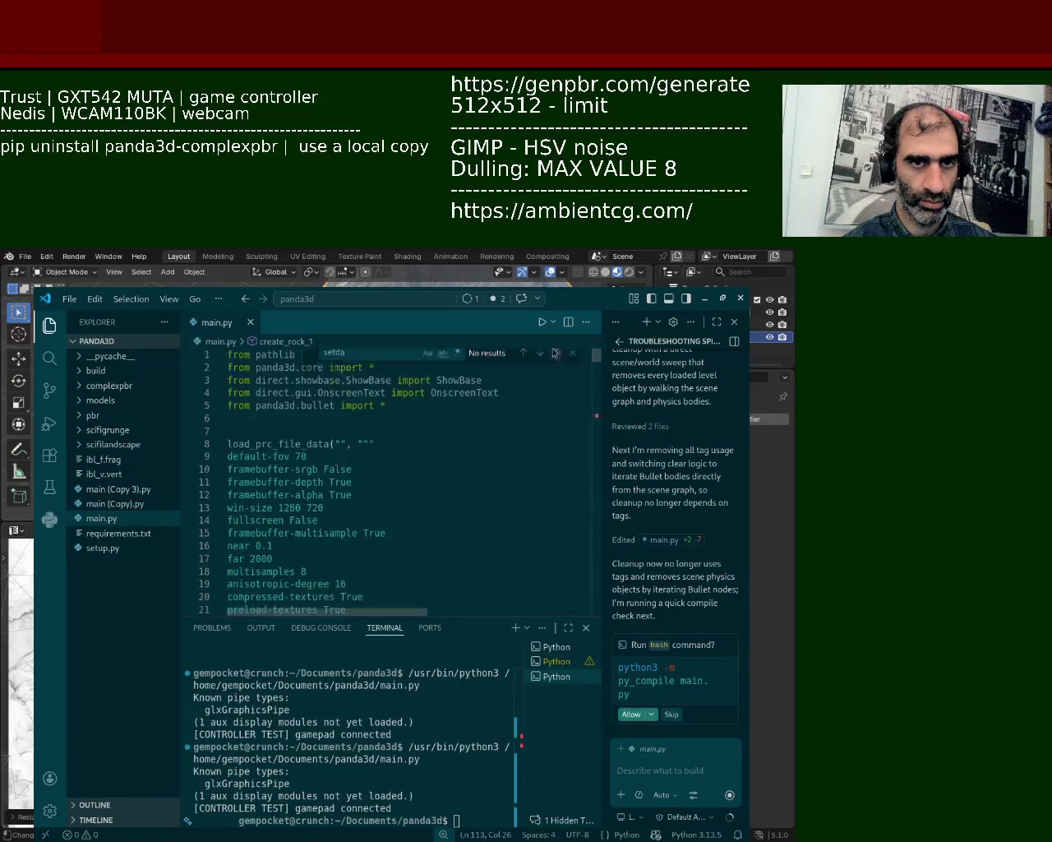
left_click(542, 322)
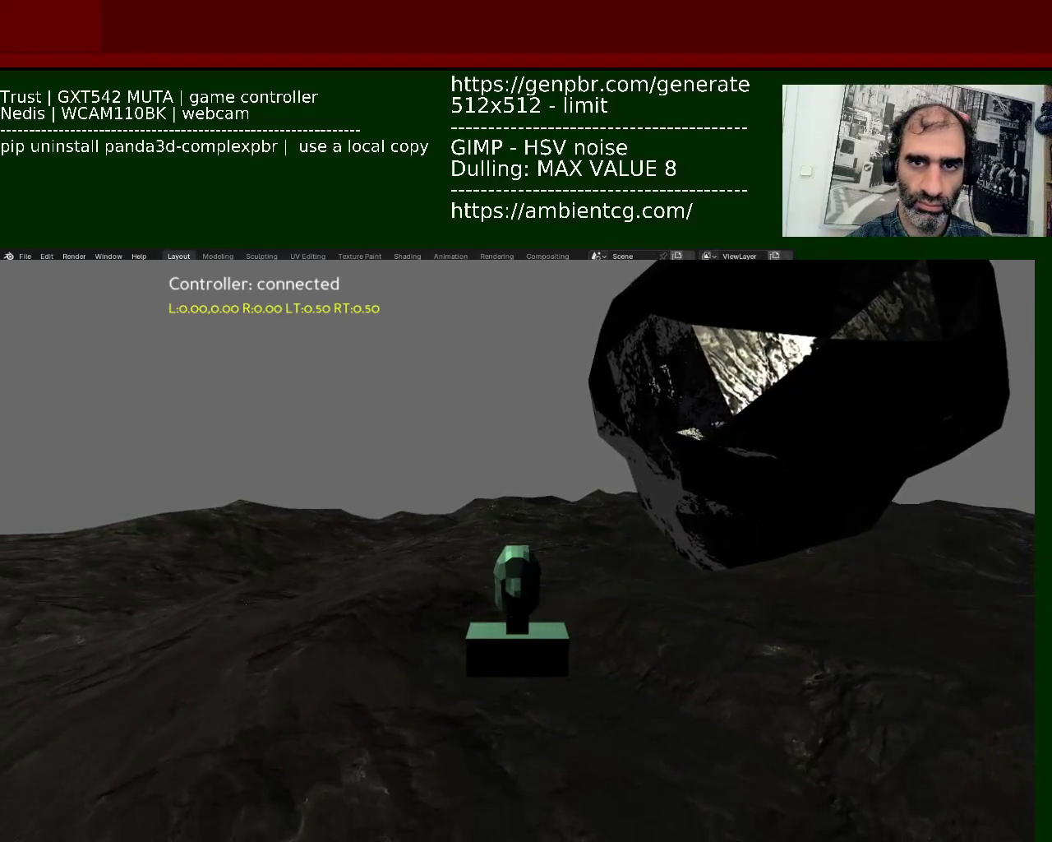
- Restart the game and bring the character up against the big dark rock
key("Escape")
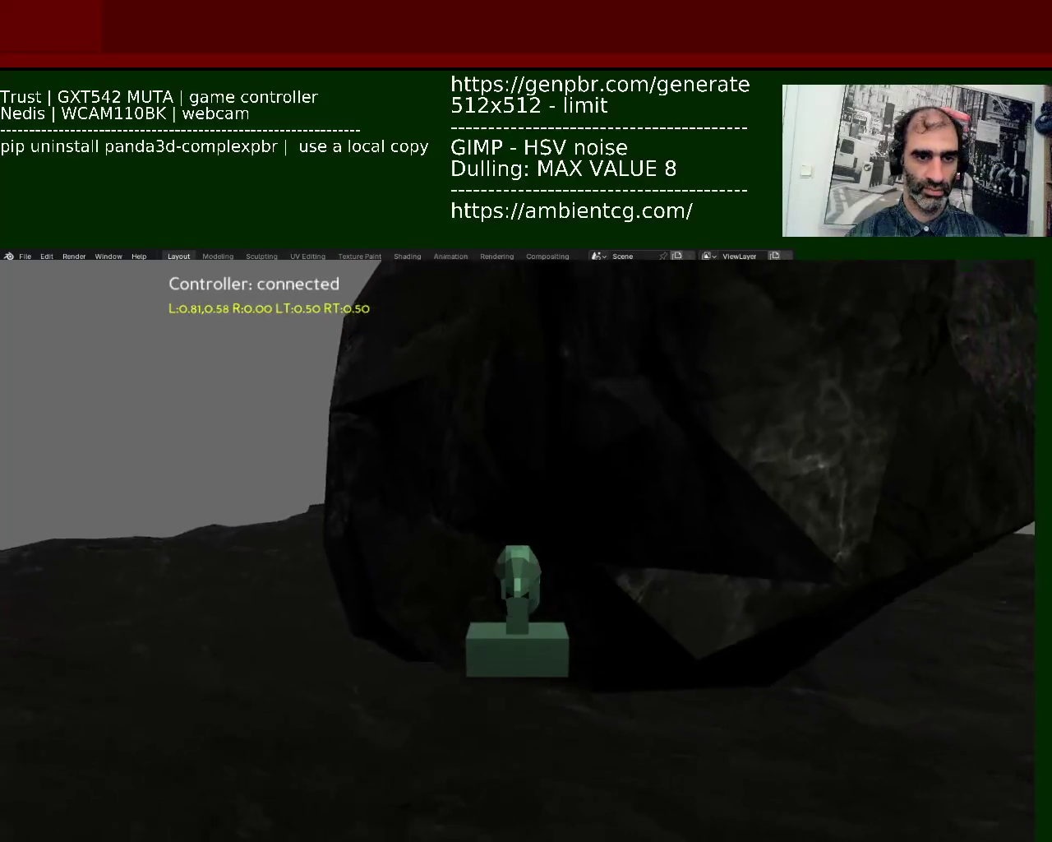
mouse_move(359, 753)
left_mouse_down("alt")
mouse_move(477, 259)
mouse_move(523, 580)
mouse_move(478, 585)
left_mouse_up("alt")
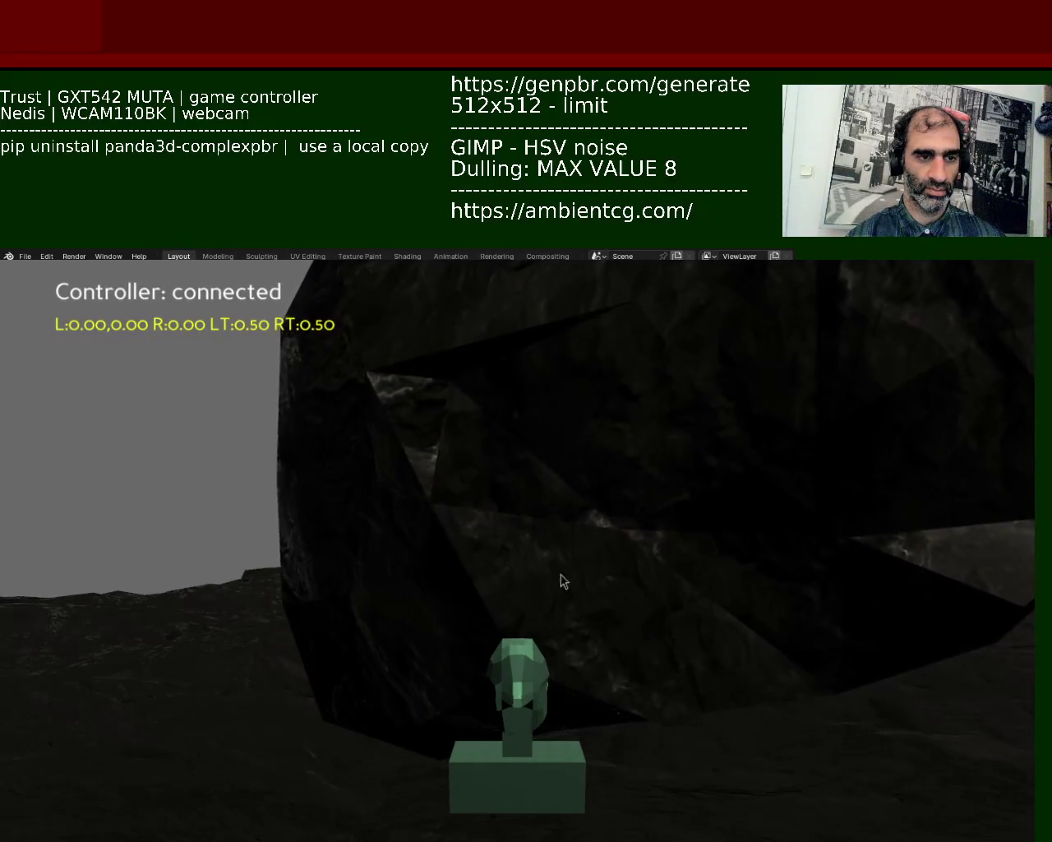
- Move the game window higher so the bust, terrain and floating rock are fully visible
mouse_move(784, 483)
left_mouse_down("alt")
mouse_move(625, 320)
mouse_move(599, 321)
left_mouse_up("alt")
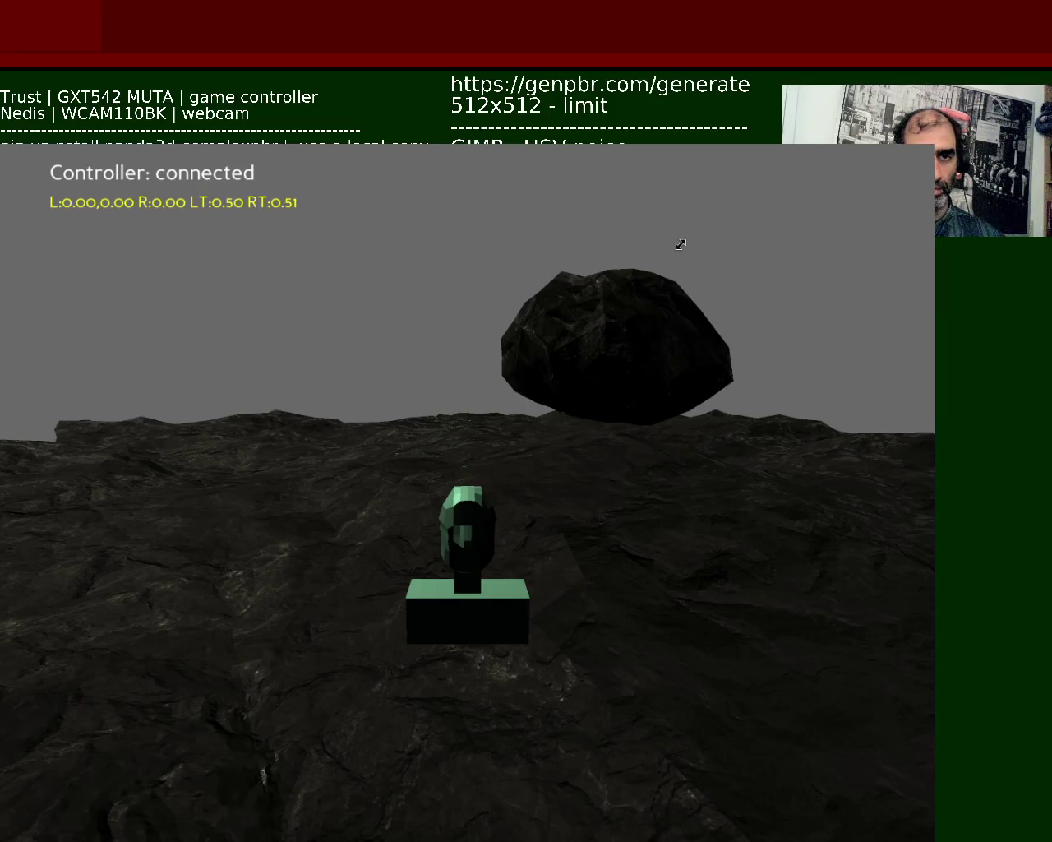
- Shrink the game window, then close the game to return to VS Code
right_click_drag(680, 244, 584, 312, "alt")
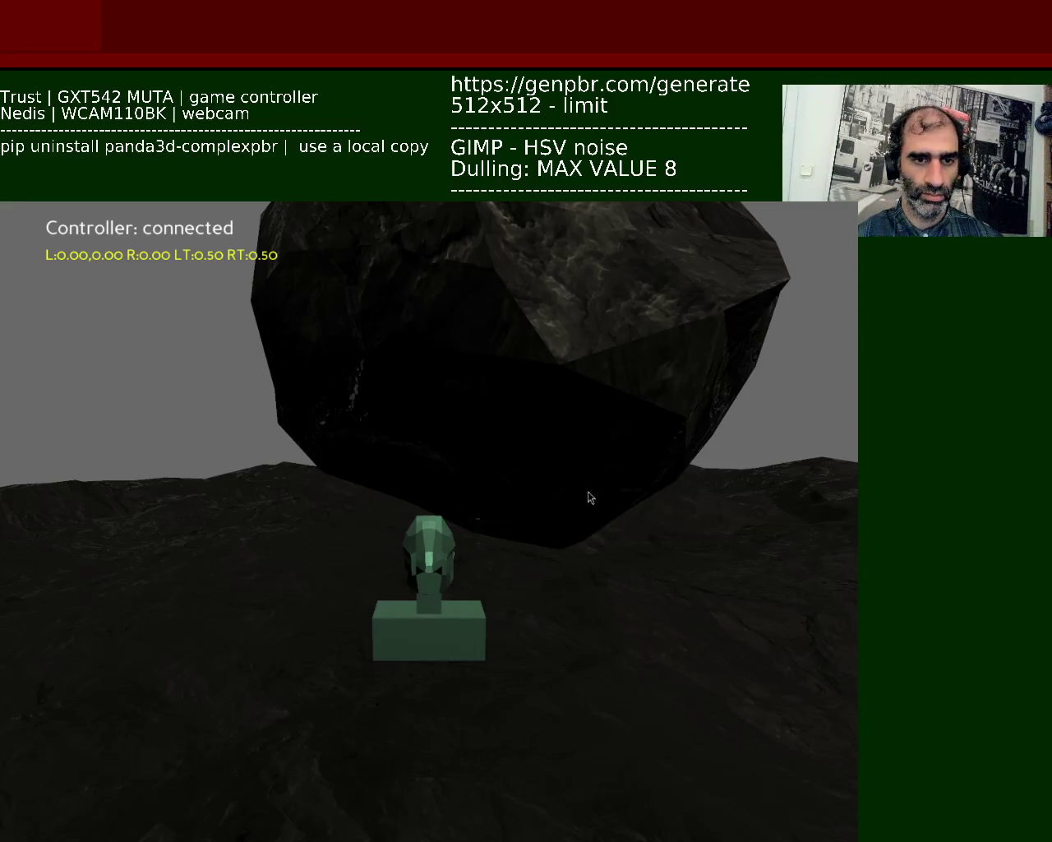
key("Escape")
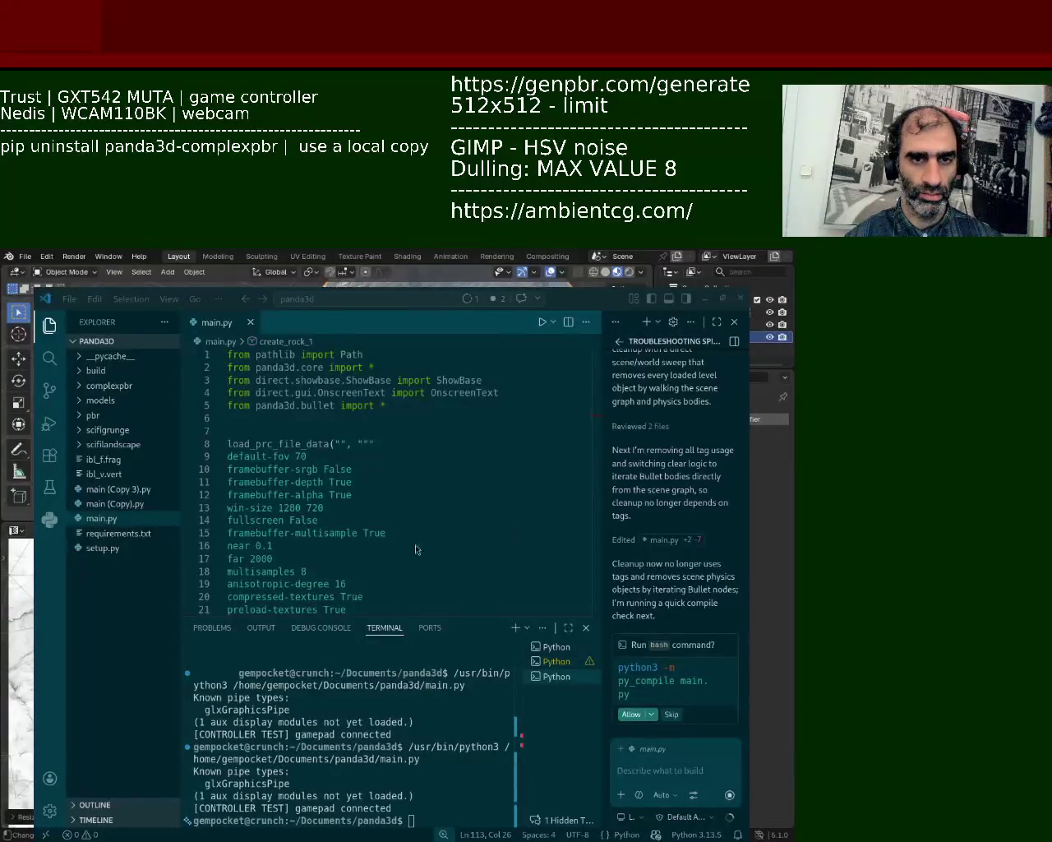
- Move VS Code aside and start a new General scene with the default cube in Edit Mode
left_click_drag(416, 549, 573, 546, "alt")
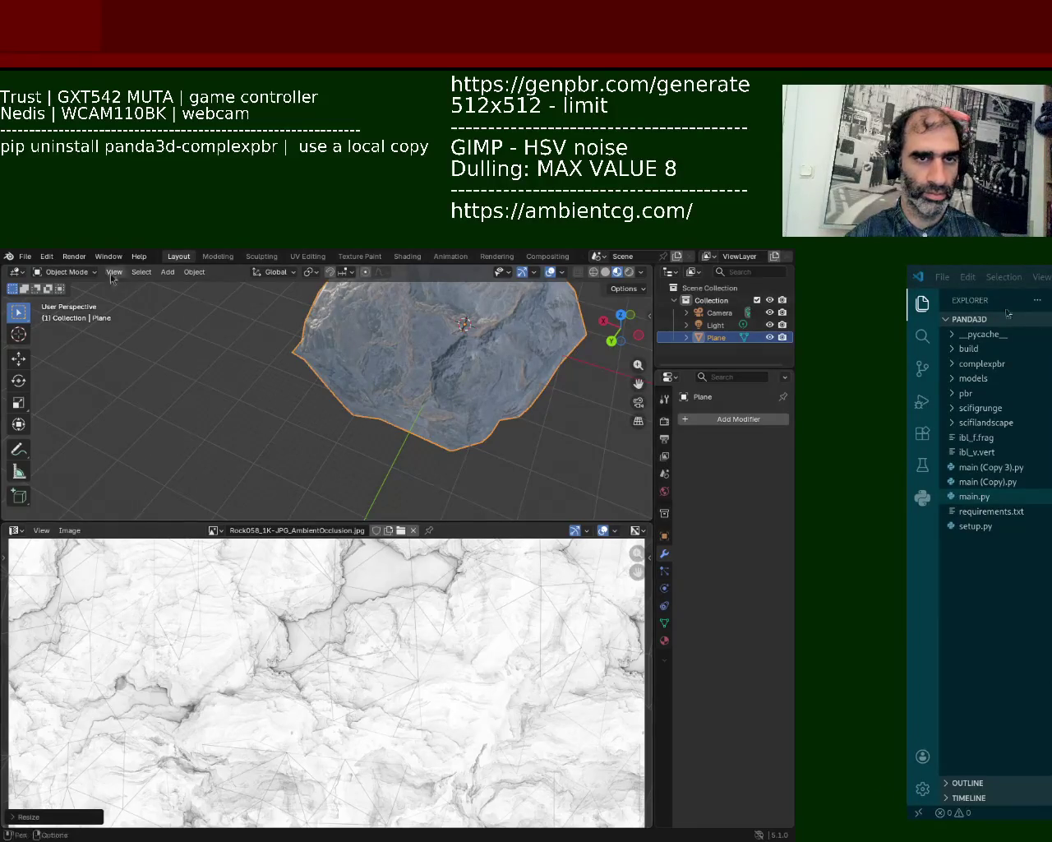
left_click(25, 256)
mouse_move(43, 271)
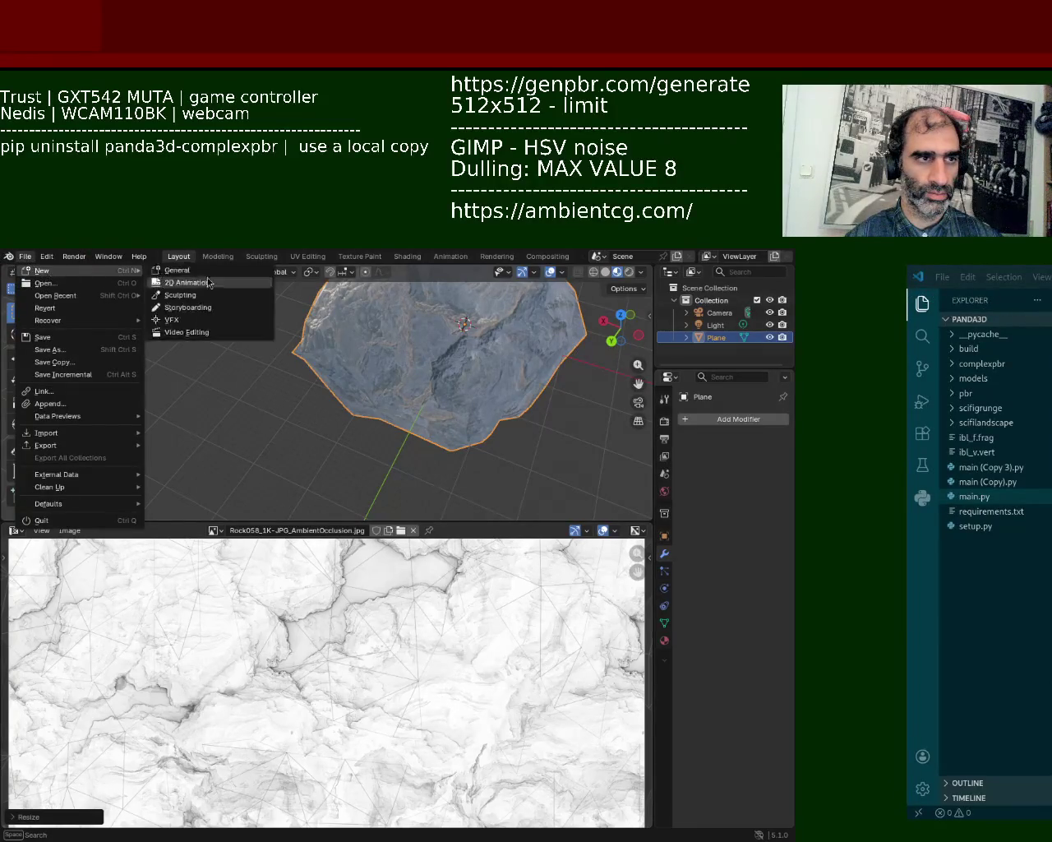
left_click(218, 268)
mouse_move(343, 522)
middle_mouse_down()
mouse_move(351, 461)
mouse_move(391, 506)
middle_mouse_up()
key("Tab")
scroll(351, 455, "up", 3)
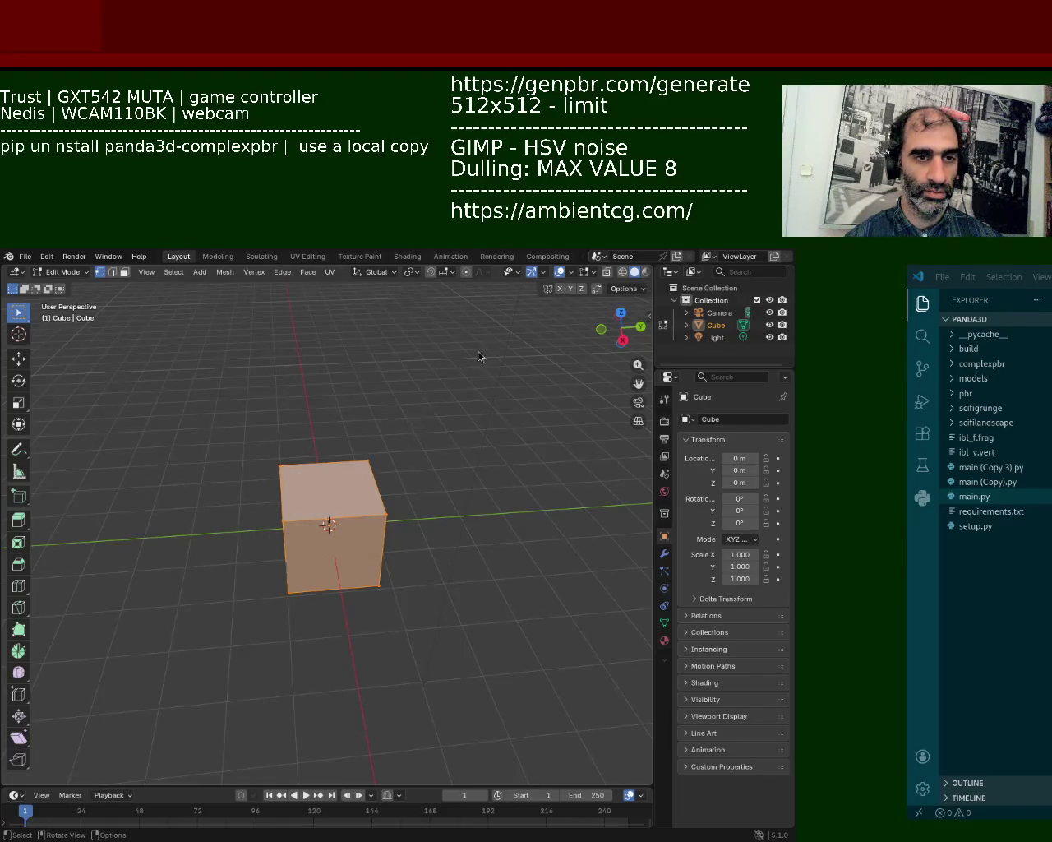
middle_click_drag(349, 506, 385, 496)
- Select the whole cube and subdivide it
key("alt+a")
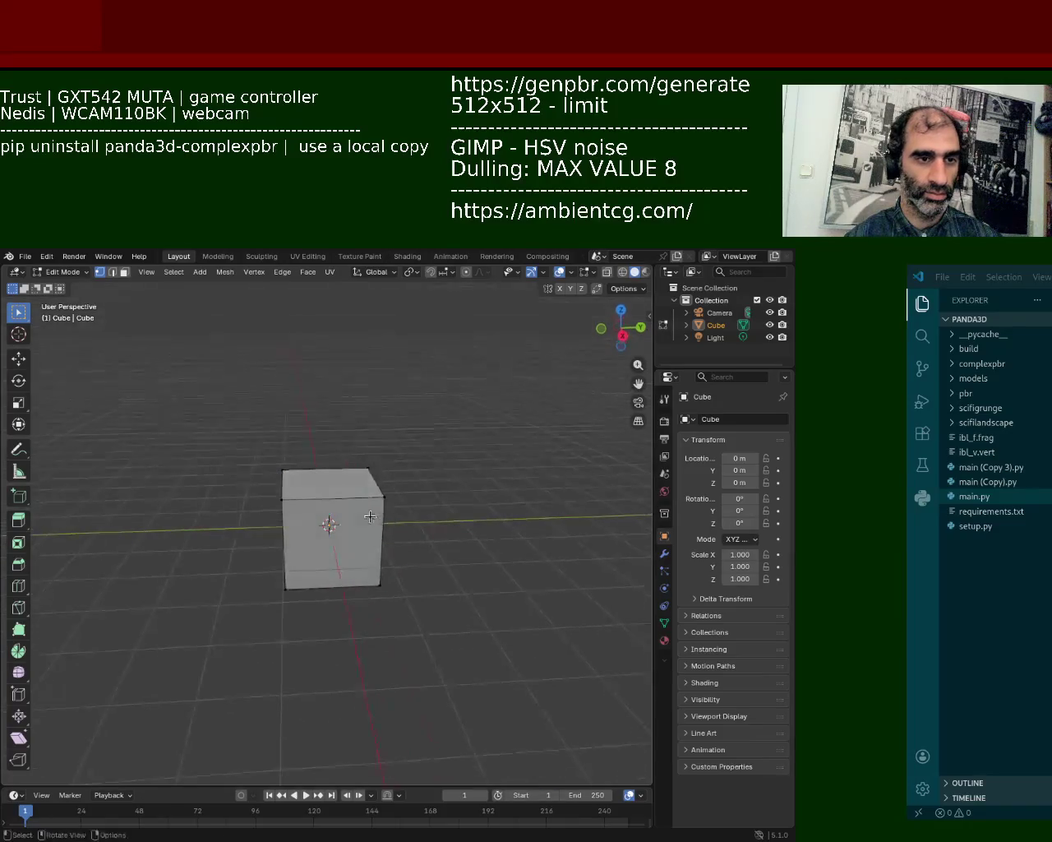
key("Tab")
key("Tab")
key("a")
right_click(410, 494)
left_click(410, 494)
mouse_move(400, 496)
middle_mouse_down()
mouse_move(491, 519)
mouse_move(370, 493)
middle_mouse_up()
- Select the four underside faces and extrude them downward
right_click(437, 524)
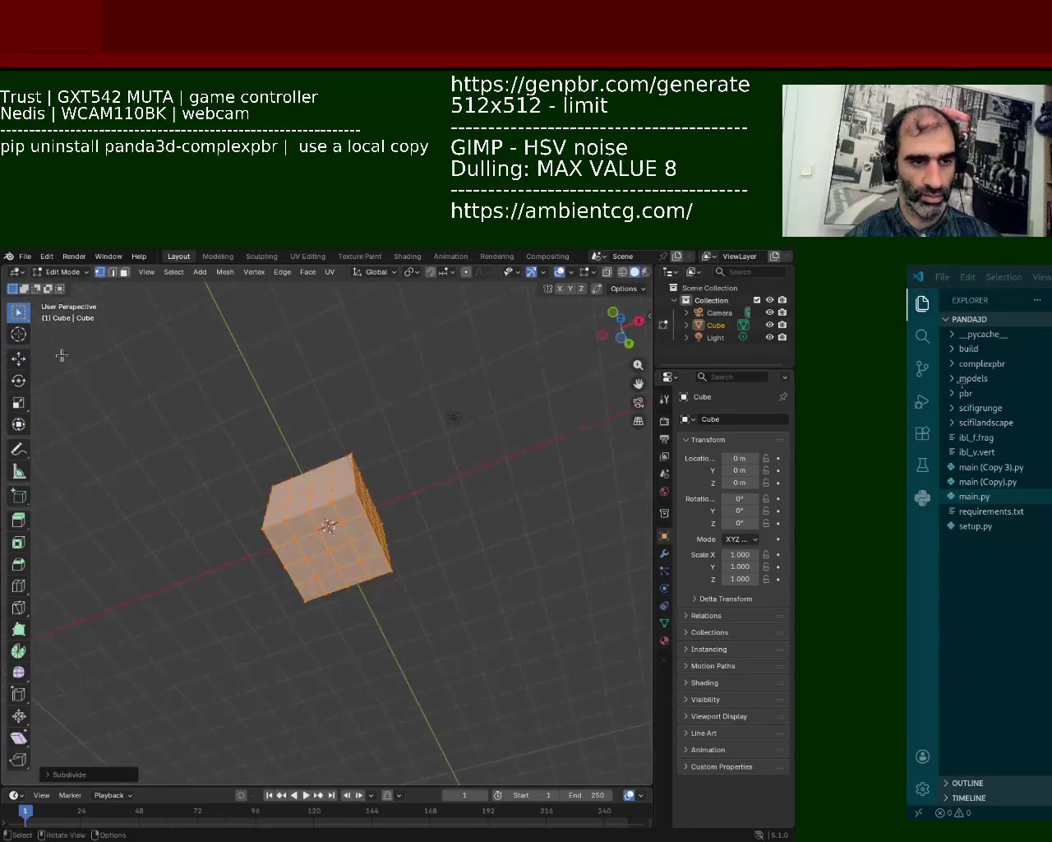
left_click(392, 582)
left_click(325, 520)
left_click(340, 553)
left_click(349, 543, "shift")
left_click(330, 565, "shift")
key("e")
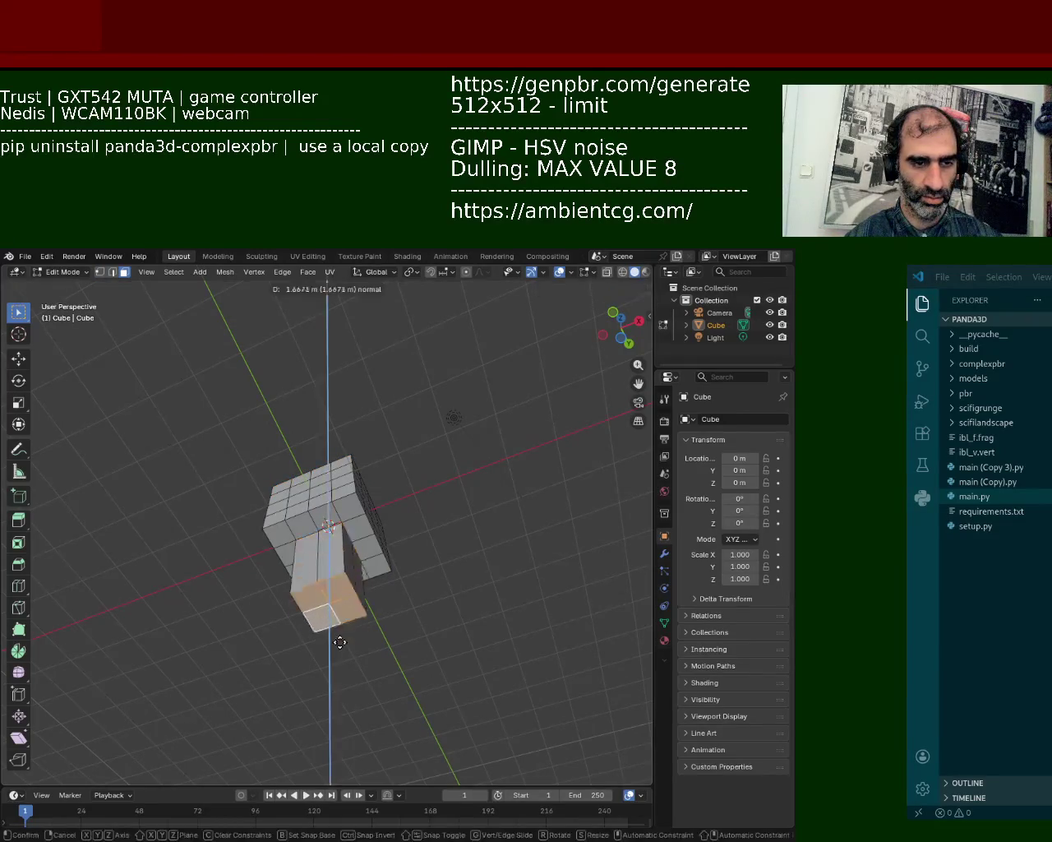
left_click(337, 597)
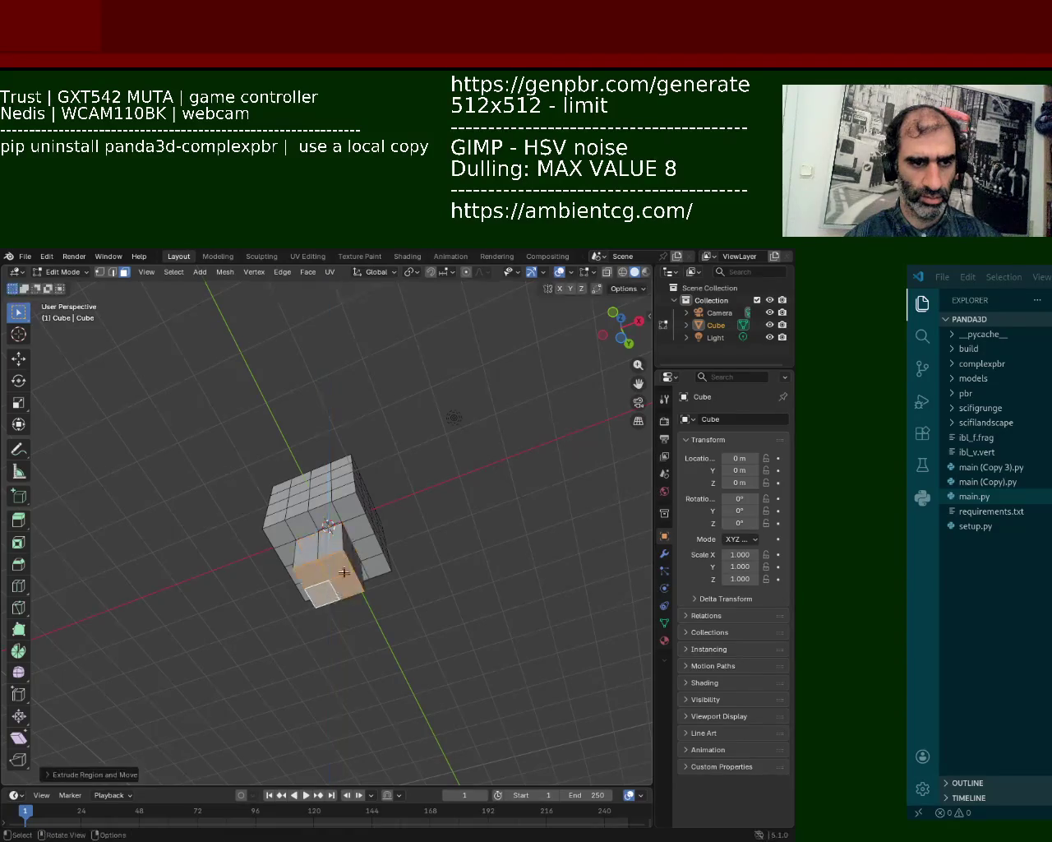
- Extrude the column down twice more from the front view
key("KP_1")
key("e")
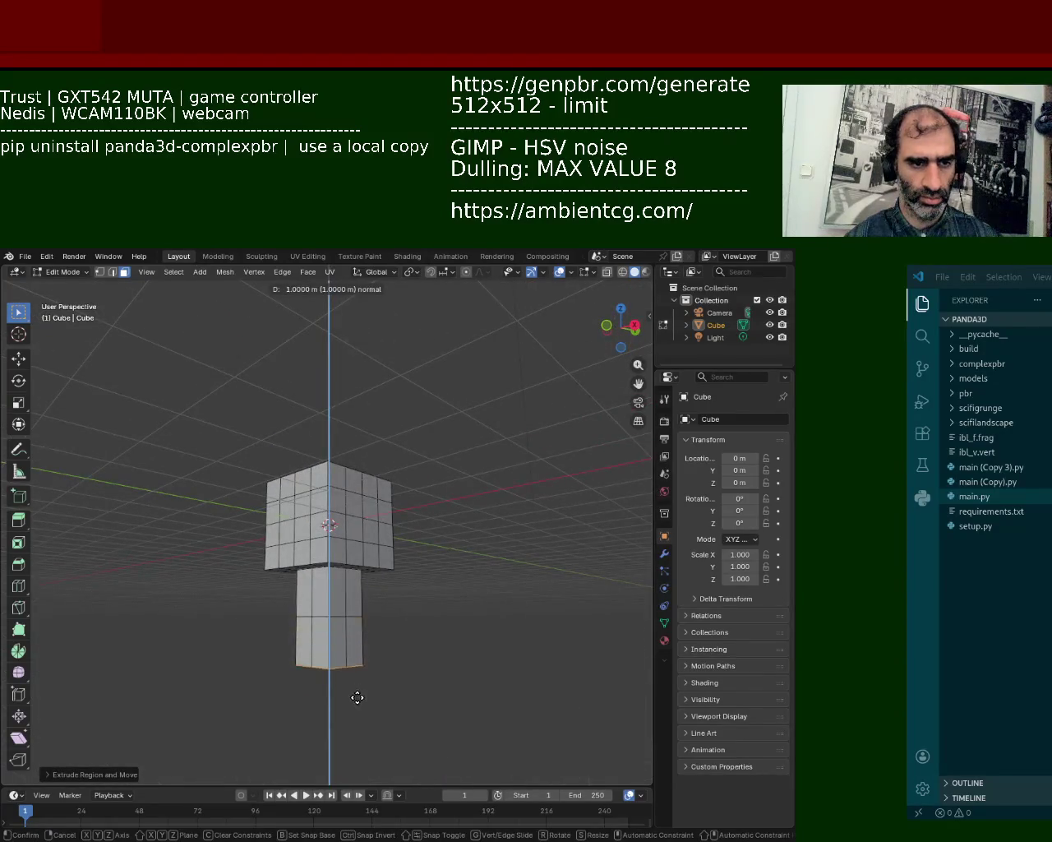
left_click(357, 696)
middle_click_drag(357, 695, 311, 623)
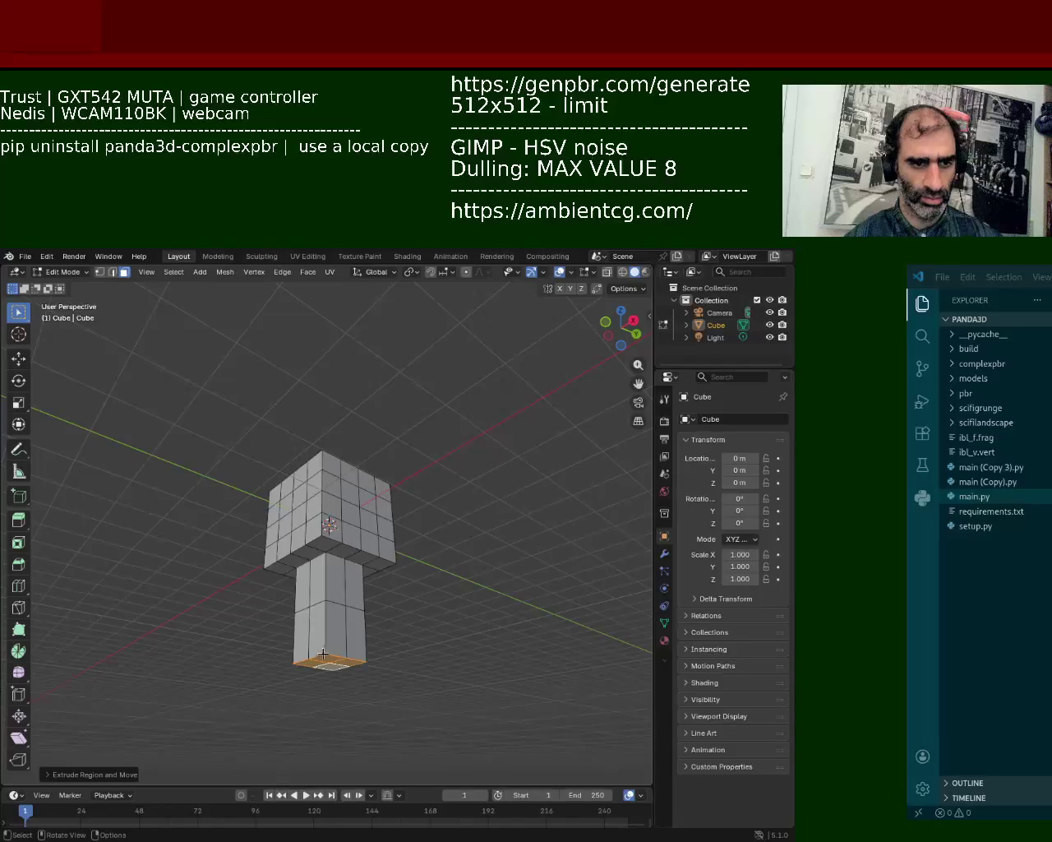
key("e")
left_click(348, 712)
- Select the column's side faces and extrude them out into a long sideways bar
left_click(304, 689, "shift")
middle_click_drag(304, 689, 321, 670)
left_click(308, 631)
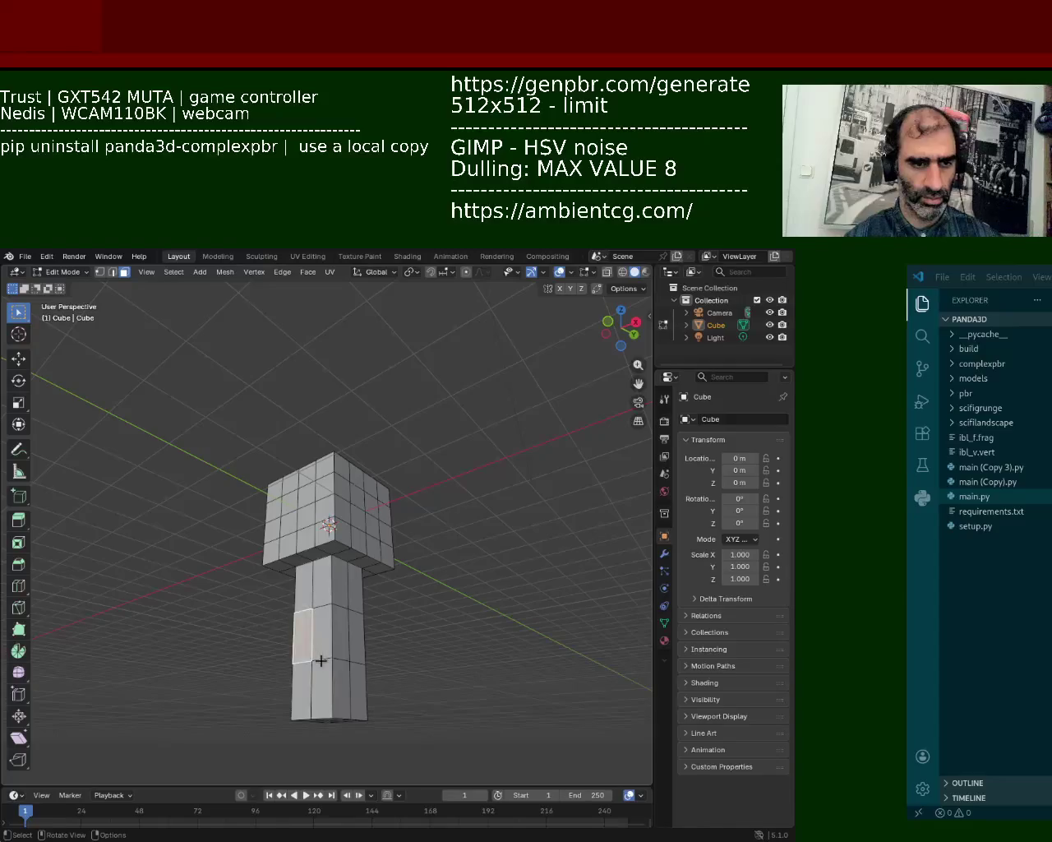
key("ctrl+z")
key("ctrl+z")
key("ctrl+z")
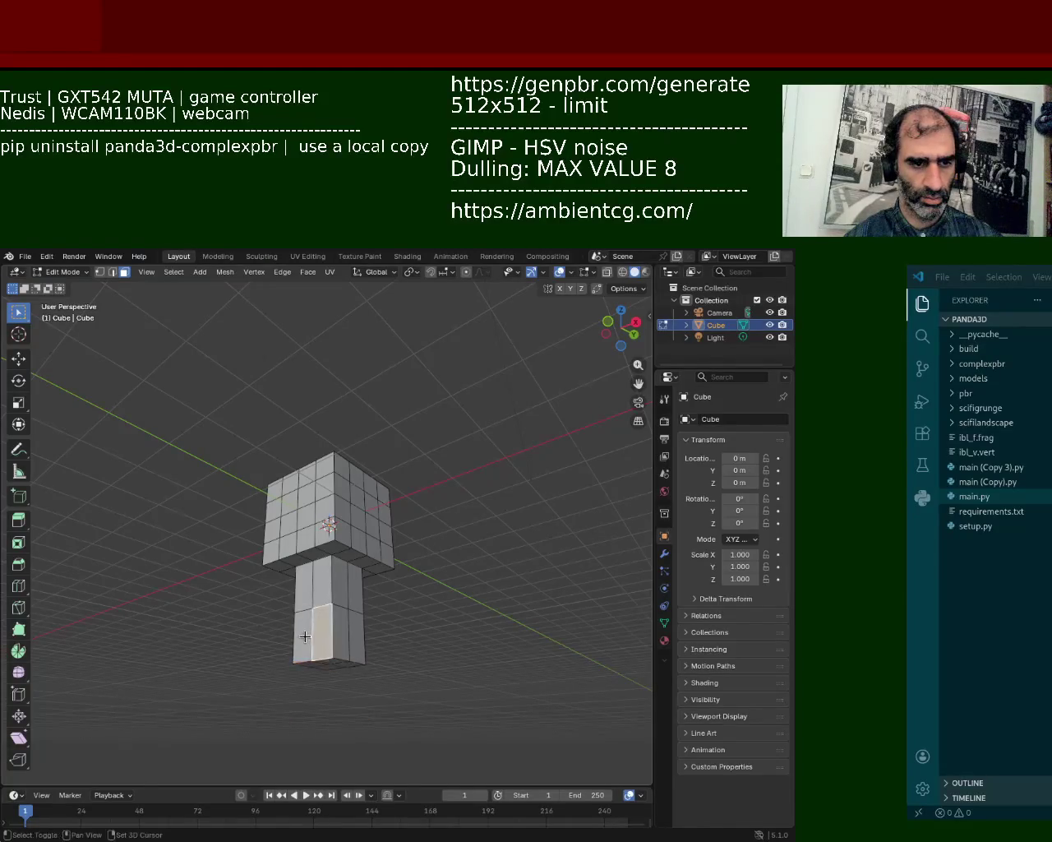
left_click(305, 637, "shift")
key("shift+e")
key("Escape")
middle_click_drag(357, 698, 307, 697)
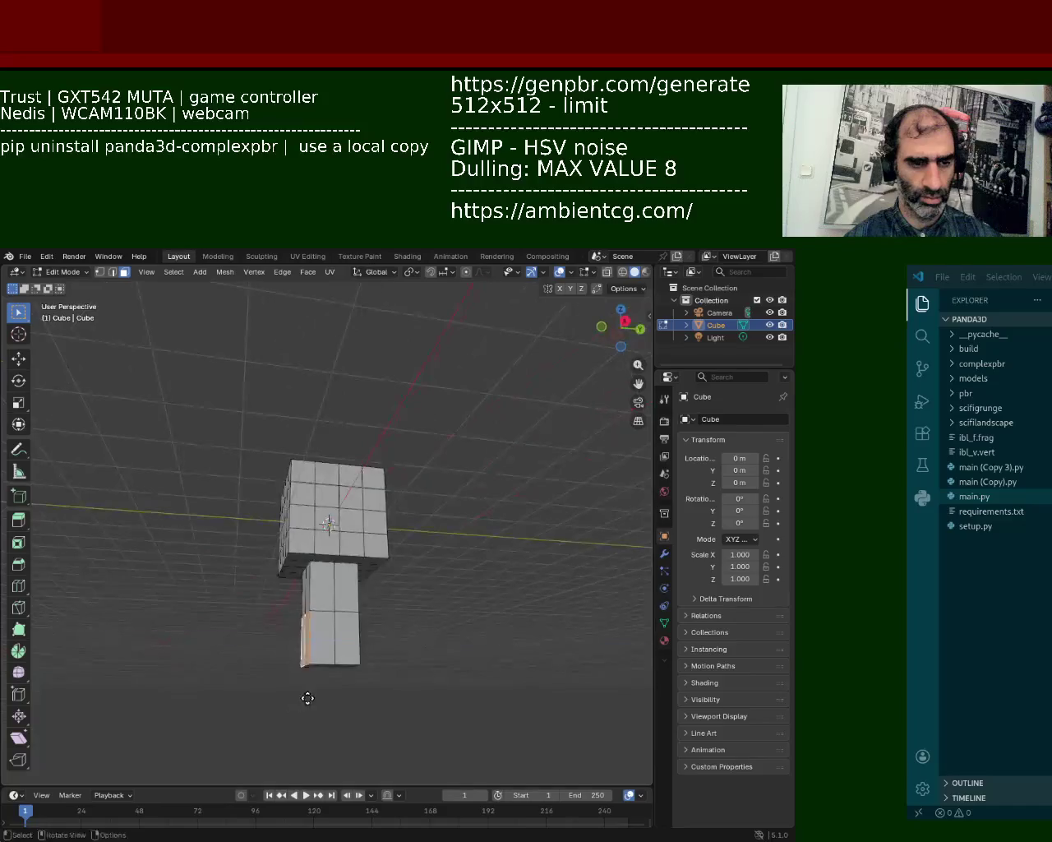
key("e")
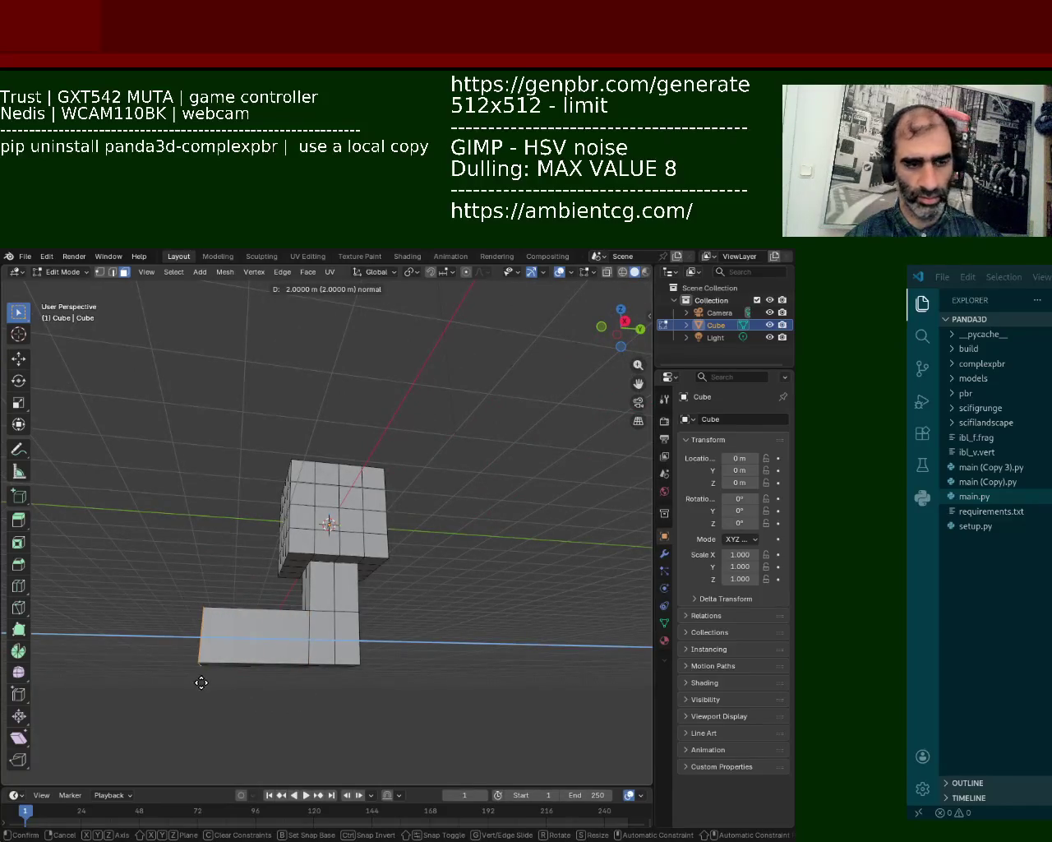
left_click(927, 649)
- Select the column's bottom faces and extrude them further downward
middle_click_drag(370, 575, 329, 592)
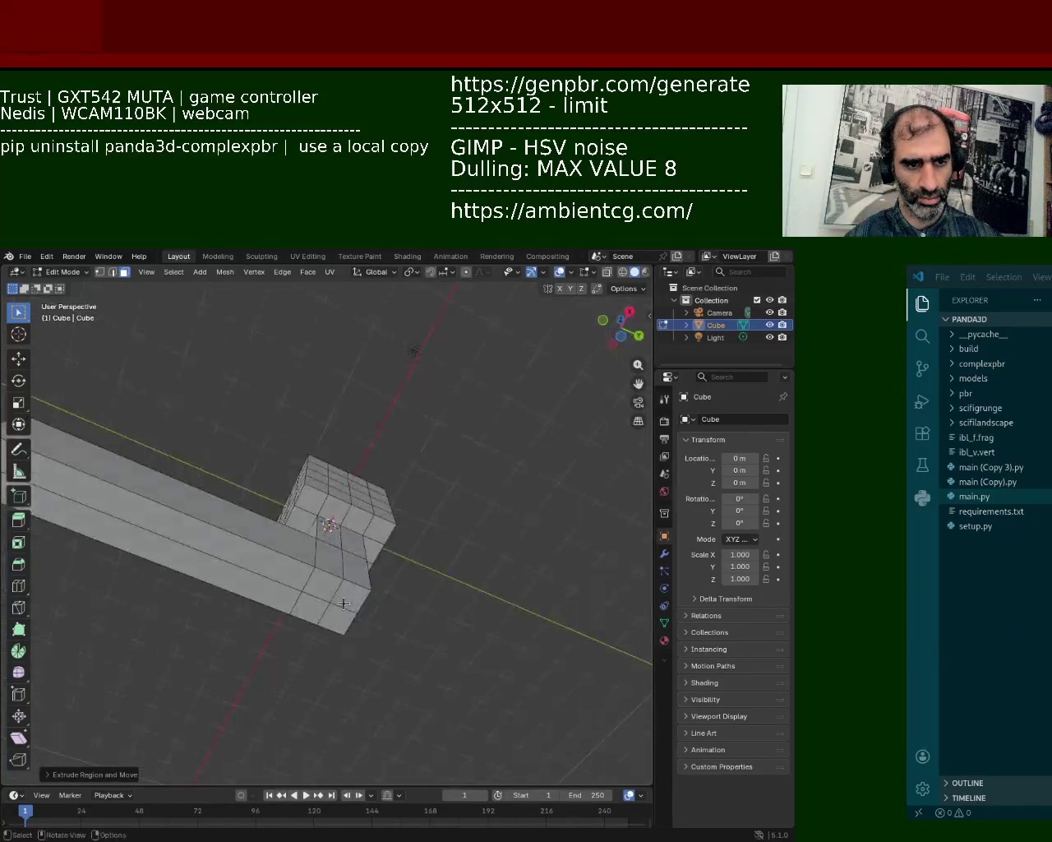
left_click(354, 597)
left_click(315, 594, "shift")
left_click(340, 617, "shift")
key("s")
key("Escape")
key("e")
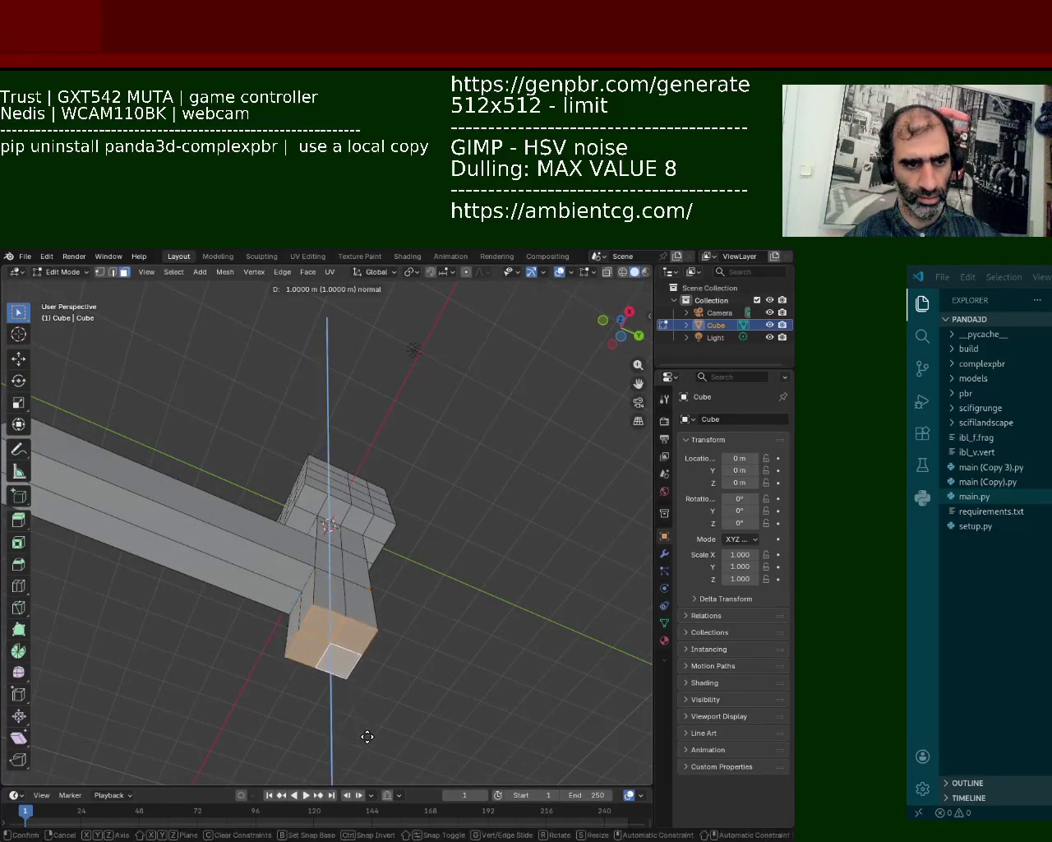
left_click(368, 739)
mouse_move(364, 682)
middle_mouse_down()
mouse_move(380, 655)
mouse_move(395, 483)
mouse_move(387, 472)
middle_mouse_up()
scroll(394, 482, "up", 3)
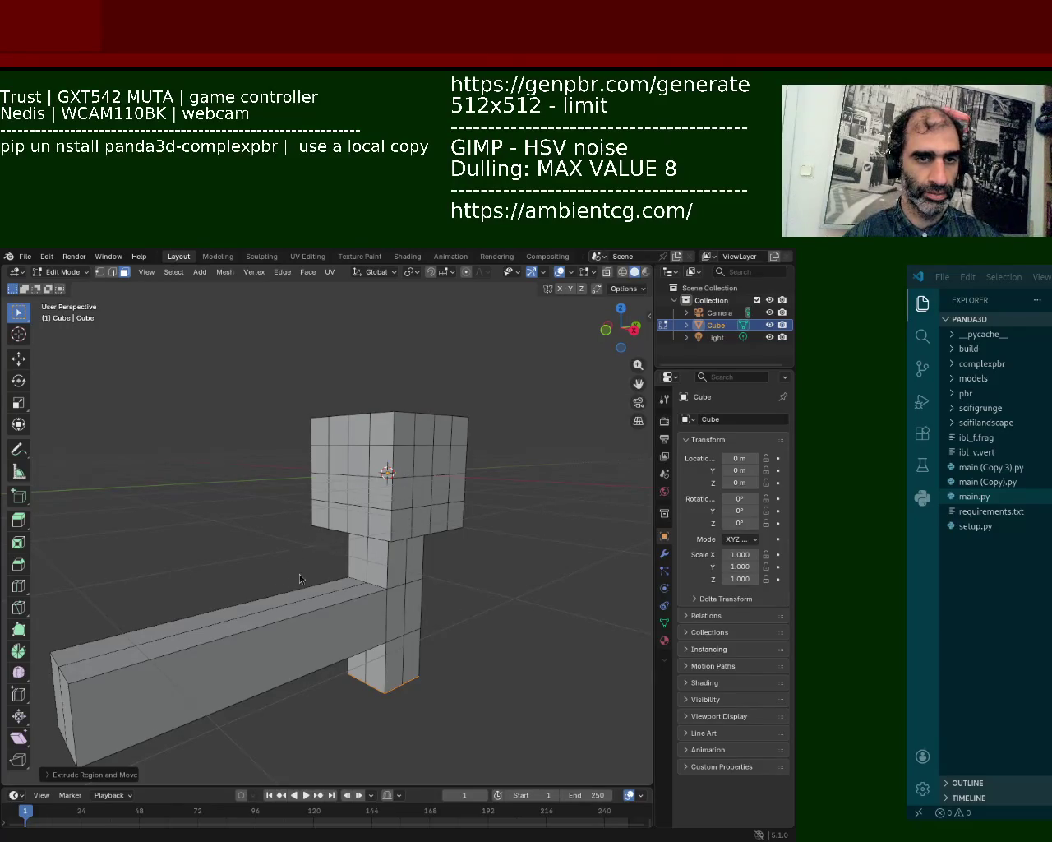
- Save the model through File > Save As under the name bot_1.blend
left_click(27, 257)
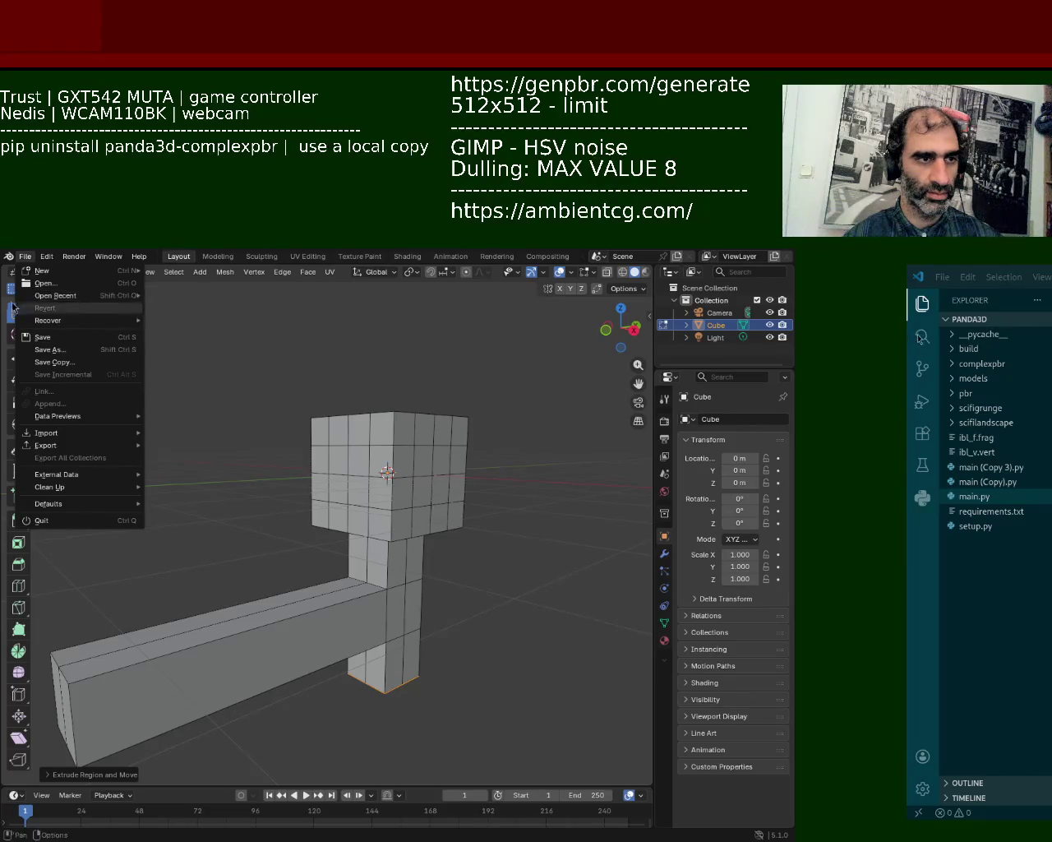
left_click(41, 337)
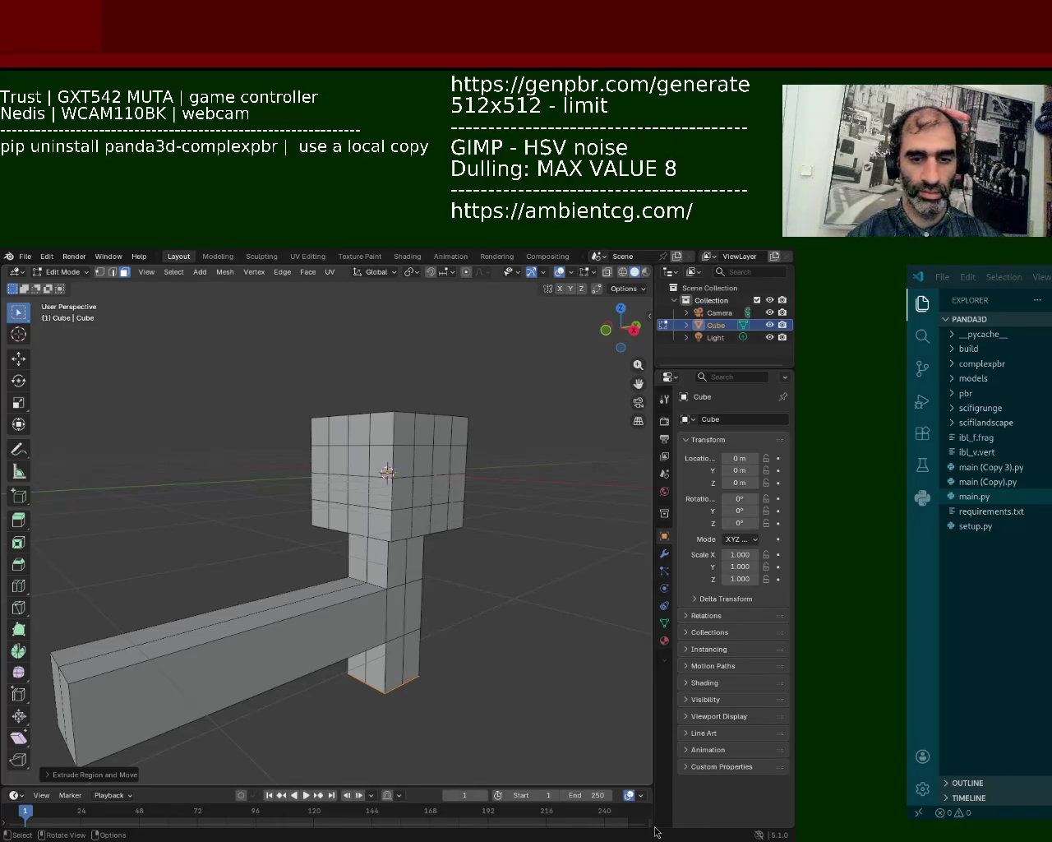
key("ctrl+s")
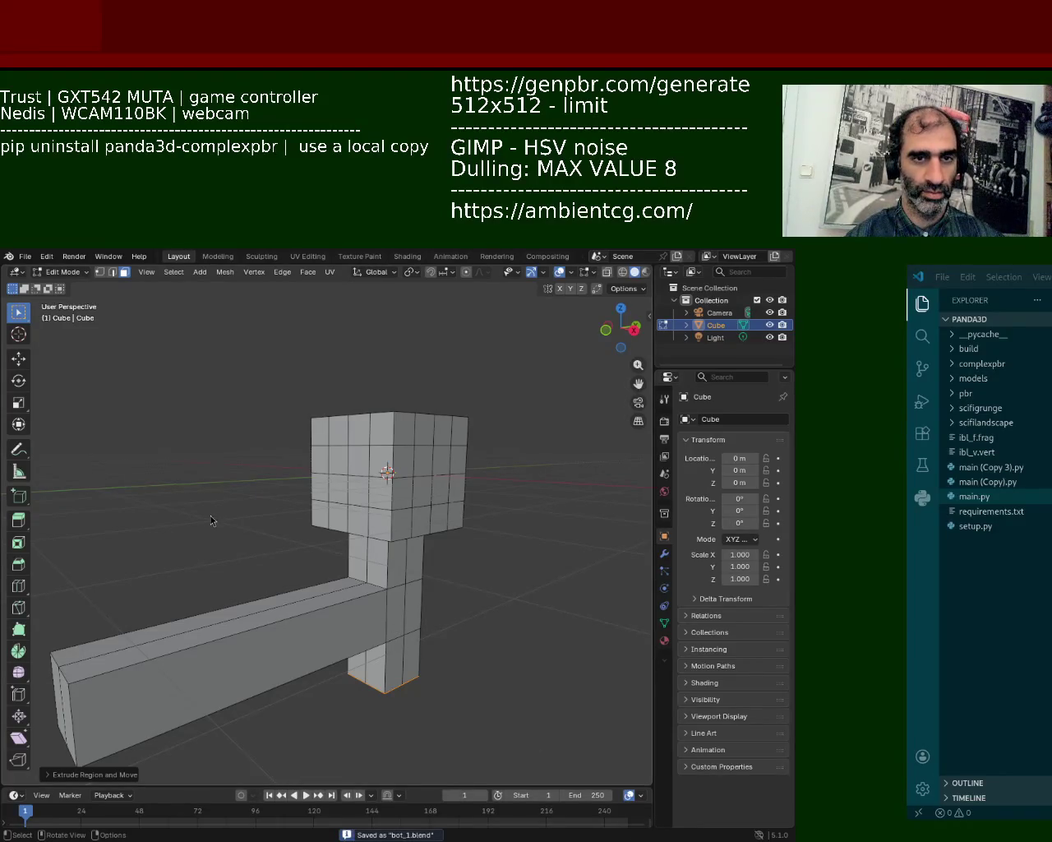
mouse_move(416, 527)
middle_mouse_down()
mouse_move(414, 472)
mouse_move(348, 605)
mouse_move(365, 563)
middle_mouse_up()
- Extrude the leg's end faces down and slide them along Y to slant the leg
key("e")
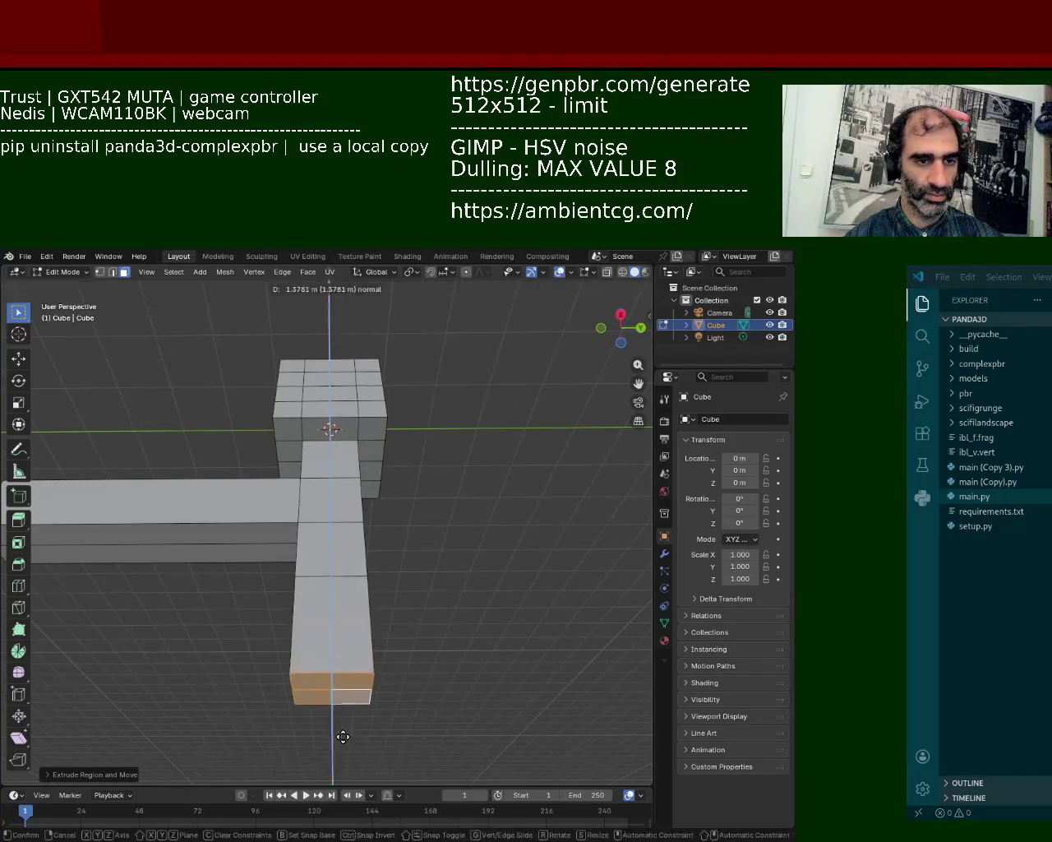
left_click(345, 747)
middle_click_drag(345, 746, 418, 609)
key("2")
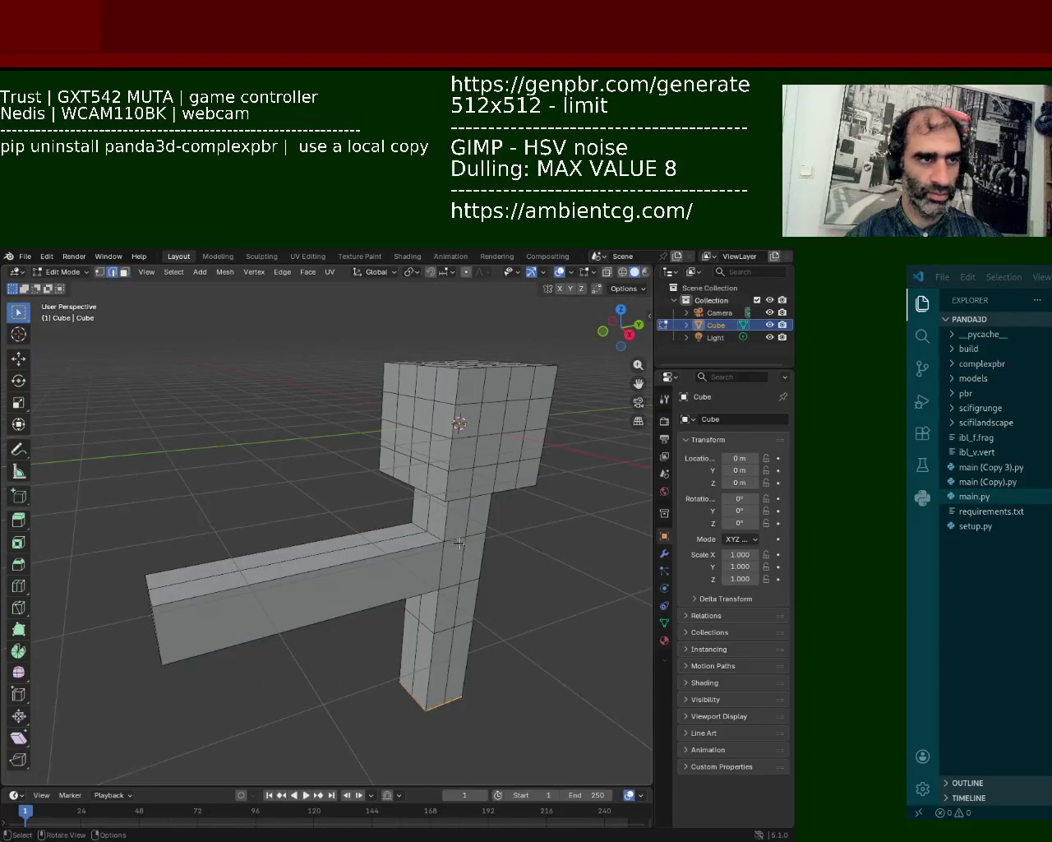
left_click(437, 533)
mouse_move(437, 533)
middle_mouse_down()
mouse_move(440, 551)
mouse_move(242, 511)
middle_mouse_up()
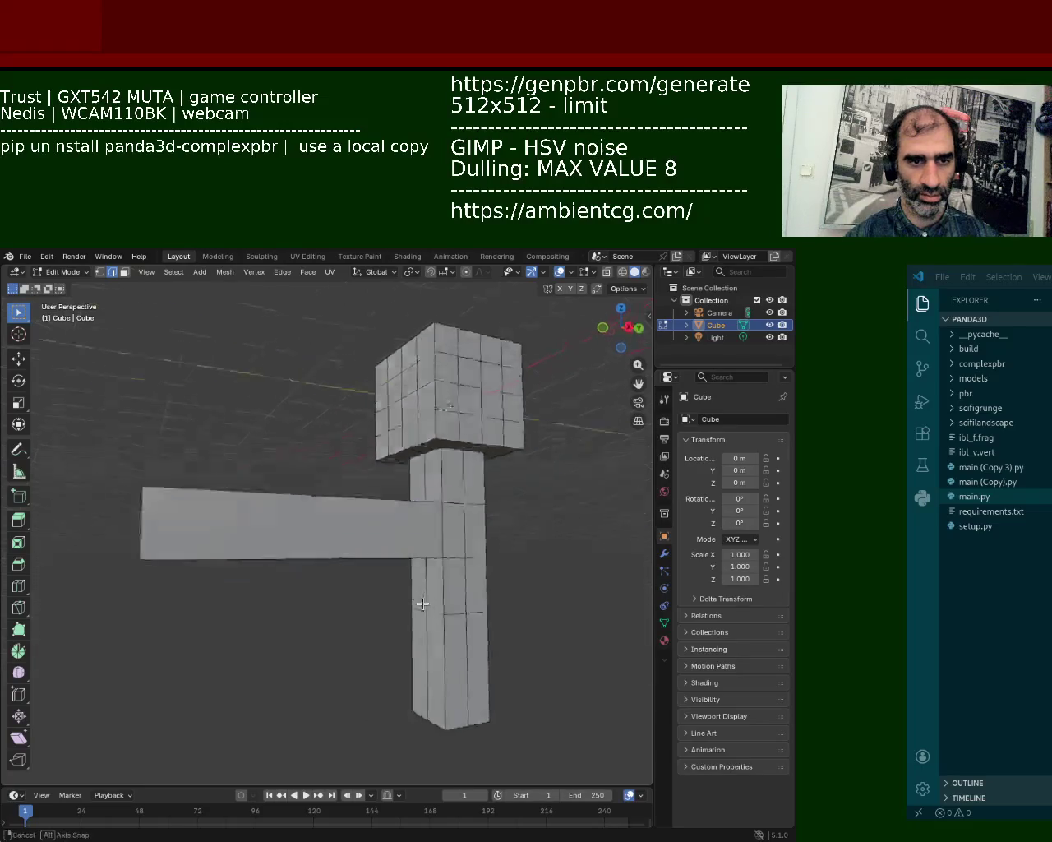
left_click(18, 358)
left_click_drag(470, 551, 430, 563)
middle_click_drag(430, 563, 436, 627)
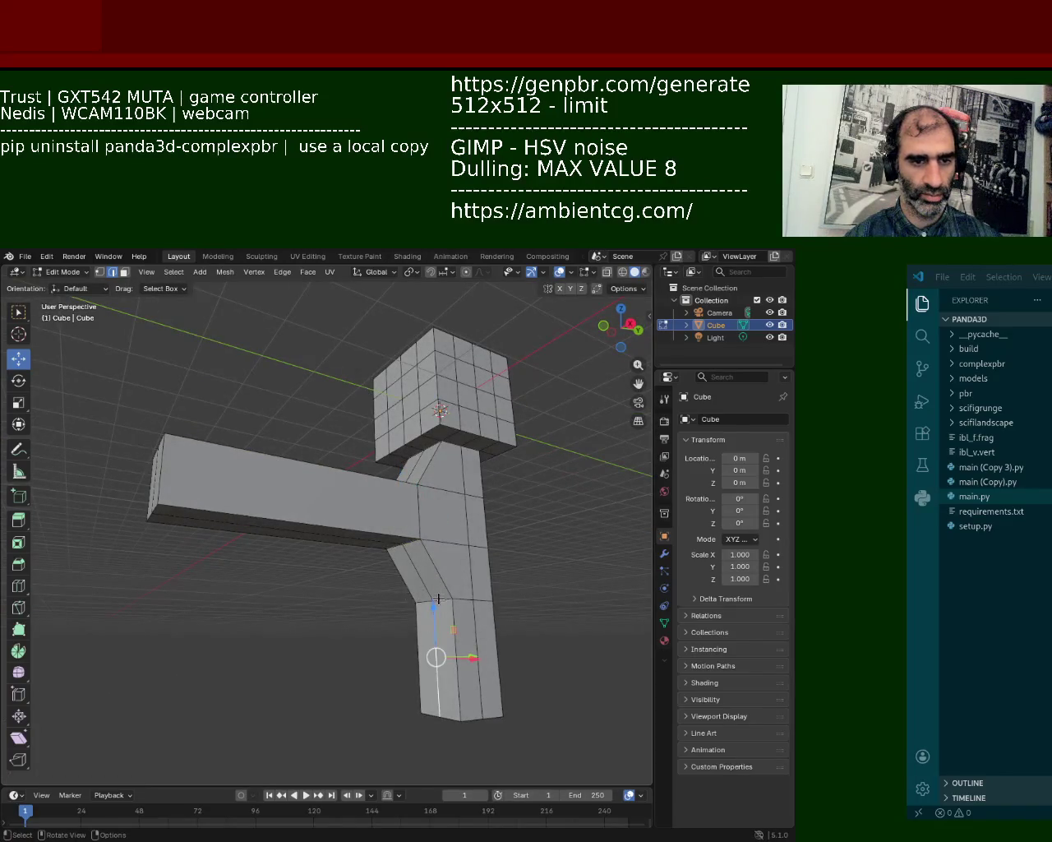
- Grab and reposition the lower leg section
key("g")
key("x")
right_click(434, 601)
mouse_move(432, 601)
middle_mouse_down()
mouse_move(477, 597)
mouse_move(439, 564)
mouse_move(412, 506)
mouse_move(401, 558)
middle_mouse_up()
key("g")
left_click(431, 607)
scroll(439, 564, "down", 2)
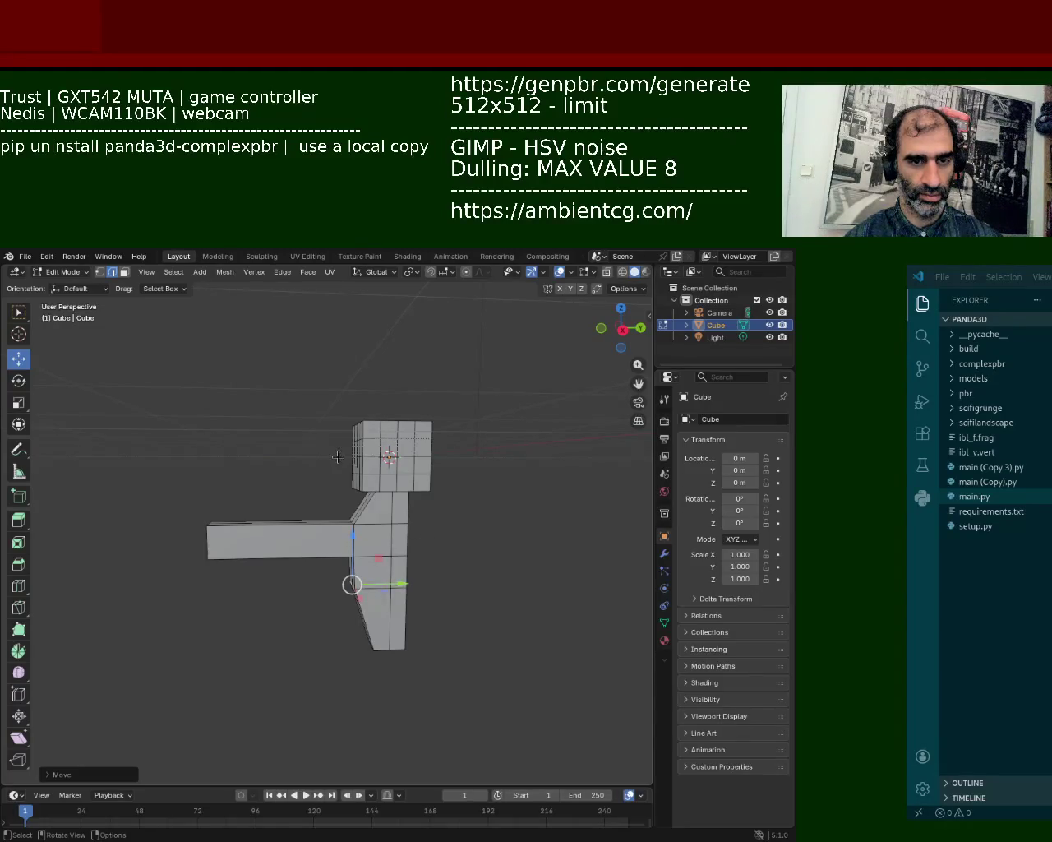
- In right orthographic wireframe view, box-select the right half's vertices and delete them
key("KP_1")
key("KP_3")
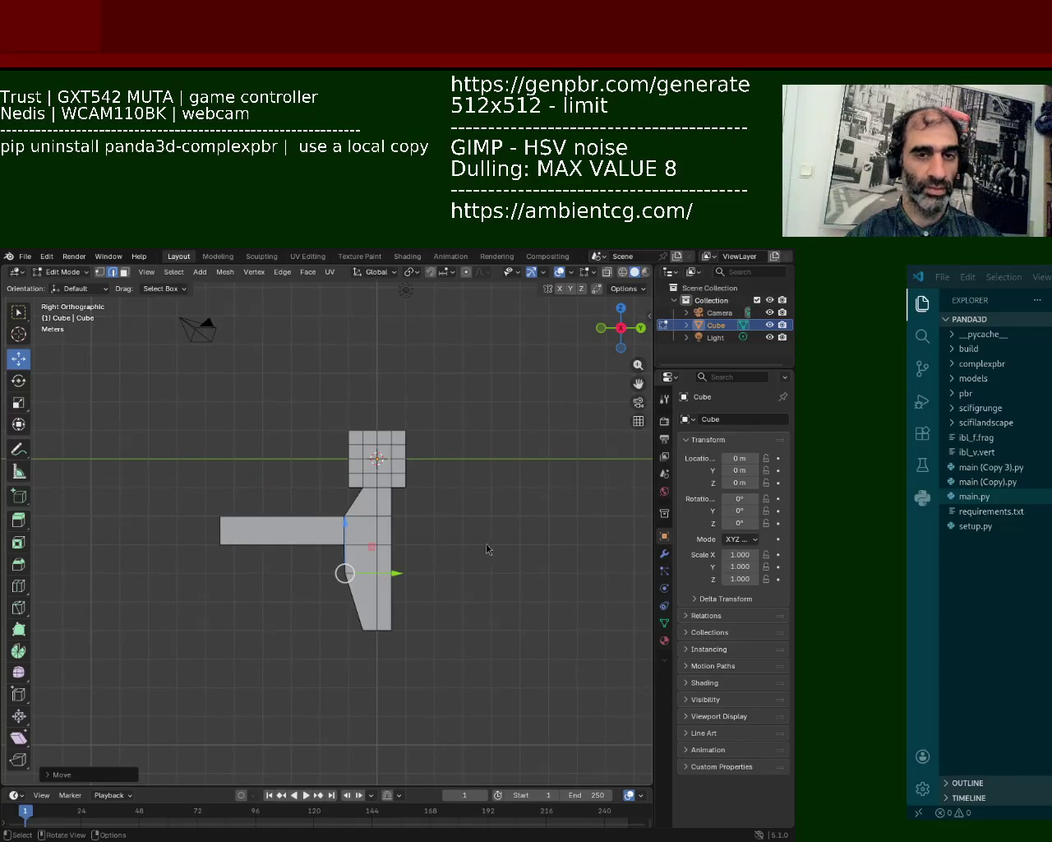
key("Tab")
key("Tab")
left_click(622, 272)
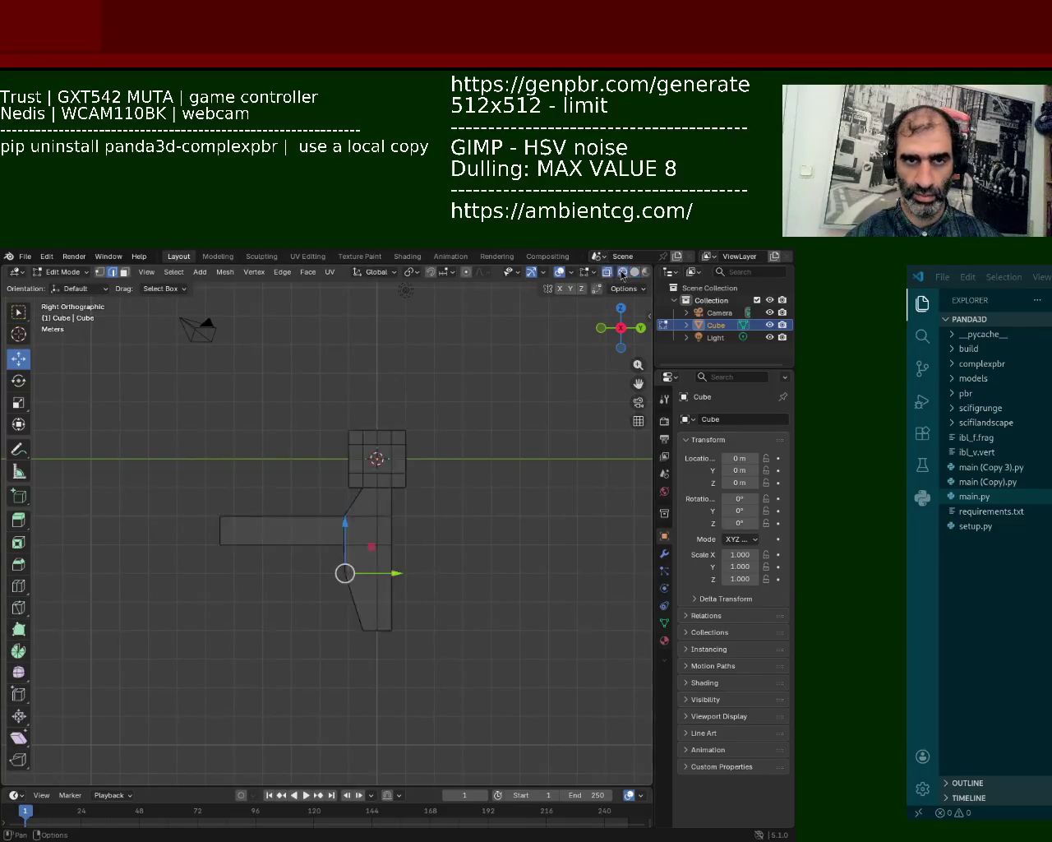
mouse_move(442, 756)
left_mouse_down()
mouse_move(382, 379)
mouse_move(493, 439)
left_mouse_up()
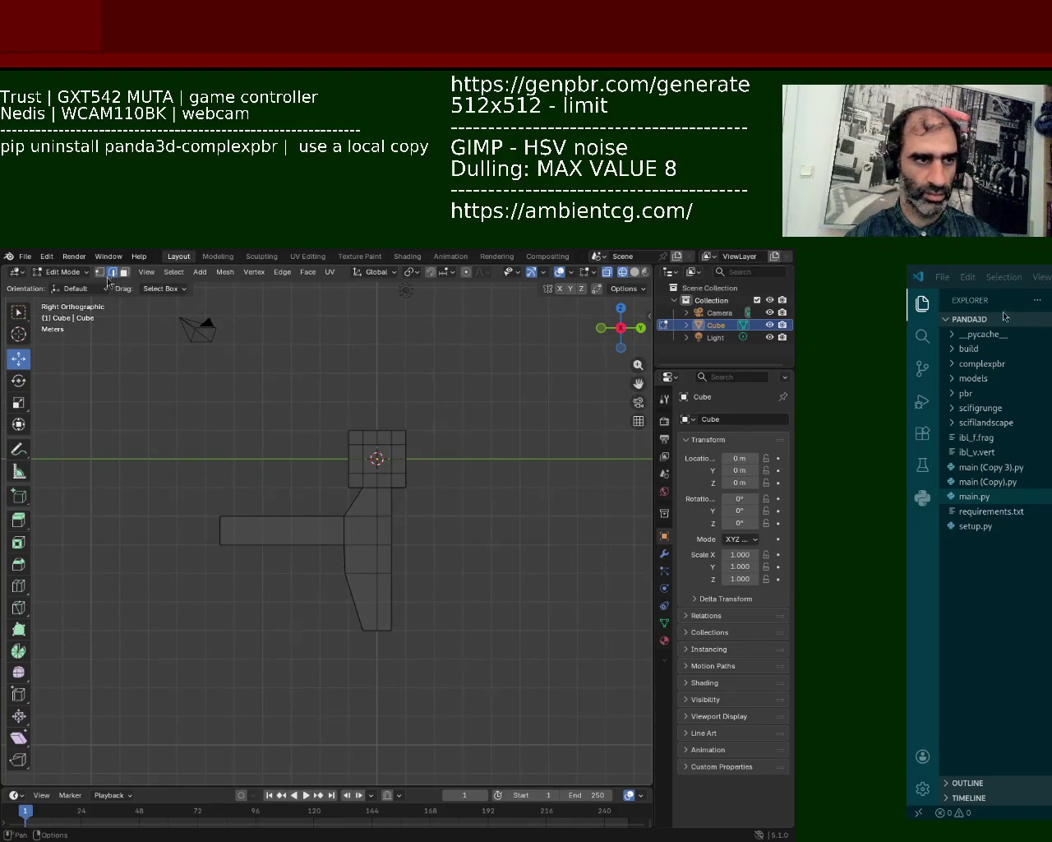
left_click(97, 273)
left_click_drag(493, 708, 410, 372)
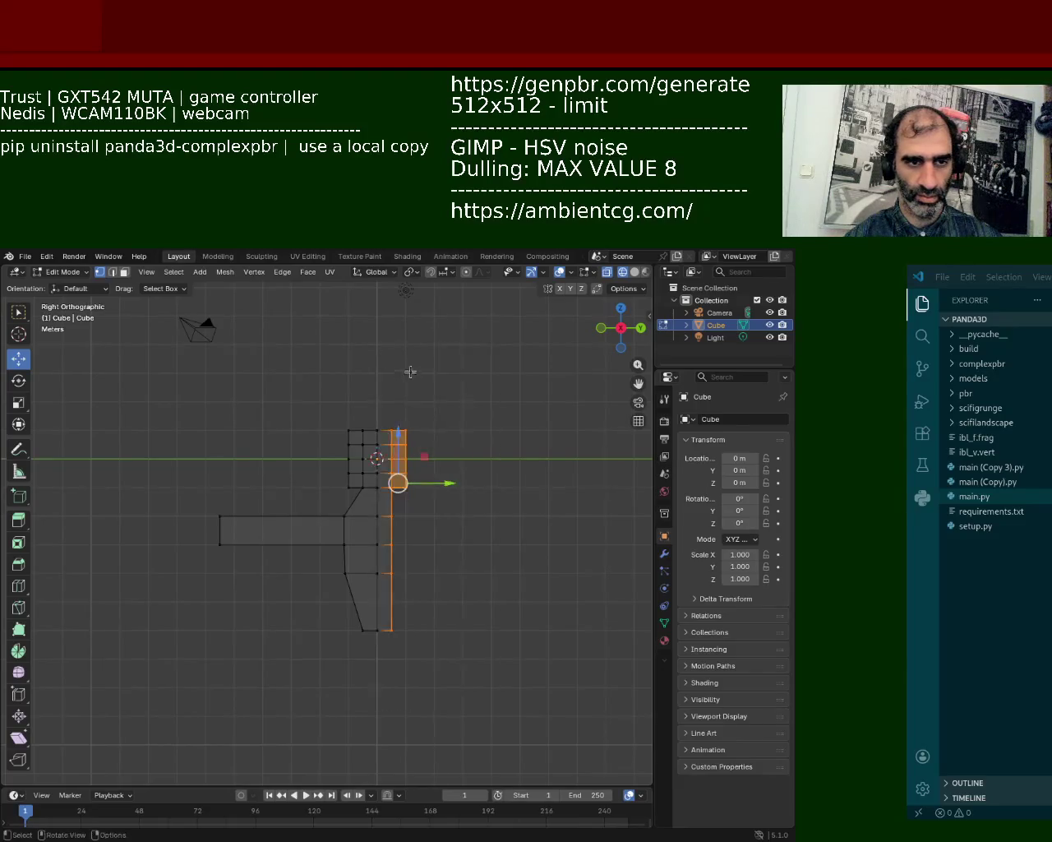
key("x")
left_click(435, 396)
mouse_move(491, 498)
middle_mouse_down()
mouse_move(430, 559)
mouse_move(494, 554)
mouse_move(482, 605)
mouse_move(538, 583)
mouse_move(481, 531)
mouse_move(422, 529)
mouse_move(451, 542)
middle_mouse_up()
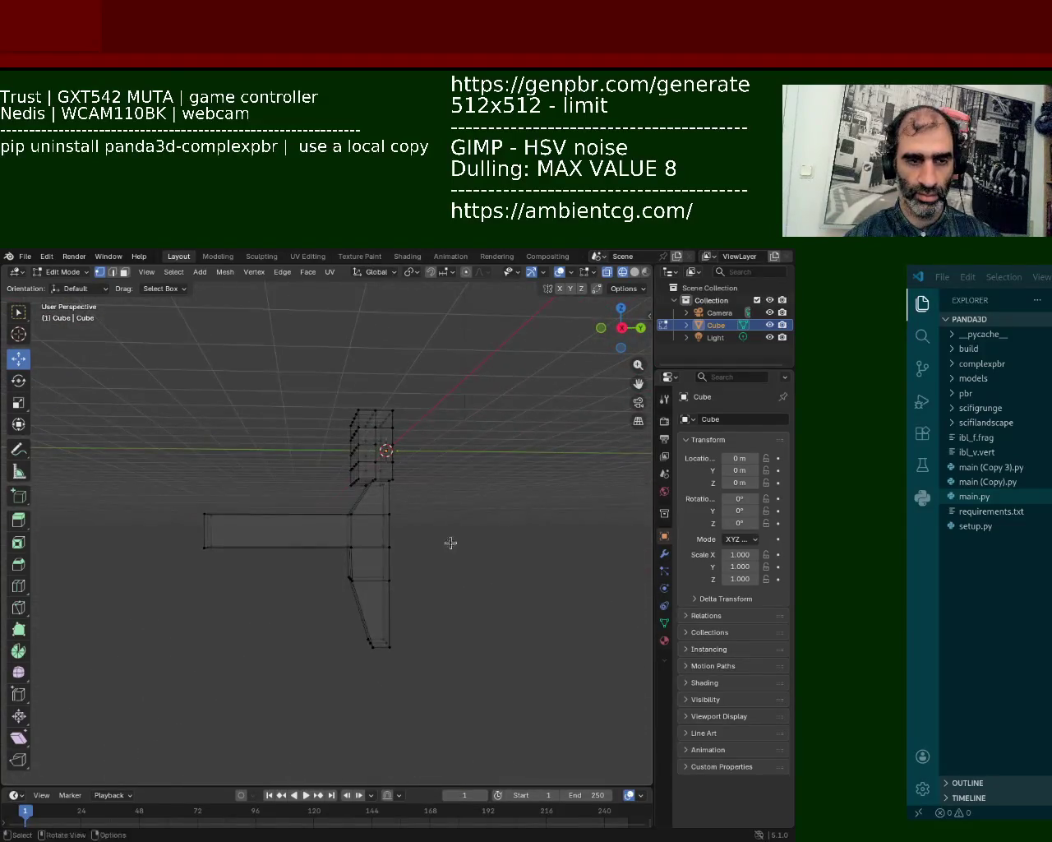
left_click(664, 554)
- Add a Mirror modifier with only the Y axis enabled
left_click(723, 419)
type("m")
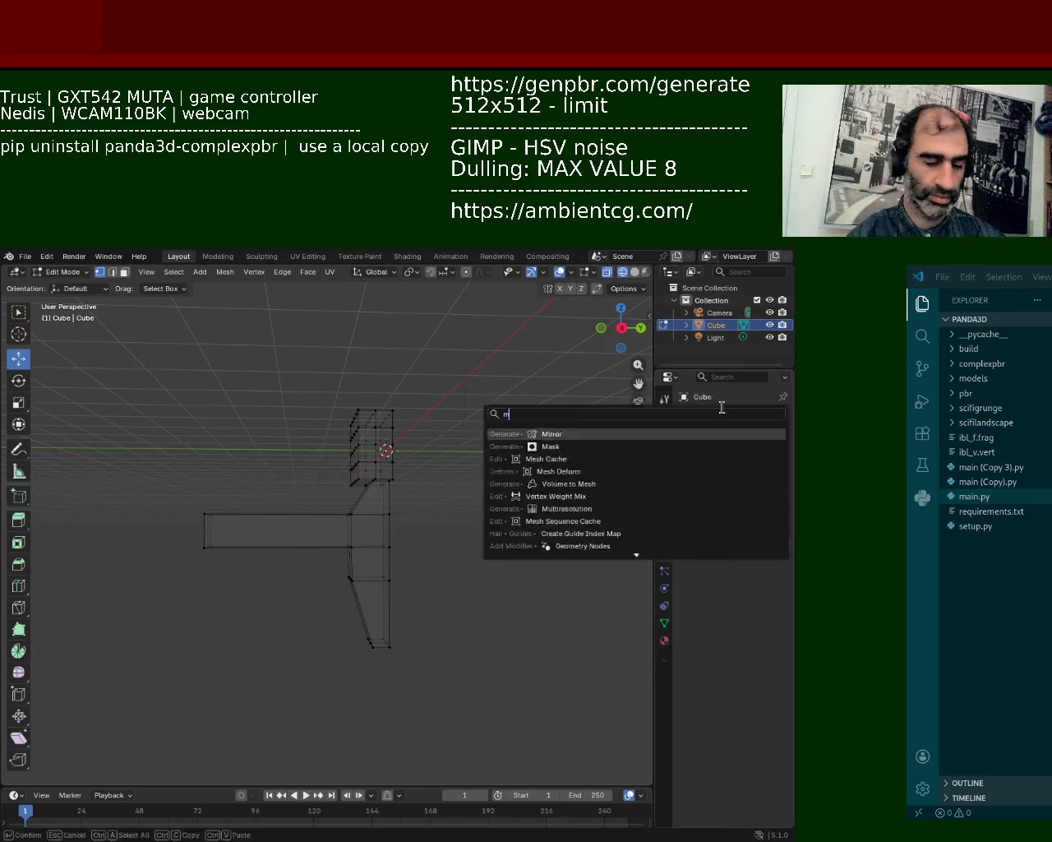
type("iro")
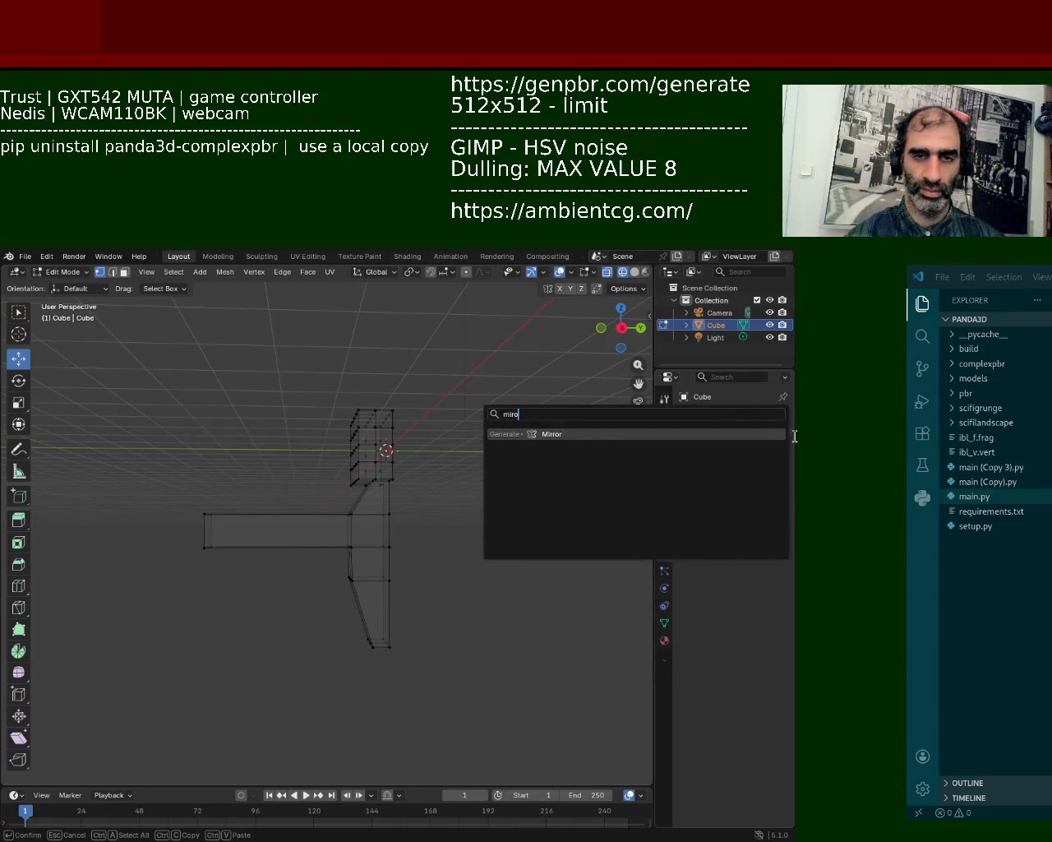
key("Return")
left_click(745, 458)
left_click(728, 457)
middle_click_drag(460, 510, 526, 502)
- Switch the viewport back to Solid shading and select the arm's front end face
key("Tab")
key("Tab")
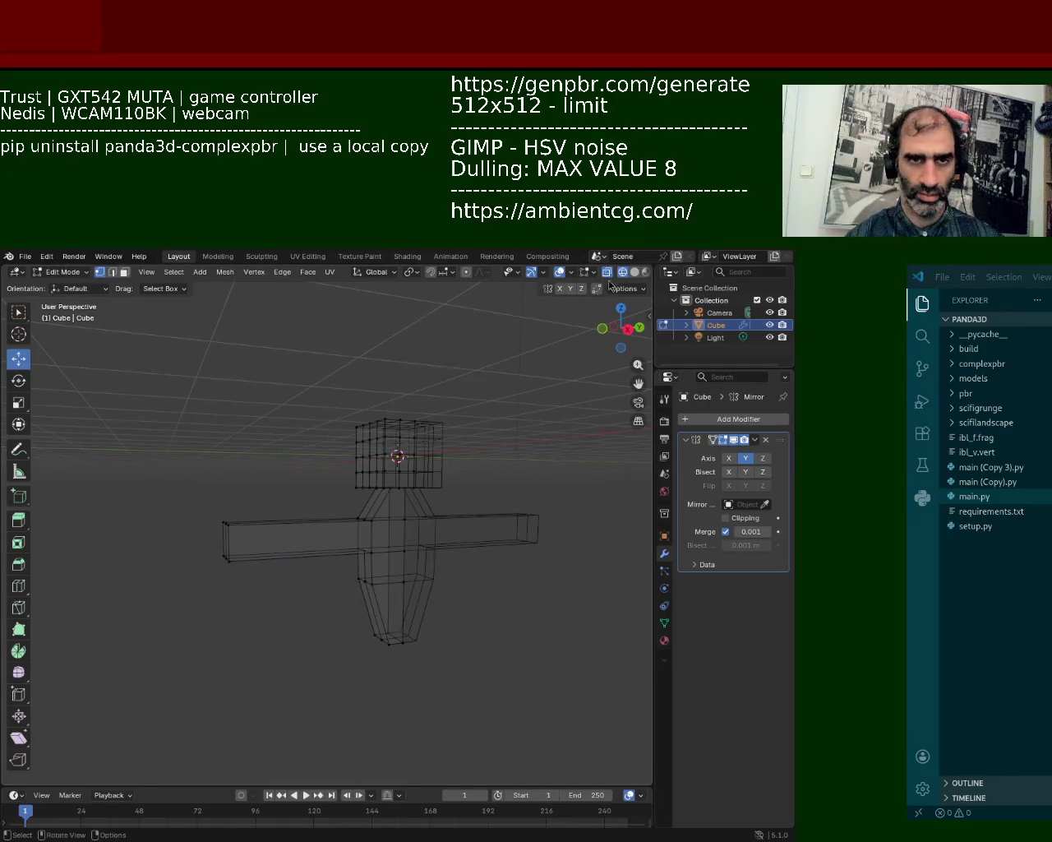
left_click(634, 272)
mouse_move(460, 534)
middle_mouse_down()
mouse_move(450, 586)
mouse_move(227, 465)
middle_mouse_up()
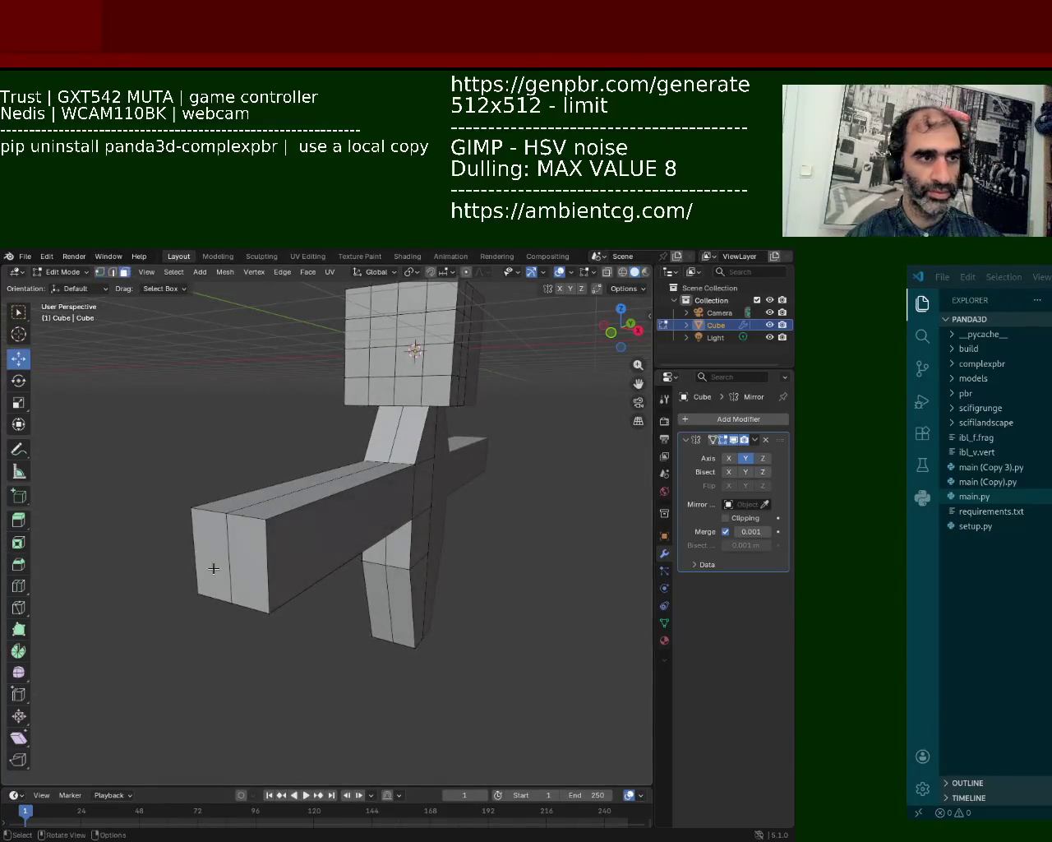
left_click(251, 559)
- Extrude the arm's end face outward twice to lengthen the arm
mouse_move(260, 553)
middle_mouse_down()
mouse_move(311, 566)
mouse_move(364, 606)
middle_mouse_up()
key("e")
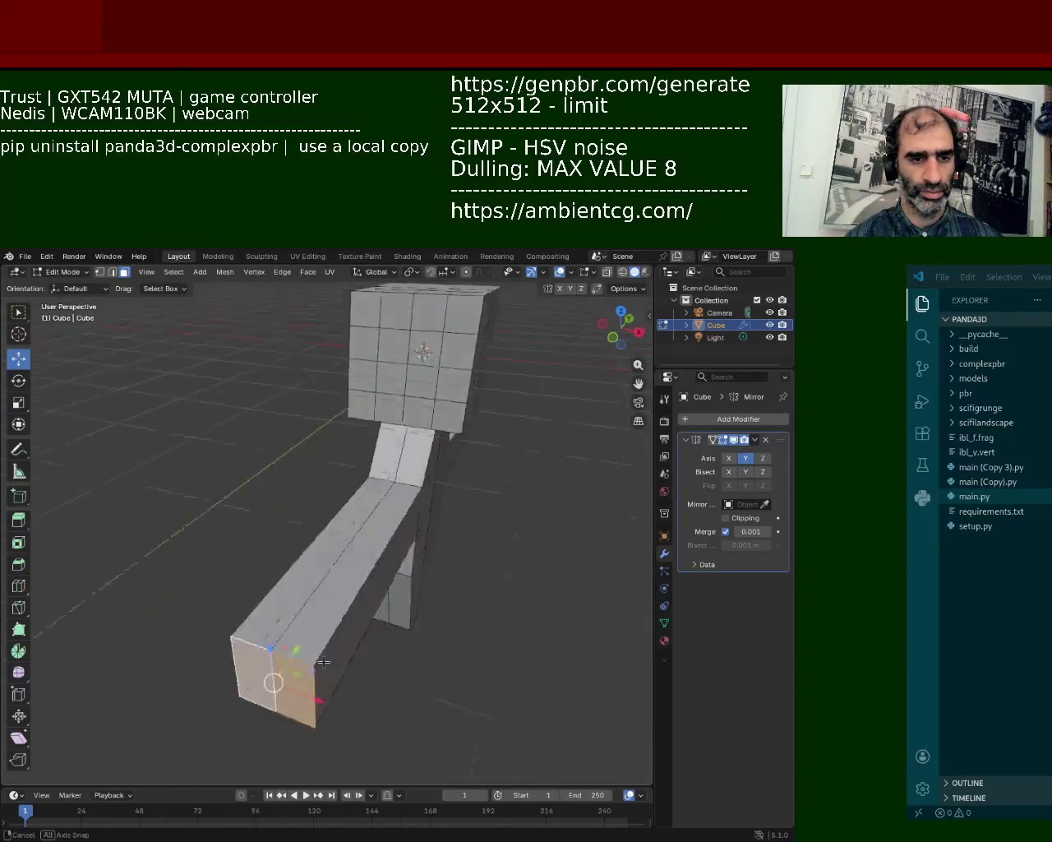
left_click(292, 606)
key("e")
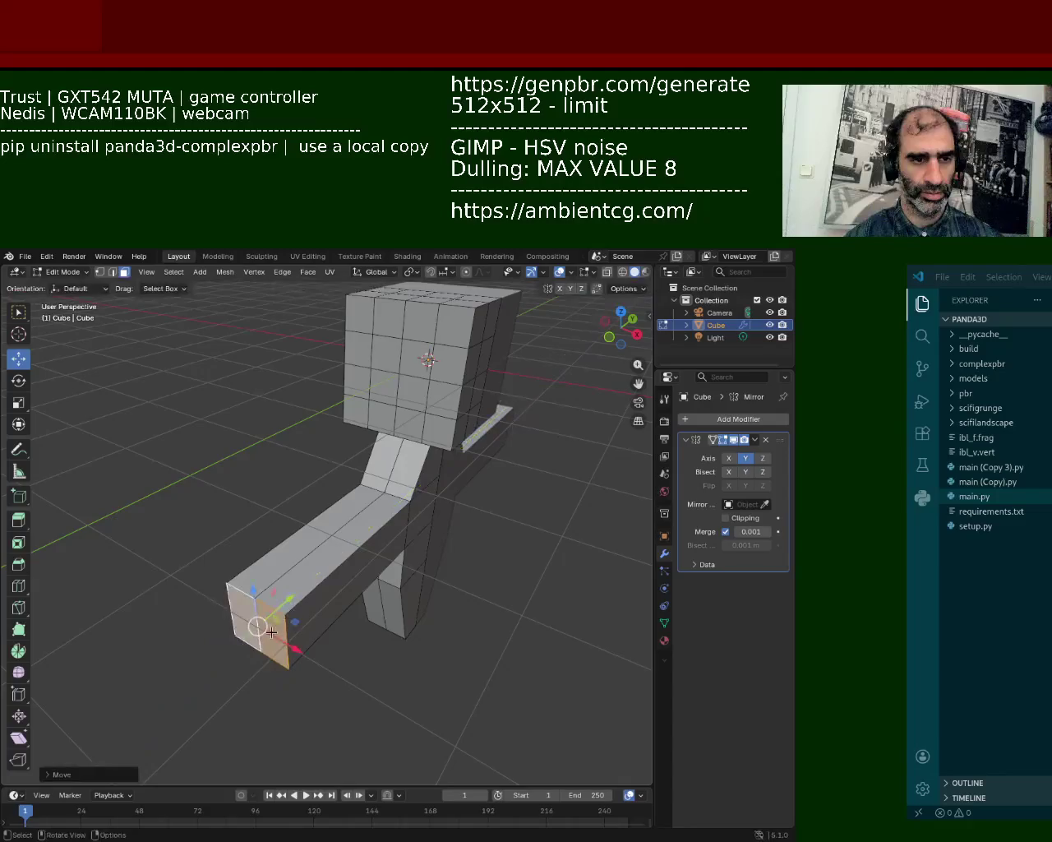
left_click(228, 657)
- Select the leg's bottom face and extrude it downward into a long section
middle_click_drag(228, 657, 406, 414)
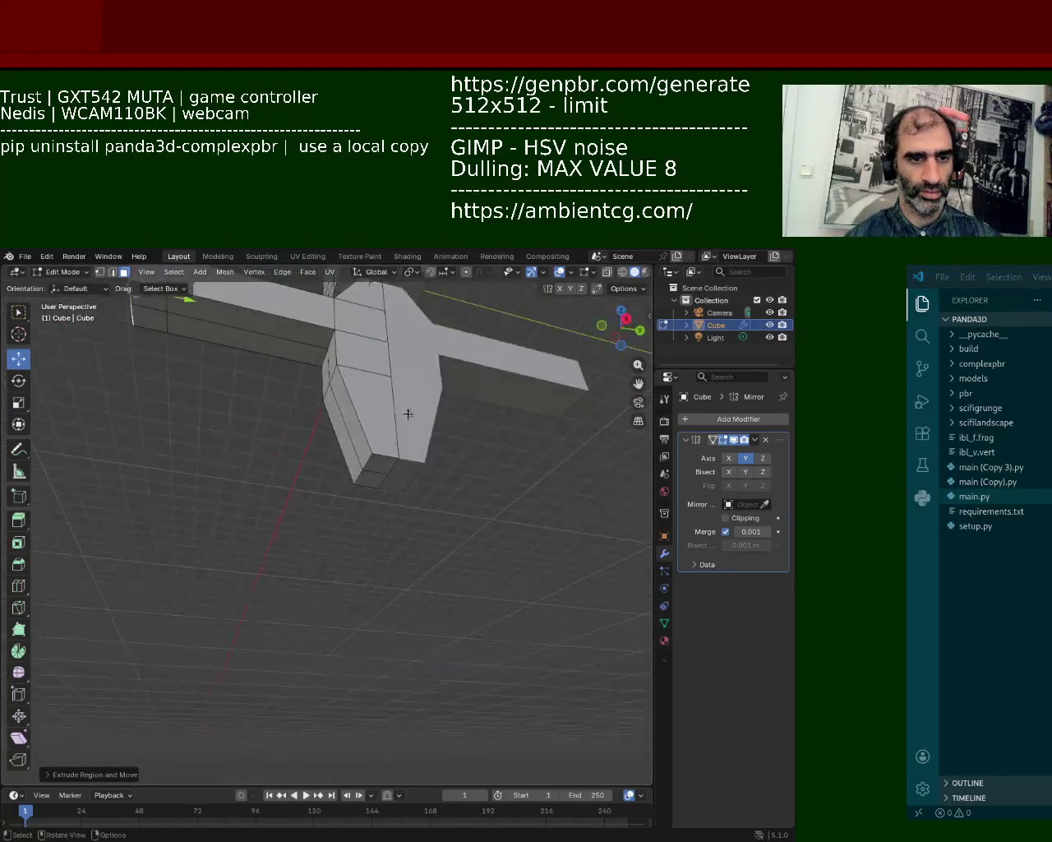
left_click(364, 482)
key("e")
left_click(380, 480)
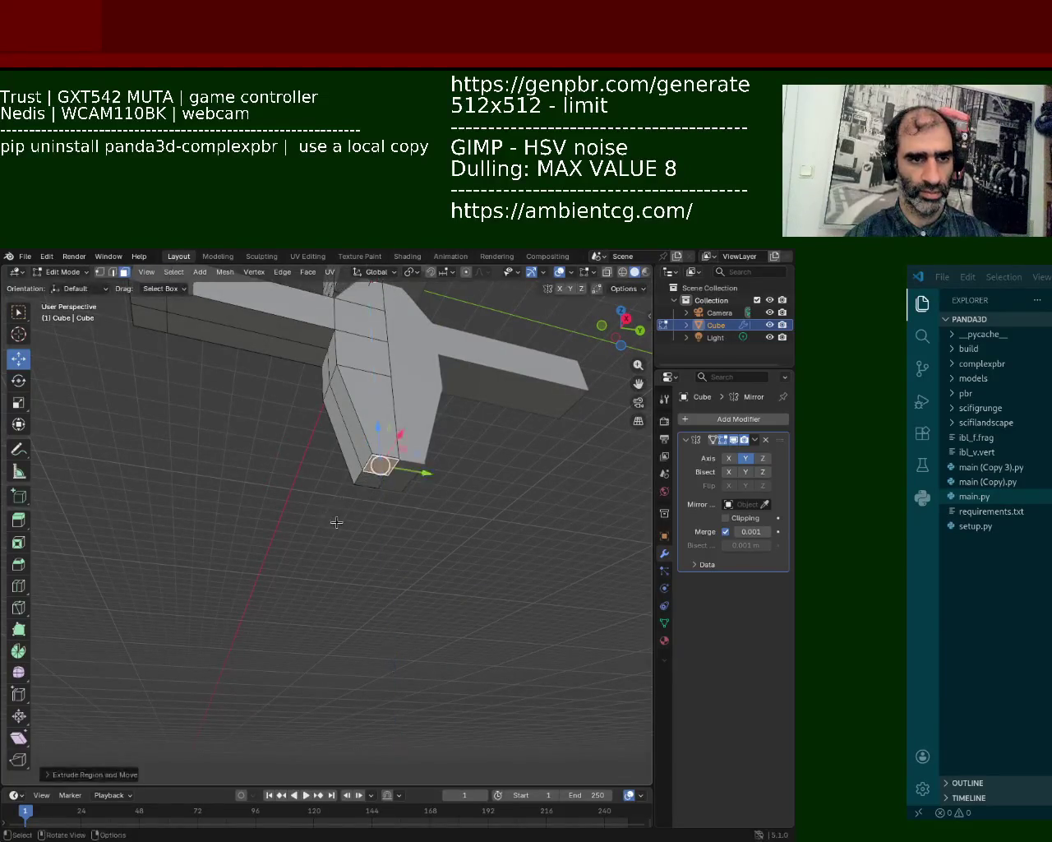
key("e")
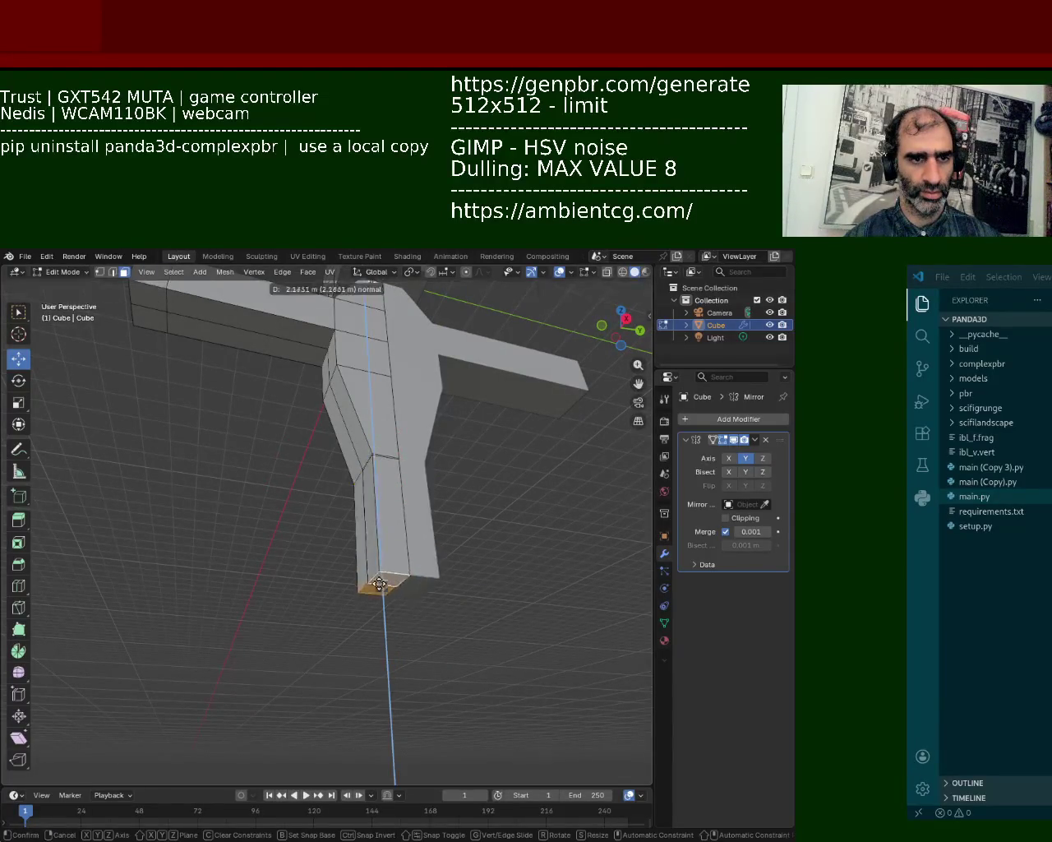
left_click(382, 605)
mouse_move(382, 605)
middle_mouse_down()
mouse_move(357, 584)
mouse_move(370, 583)
mouse_move(377, 542)
middle_mouse_up()
- Undo the overly long and retried short leg extrusions, then reselect the leg bottom
key("ctrl+z")
key("e")
left_click(368, 538)
key("ctrl+z")
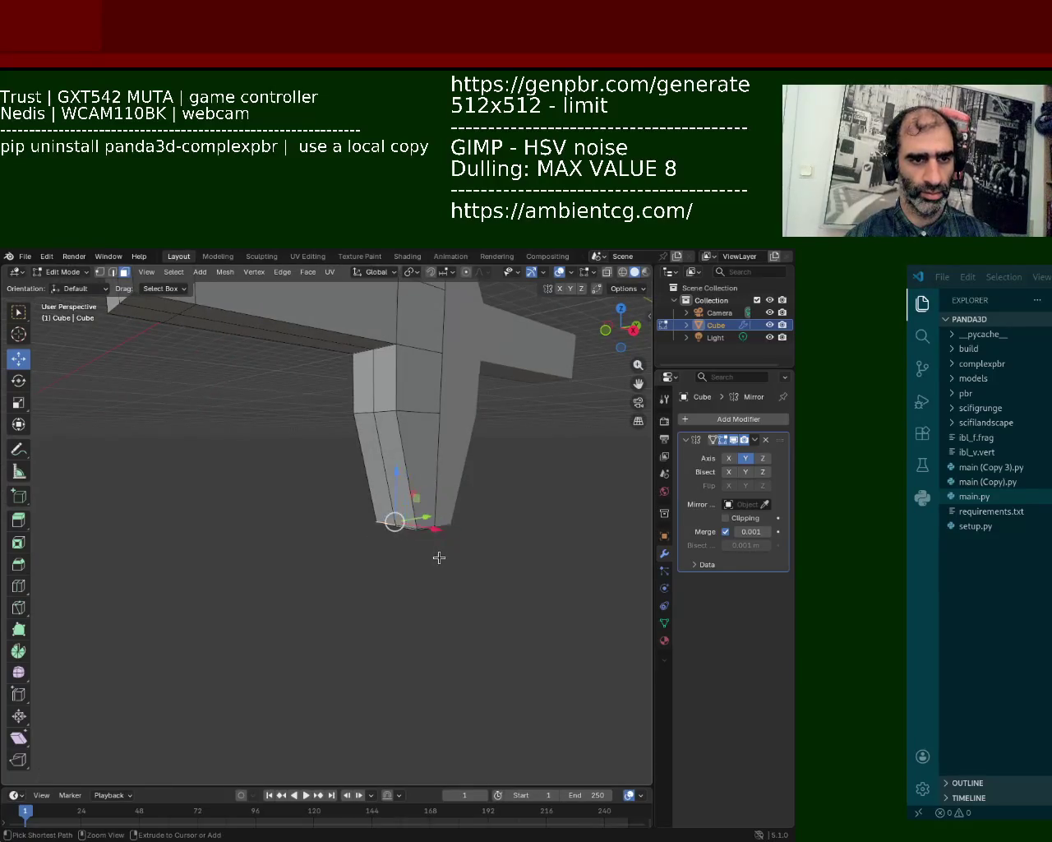
key("ctrl+z")
mouse_move(439, 558)
middle_mouse_down()
mouse_move(410, 493)
mouse_move(422, 517)
middle_mouse_up()
left_click(409, 493)
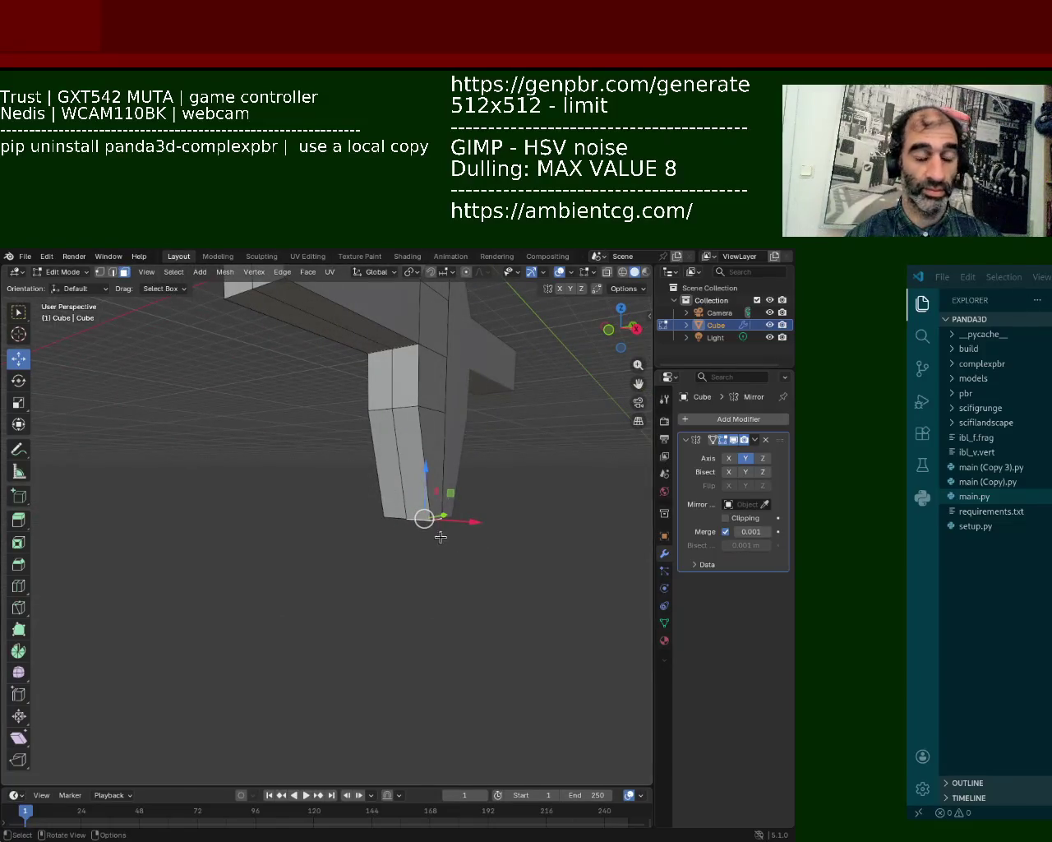
middle_click_drag(393, 513, 392, 536)
- Extrude a short piece at the leg bottom and slide it along Y
key("e")
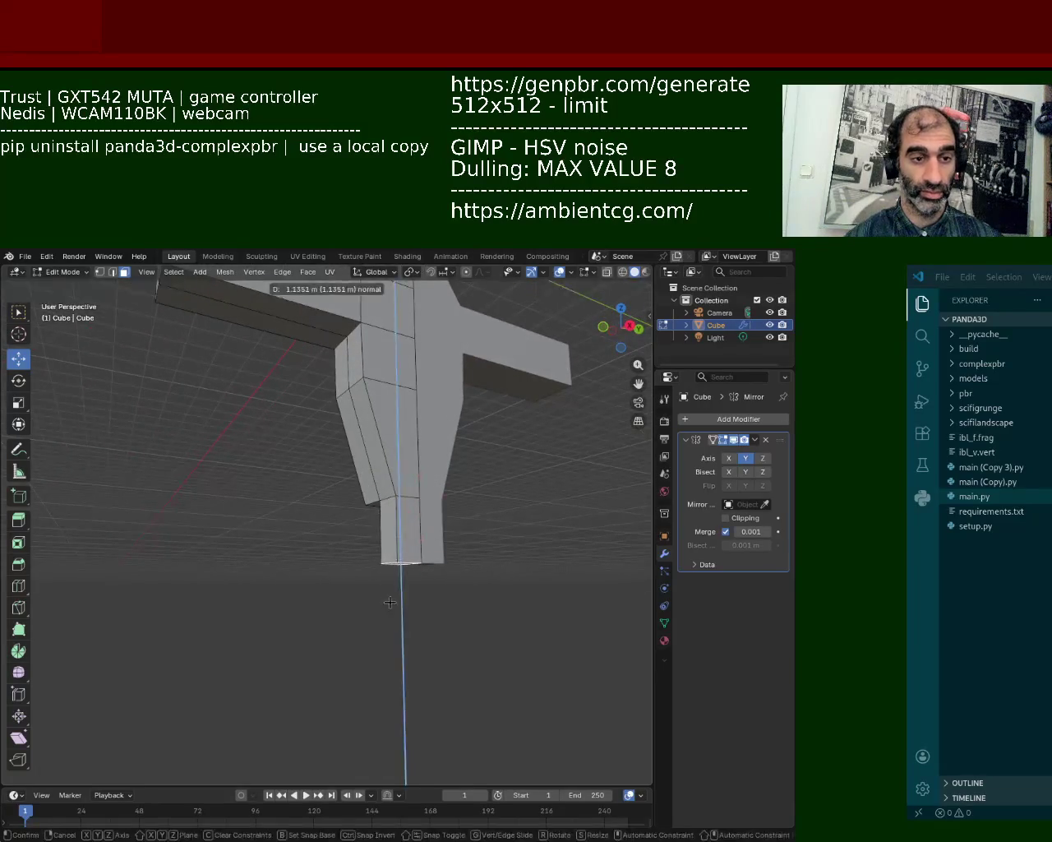
left_click(426, 554)
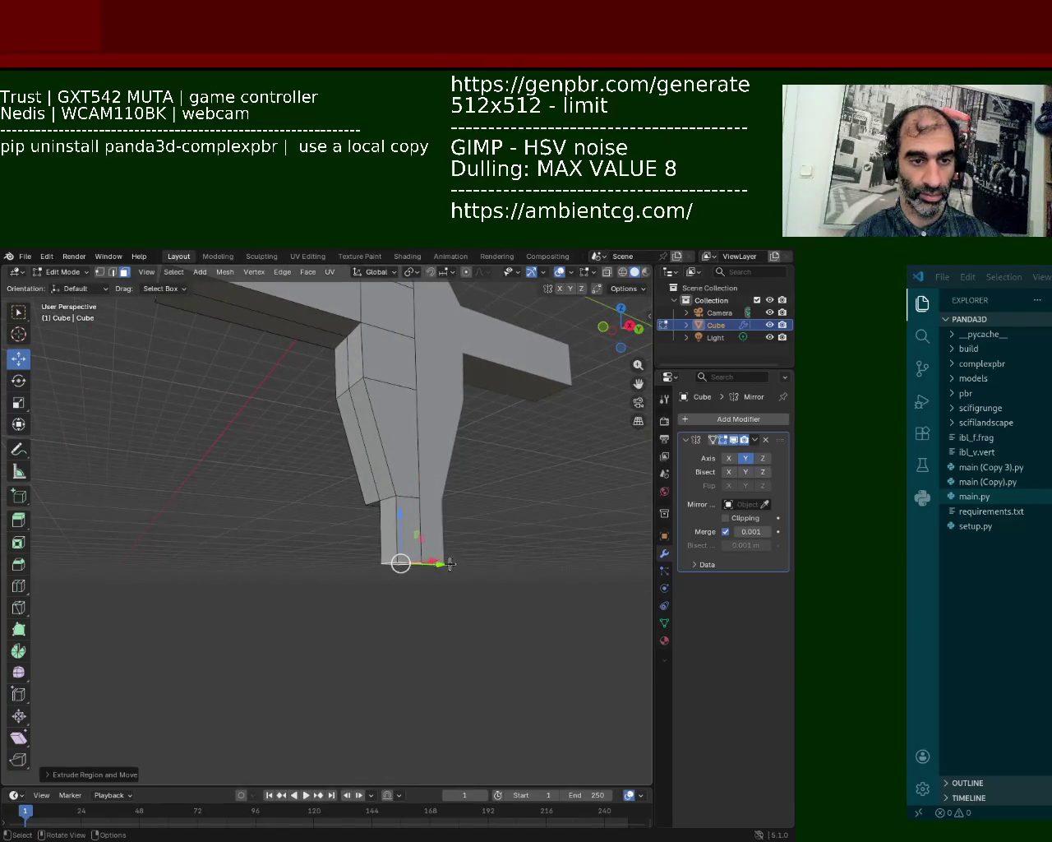
middle_click_drag(457, 604, 422, 627)
left_click_drag(431, 590, 411, 584)
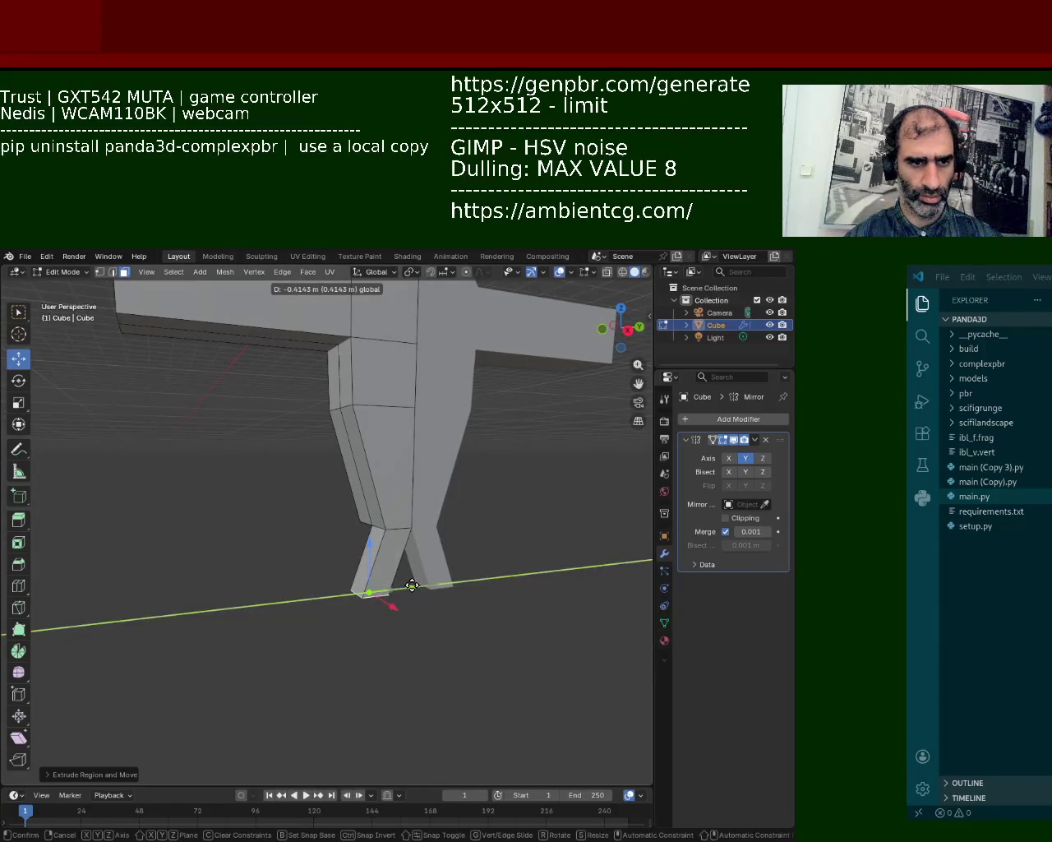
left_click(412, 584)
- Extrude the leg's bottom face again to add a lower leg section
middle_click_drag(407, 579, 370, 493)
key("e")
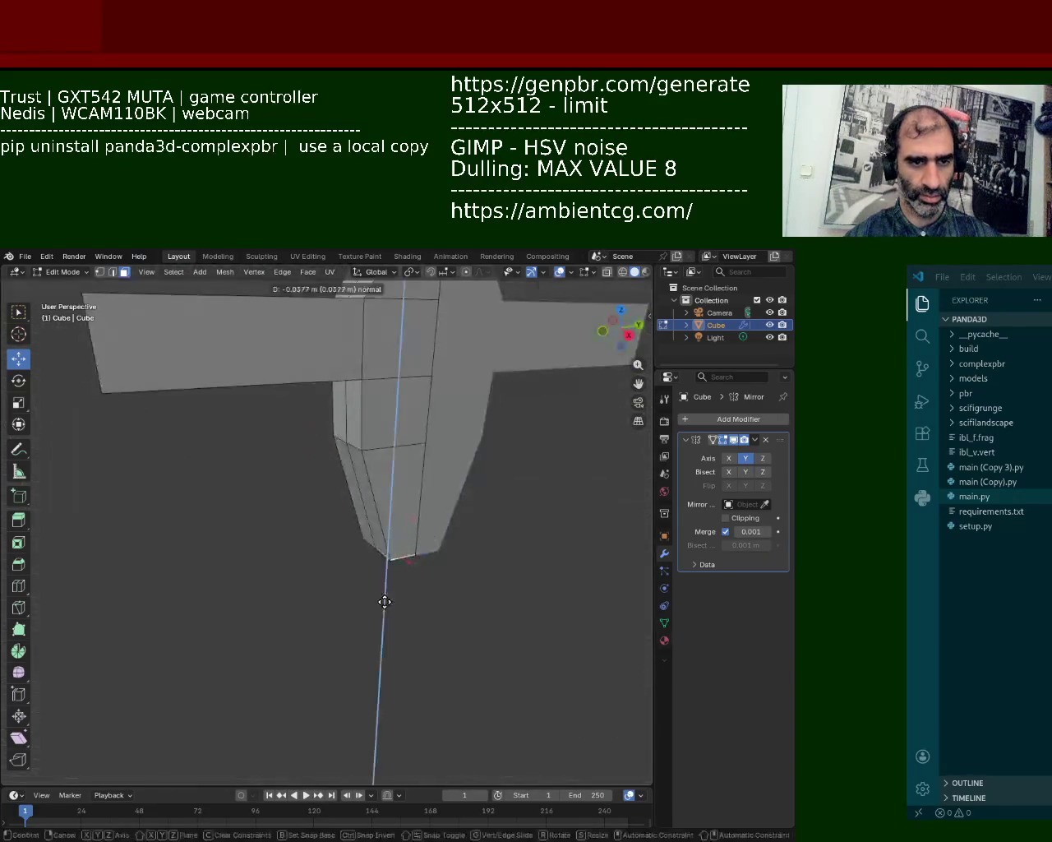
left_click(388, 670)
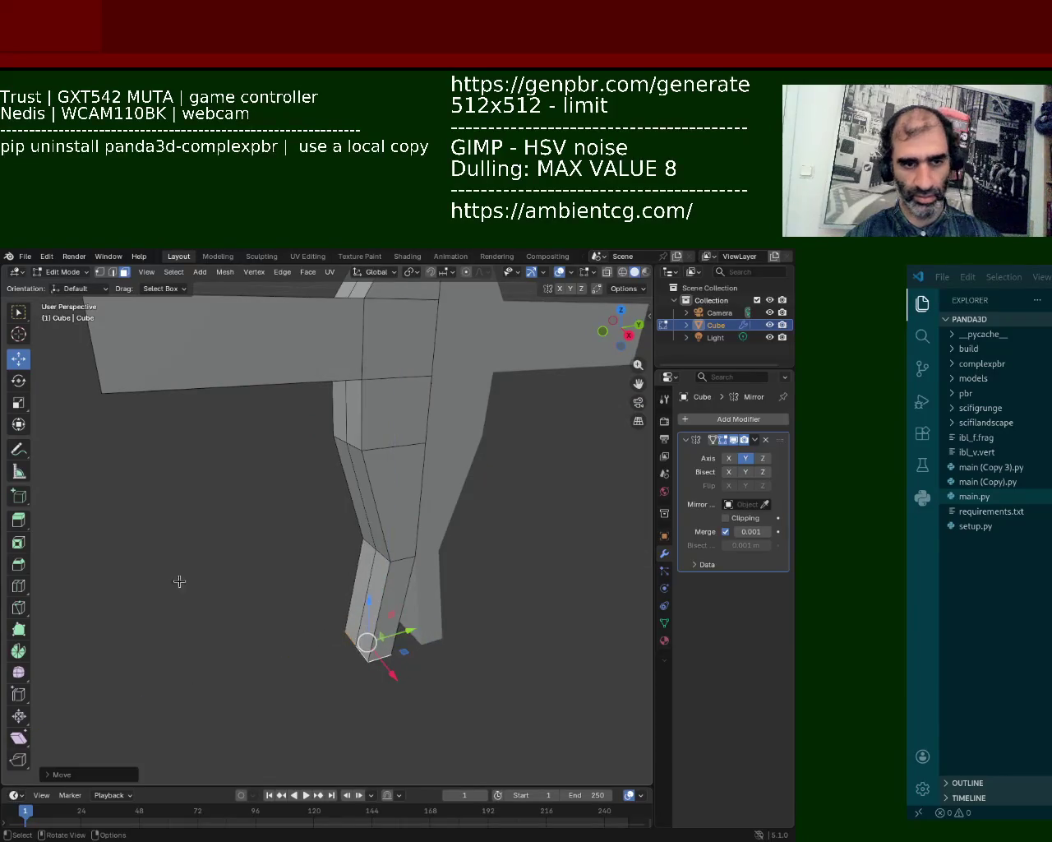
middle_click_drag(179, 582, 279, 658)
- Extrude the leg's bottom face once more into a long section and zoom in
key("e")
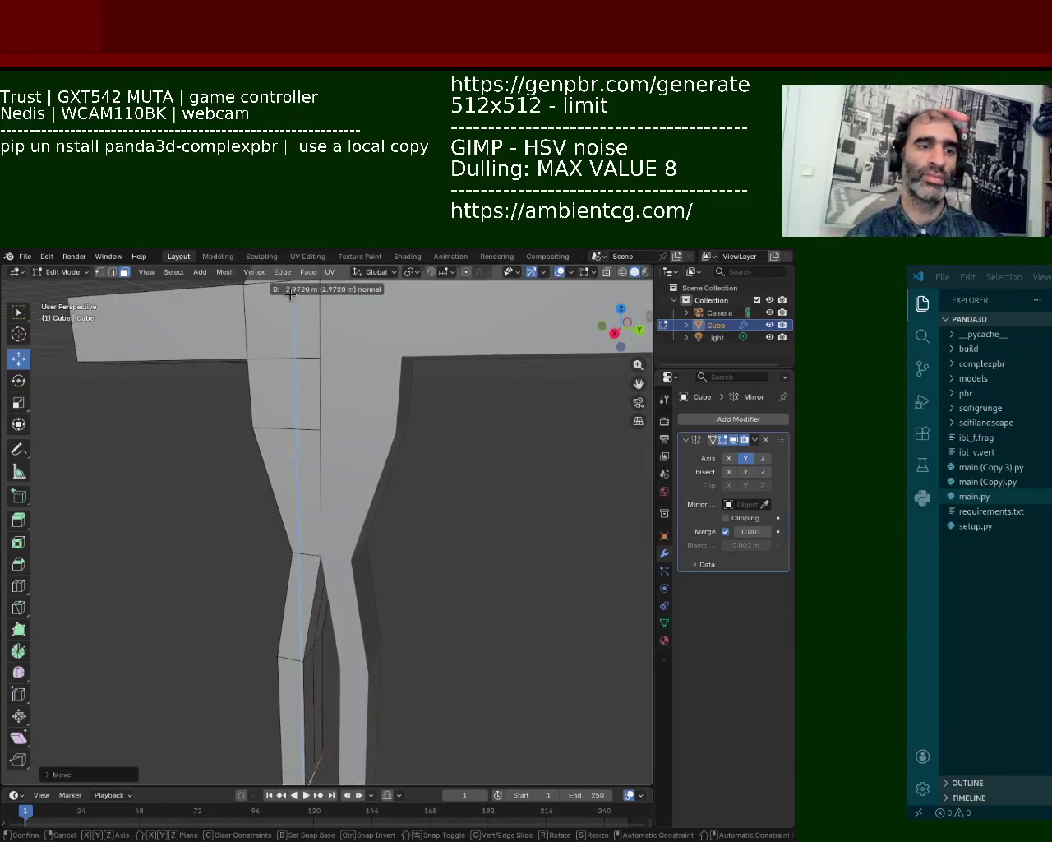
left_click(289, 294)
middle_click_drag(289, 294, 336, 336)
scroll(325, 349, "up", 2)
scroll(353, 440, "up", 3)
scroll(353, 439, "up", 2)
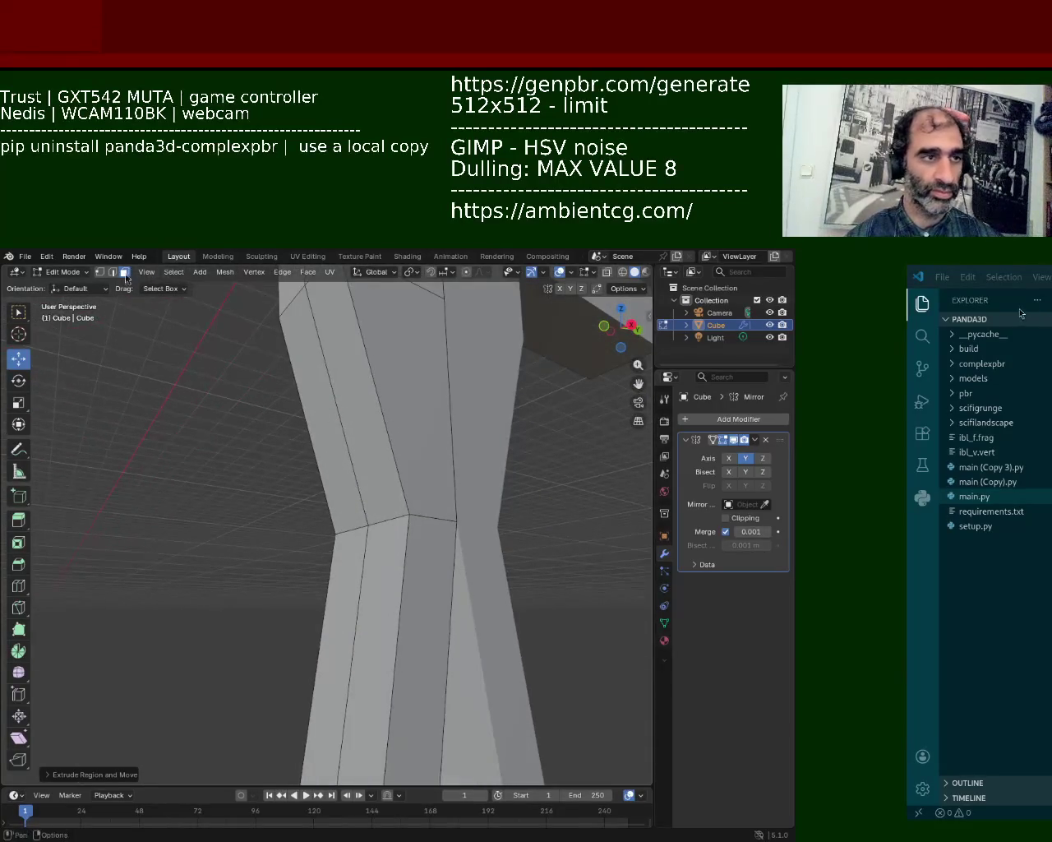
- In edge mode, move the knee edge along the Y axis
key("2")
left_click(340, 529)
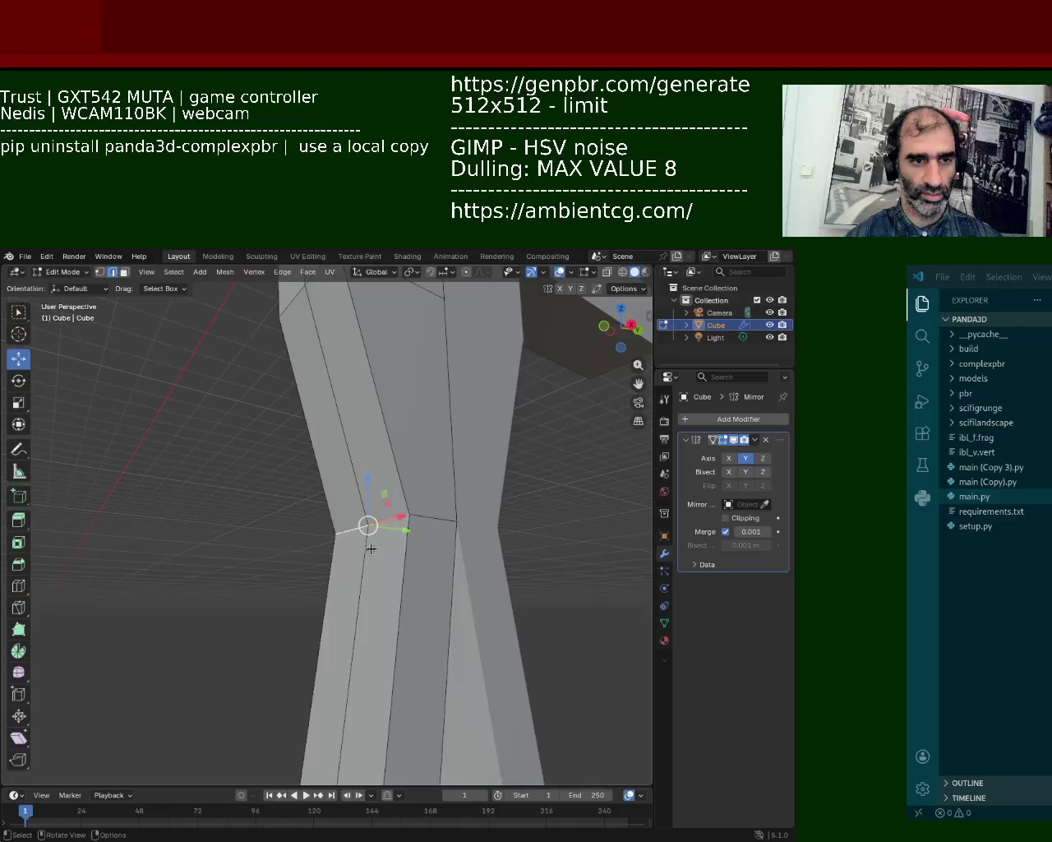
middle_click_drag(368, 548, 365, 639)
key("g")
key("y")
left_click(359, 648)
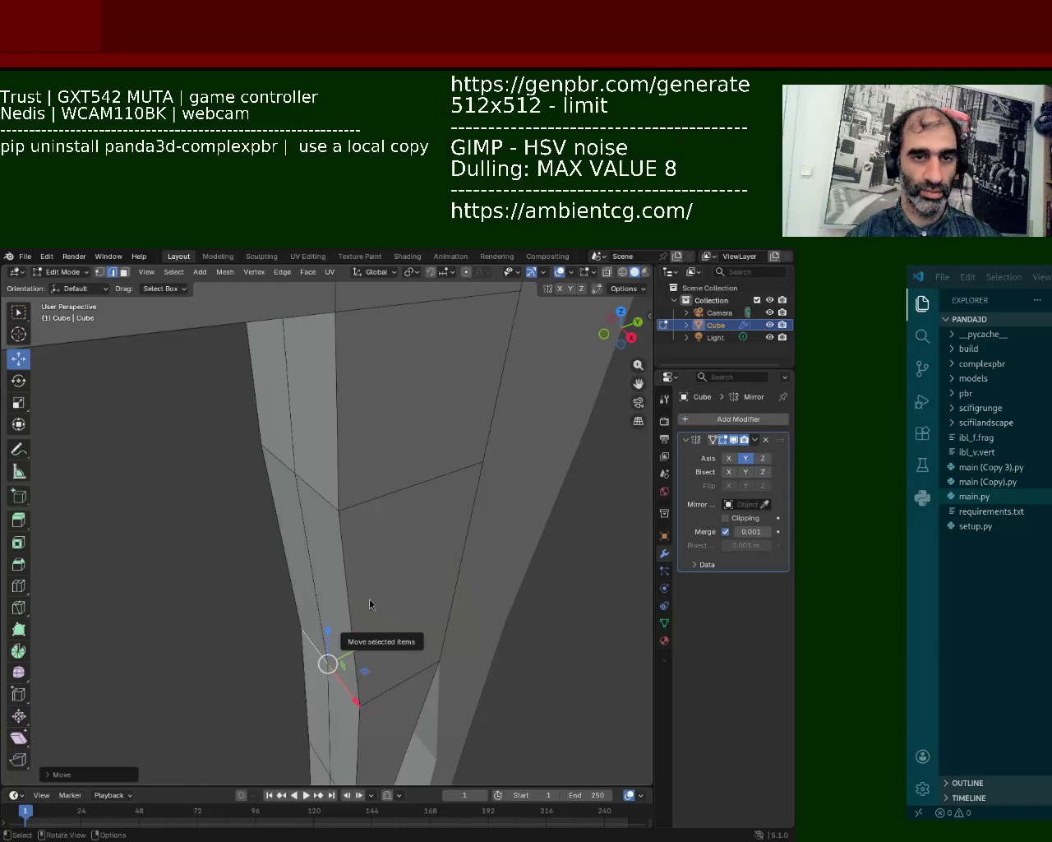
- Select a top-corner vertex of the pillar and orbit around its top
middle_click_drag(510, 356, 350, 425)
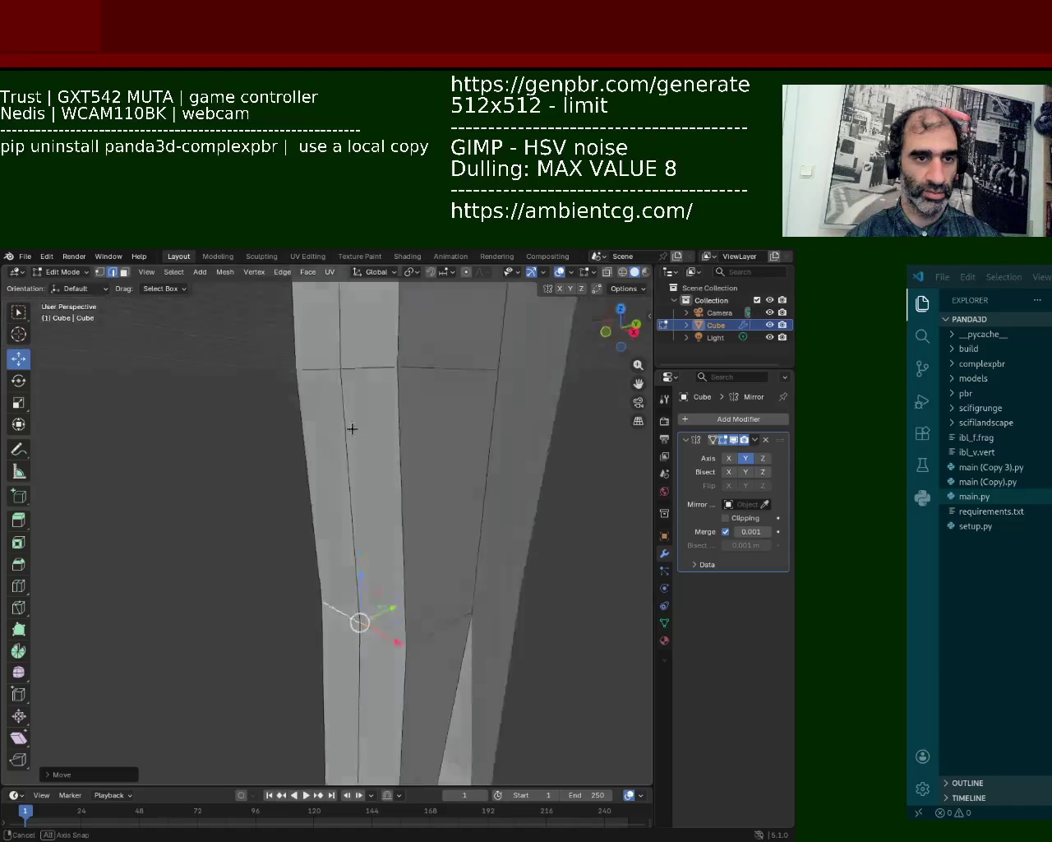
left_click(359, 423)
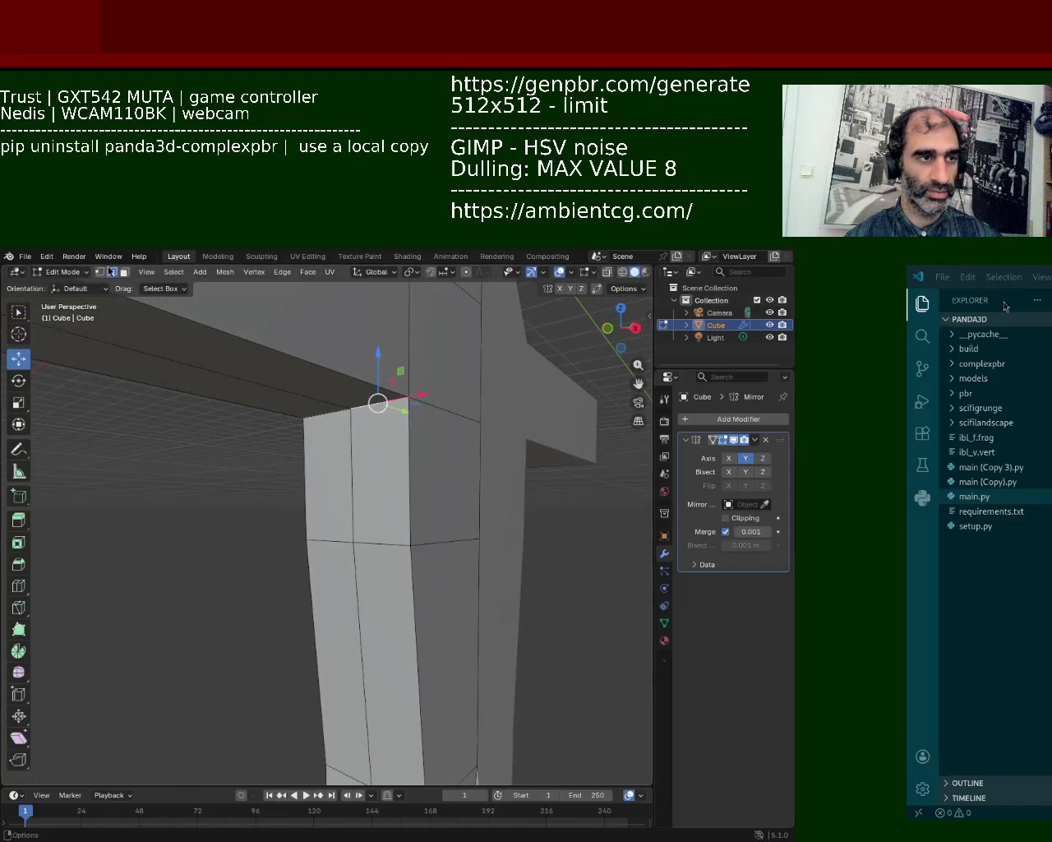
mouse_move(378, 454)
middle_mouse_down()
mouse_move(361, 497)
mouse_move(353, 482)
middle_mouse_up()
left_click_drag(383, 419, 378, 407)
mouse_move(378, 407)
middle_mouse_down()
mouse_move(486, 487)
mouse_move(409, 502)
mouse_move(402, 472)
mouse_move(328, 471)
middle_mouse_up()
- Lower the top-corner vertex and raise the head's bottom-centre vertex along Z
key("g")
key("z")
left_click(412, 473)
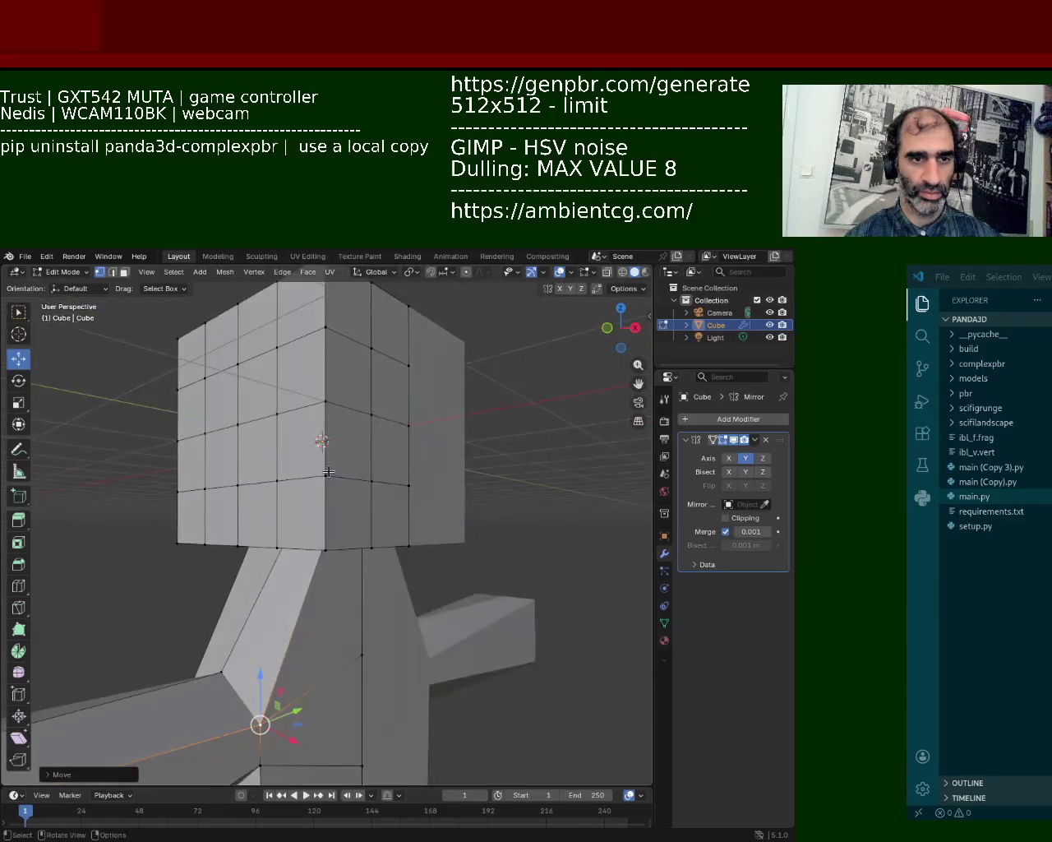
left_click(339, 542)
key("g")
key("z")
left_click(331, 464)
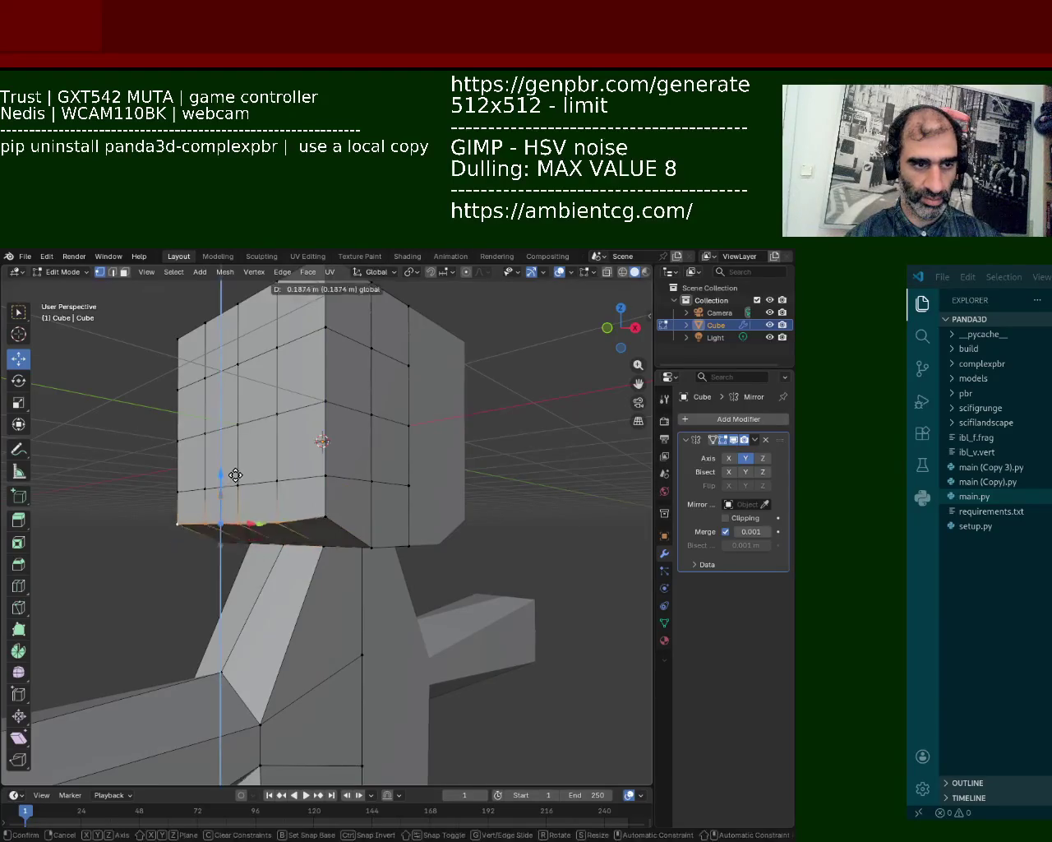
- Raise the bottom-left head vertices along Z and pull the top-right corner inward along X
key("g")
key("z")
left_click(226, 518)
mouse_move(227, 517)
middle_mouse_down()
mouse_move(277, 508)
mouse_move(489, 406)
middle_mouse_up()
left_click(479, 392)
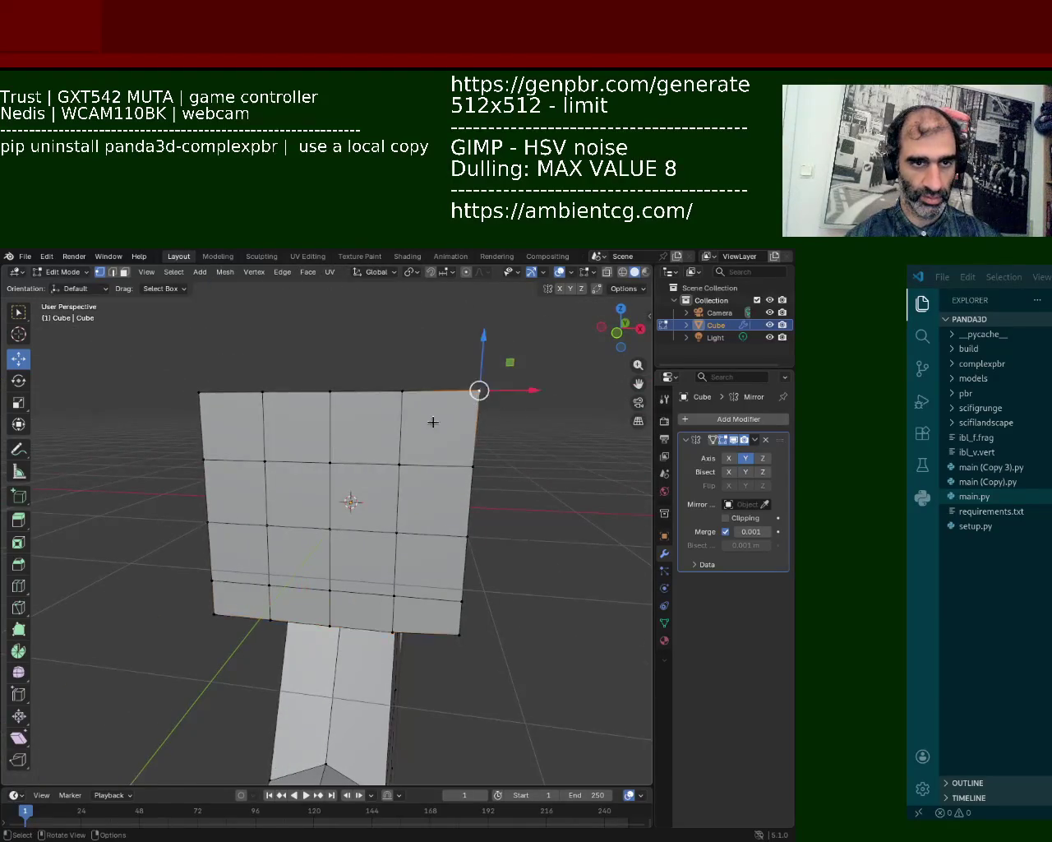
left_click_drag(539, 387, 506, 389)
mouse_move(505, 389)
middle_mouse_down()
mouse_move(326, 513)
mouse_move(505, 512)
middle_mouse_up()
- Pull the head's left-side and lower-left vertices inward along X
left_click(259, 521)
left_click_drag(303, 526, 351, 527)
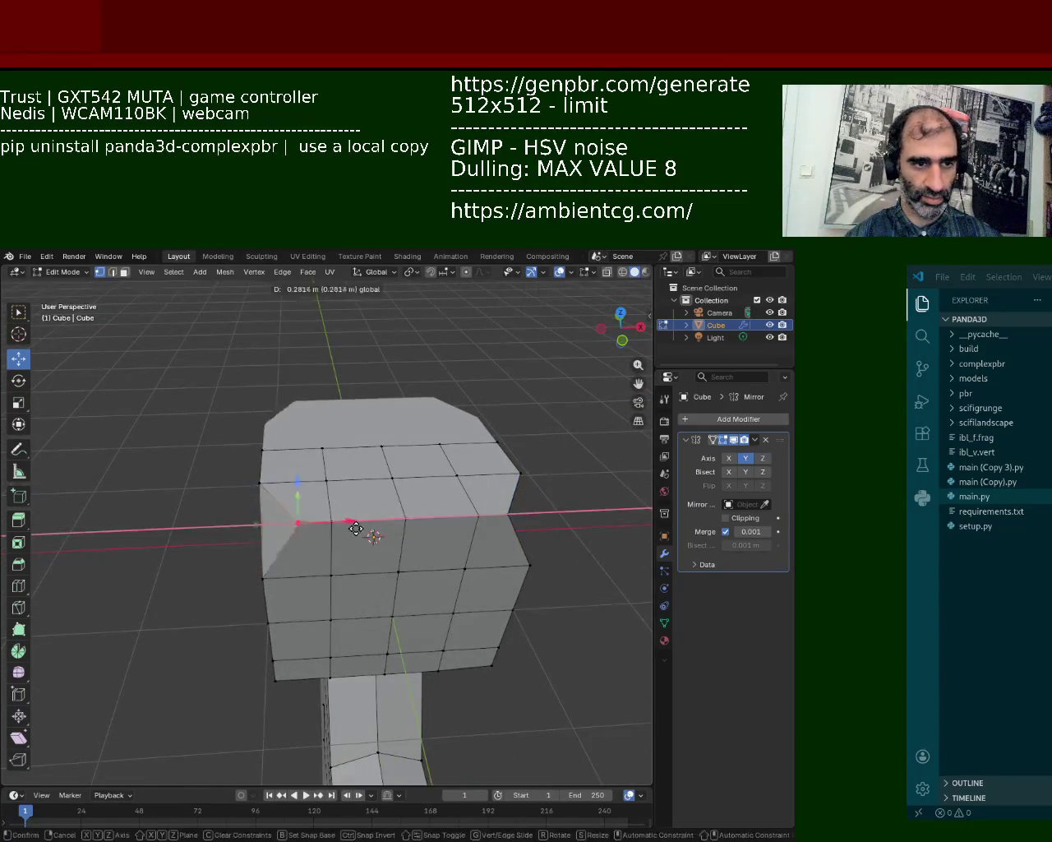
mouse_move(351, 527)
middle_mouse_down()
mouse_move(277, 533)
mouse_move(342, 616)
middle_mouse_up()
left_click(277, 533)
left_click_drag(342, 616, 362, 617)
mouse_move(362, 616)
middle_mouse_down()
mouse_move(255, 621)
mouse_move(171, 508)
mouse_move(290, 451)
middle_mouse_up()
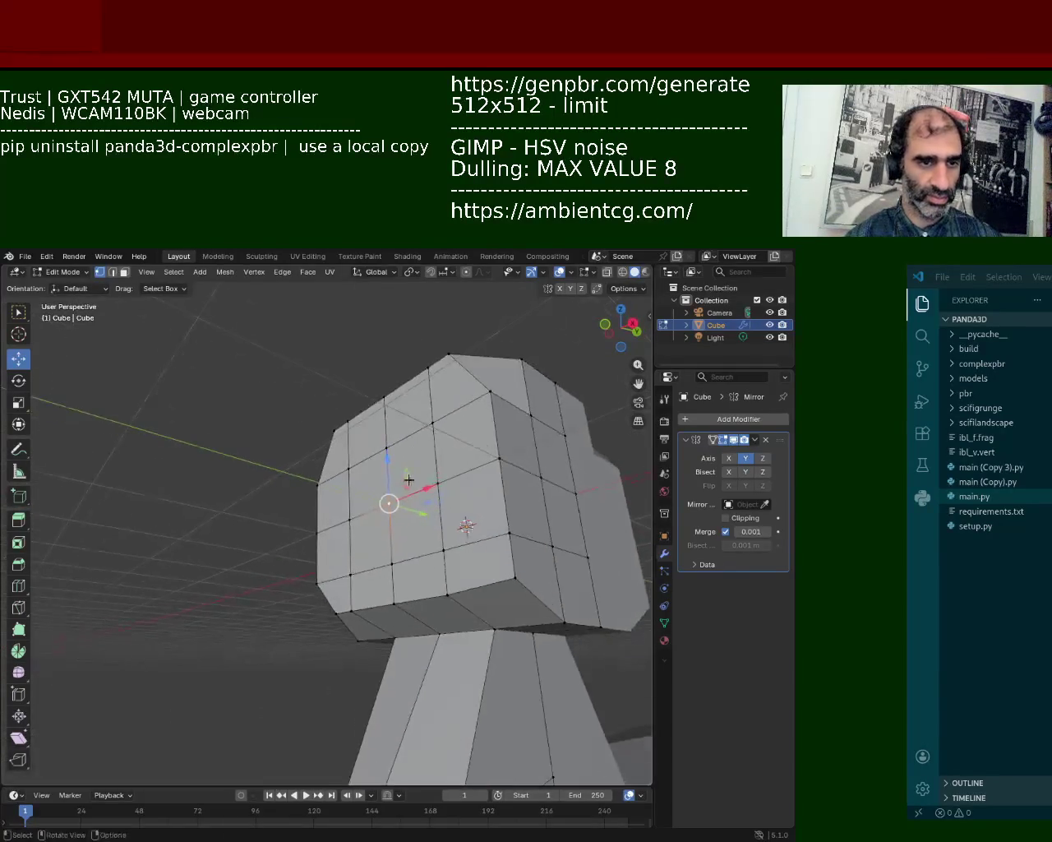
left_click(375, 513)
- Extrude the head's side face outward, scale it, and extrude again into an ear slab
key("e")
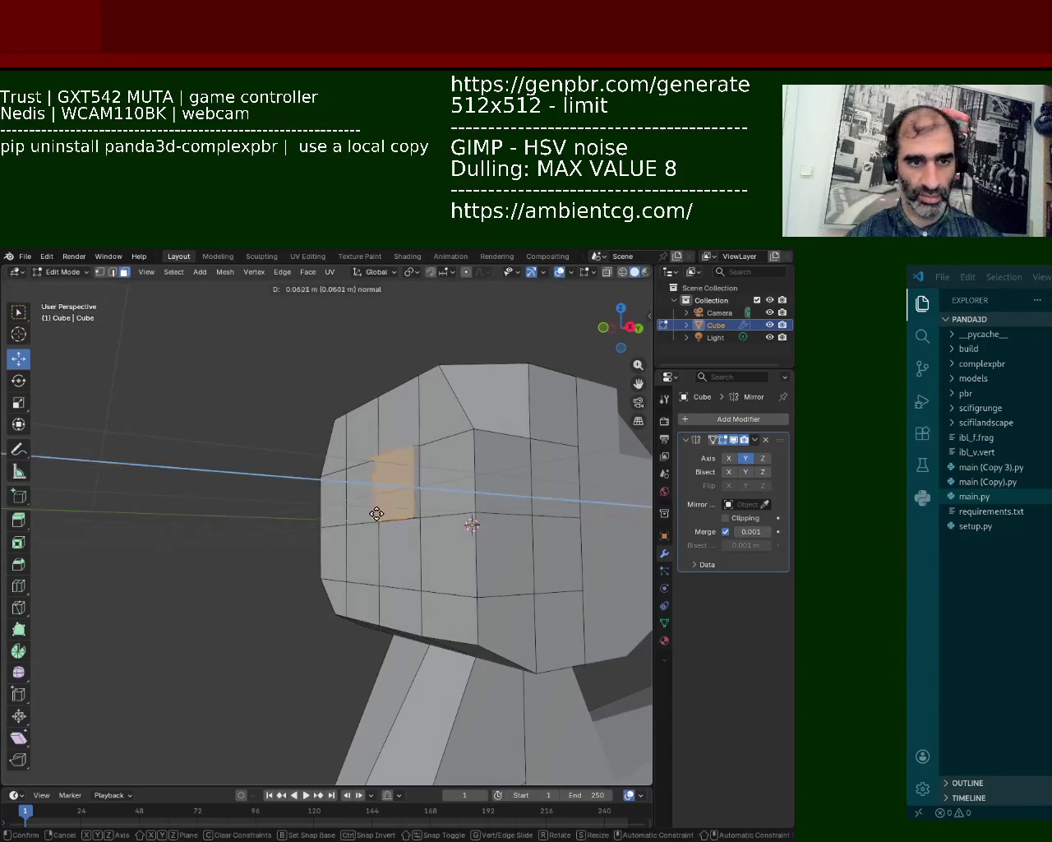
left_click(362, 512)
key("e")
key("s")
left_click(354, 547)
key("e")
left_click(351, 556)
mouse_move(352, 555)
middle_mouse_down()
mouse_move(326, 516)
mouse_move(340, 543)
mouse_move(331, 538)
middle_mouse_up()
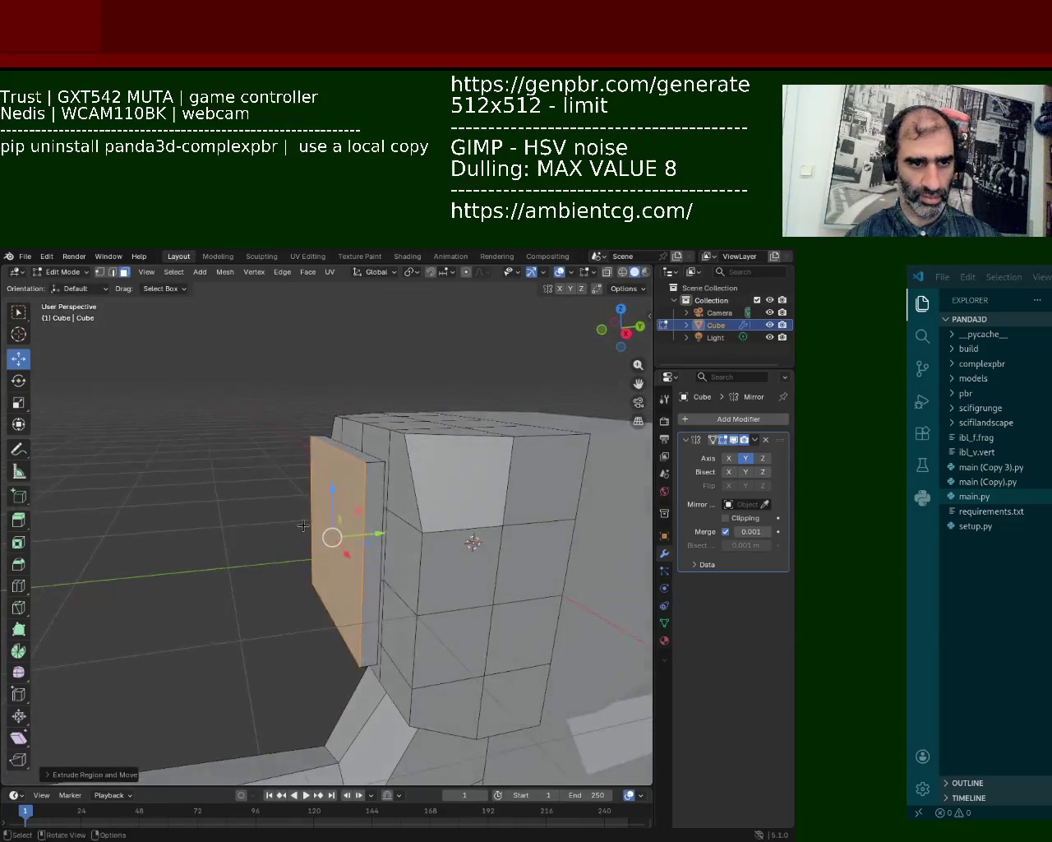
- Extrude the ear slab further outward and shrink its outer face
key("e")
left_click(281, 527)
key("s")
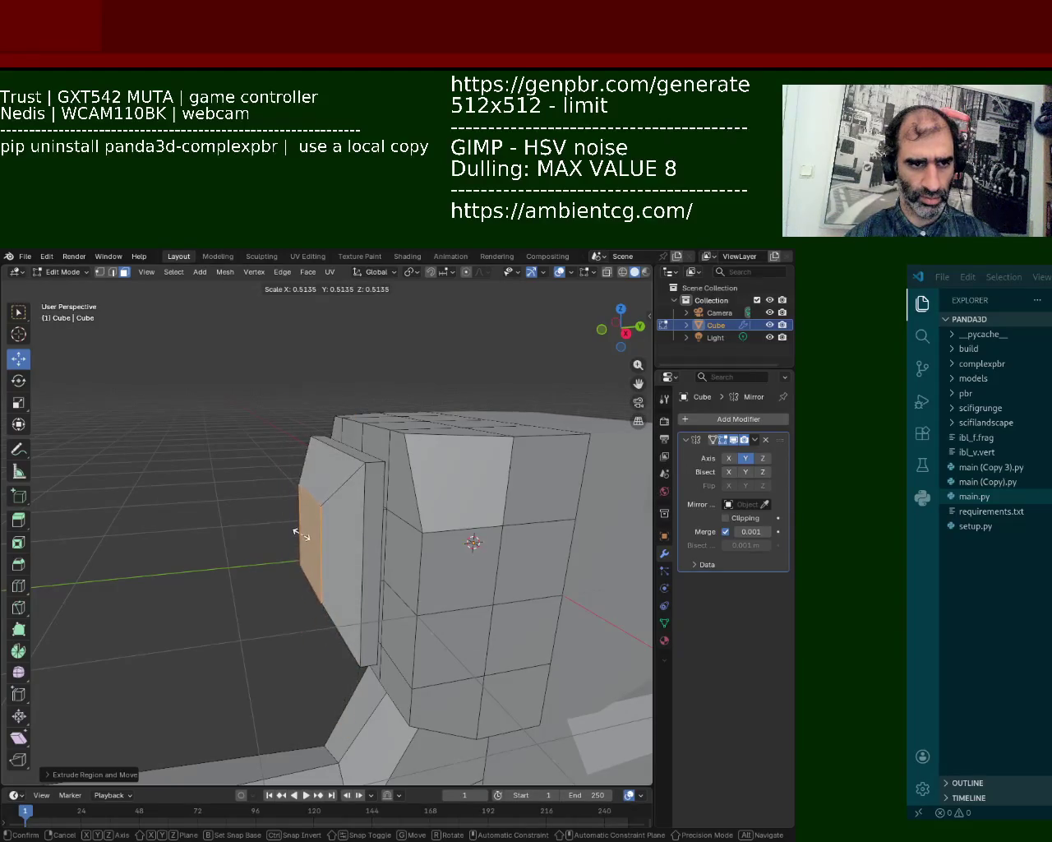
left_click(298, 536)
mouse_move(390, 466)
middle_mouse_down()
mouse_move(407, 505)
mouse_move(381, 472)
mouse_move(411, 509)
middle_mouse_up()
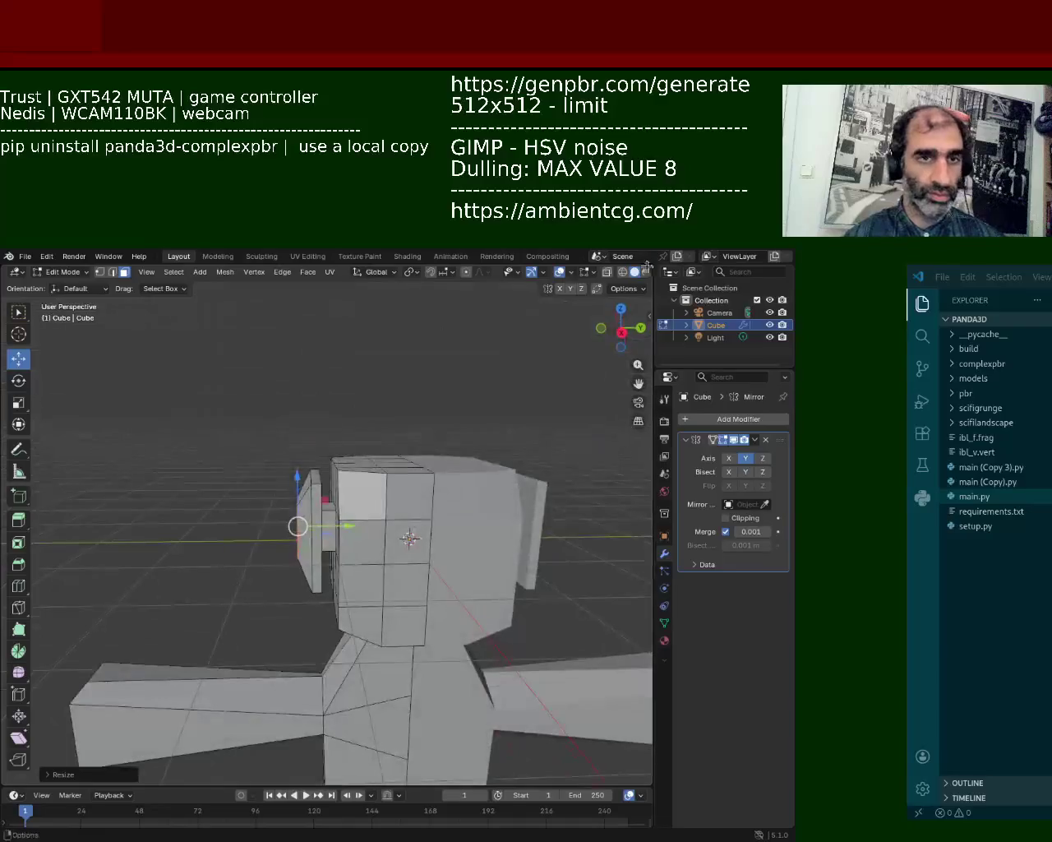
- In wireframe view, box-select the ear's outer face vertices and scale them smaller
left_click(622, 272)
middle_click_drag(275, 406, 260, 401)
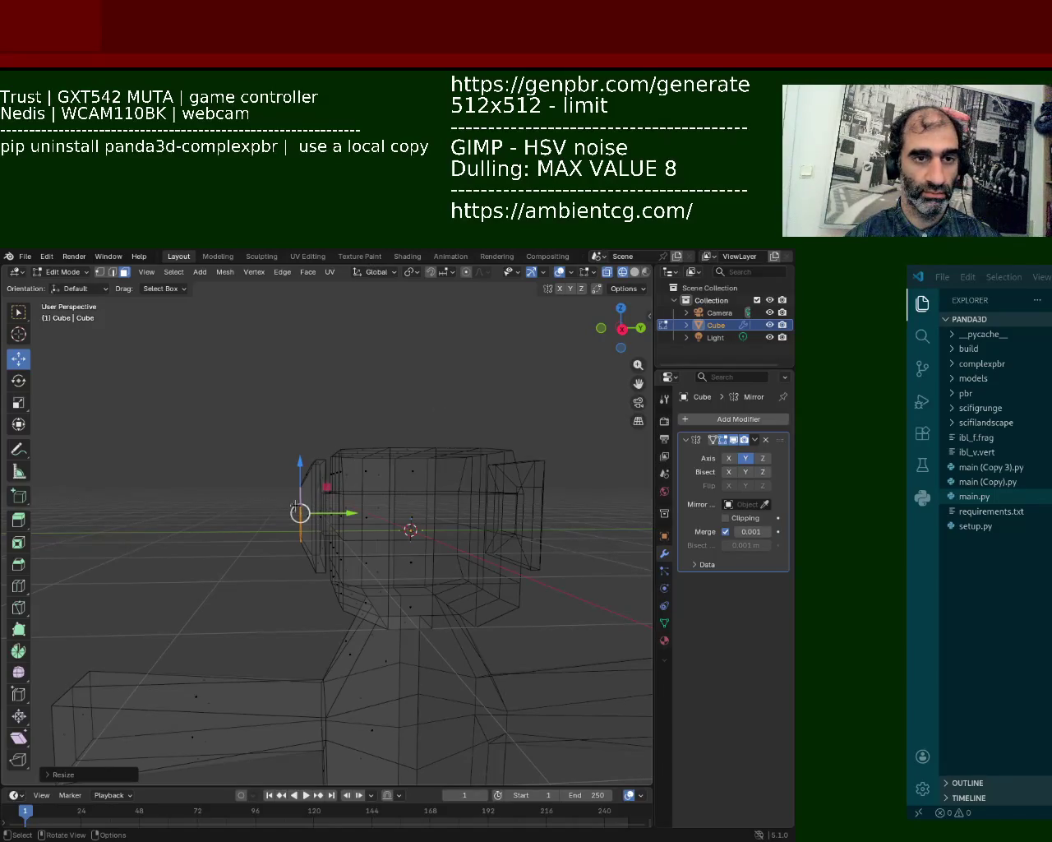
scroll(294, 504, "up", 4)
scroll(296, 497, "up", 2)
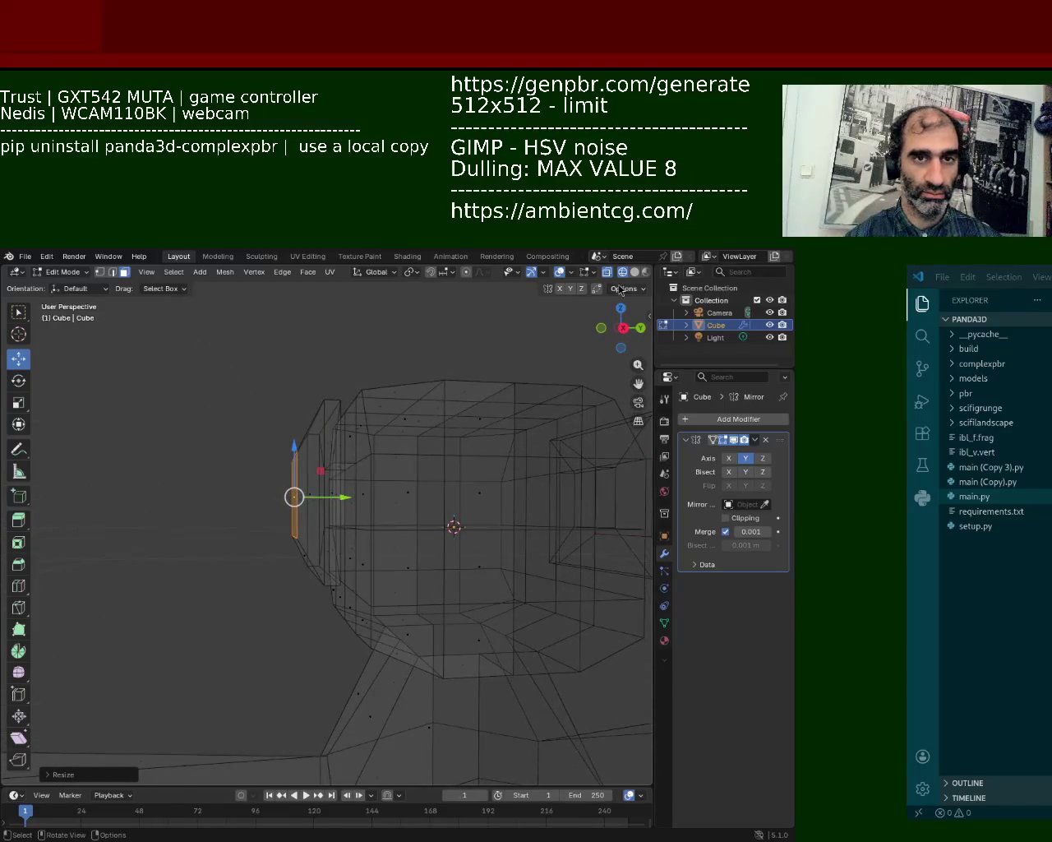
left_click(99, 271)
middle_click_drag(207, 444, 223, 458)
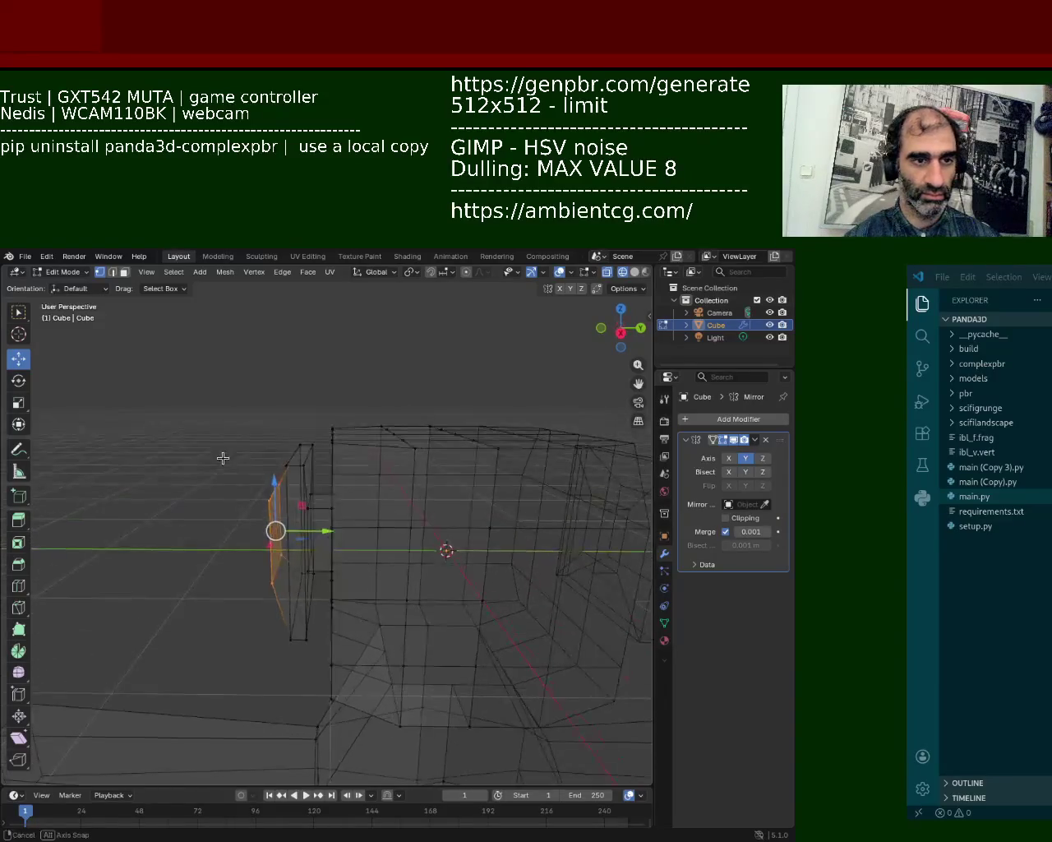
left_click_drag(233, 410, 319, 704)
middle_click_drag(284, 660, 273, 611)
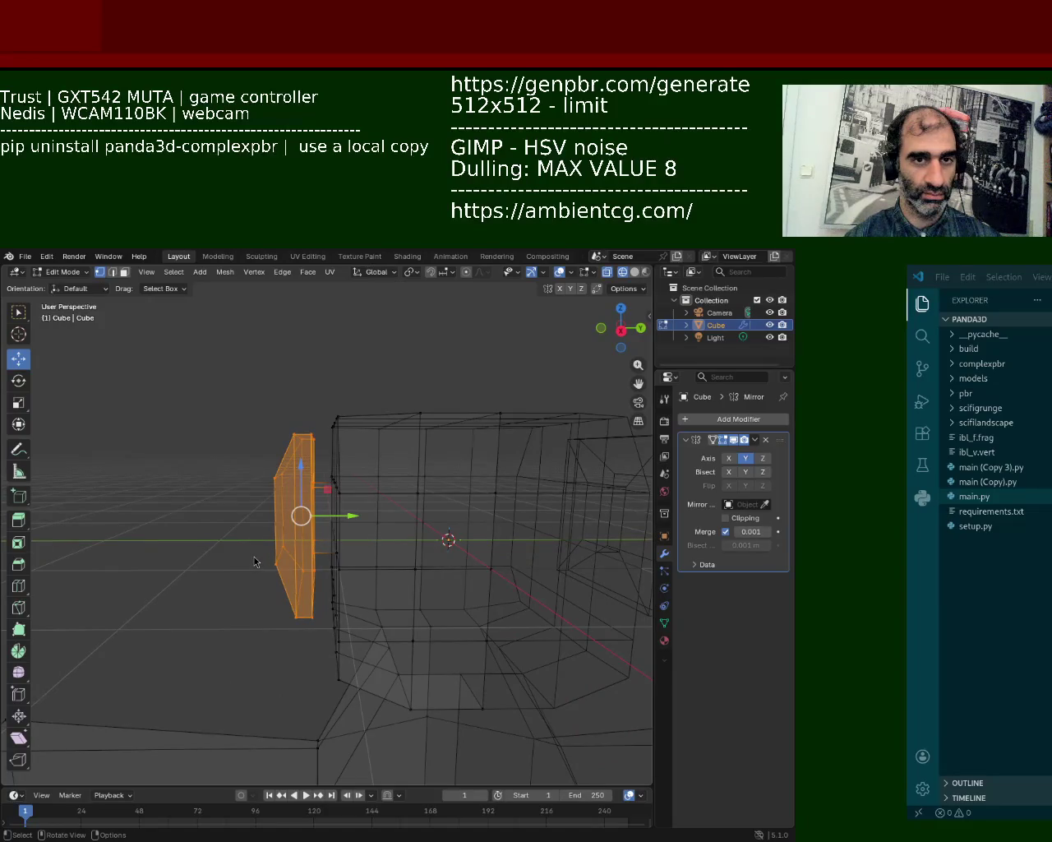
key("s")
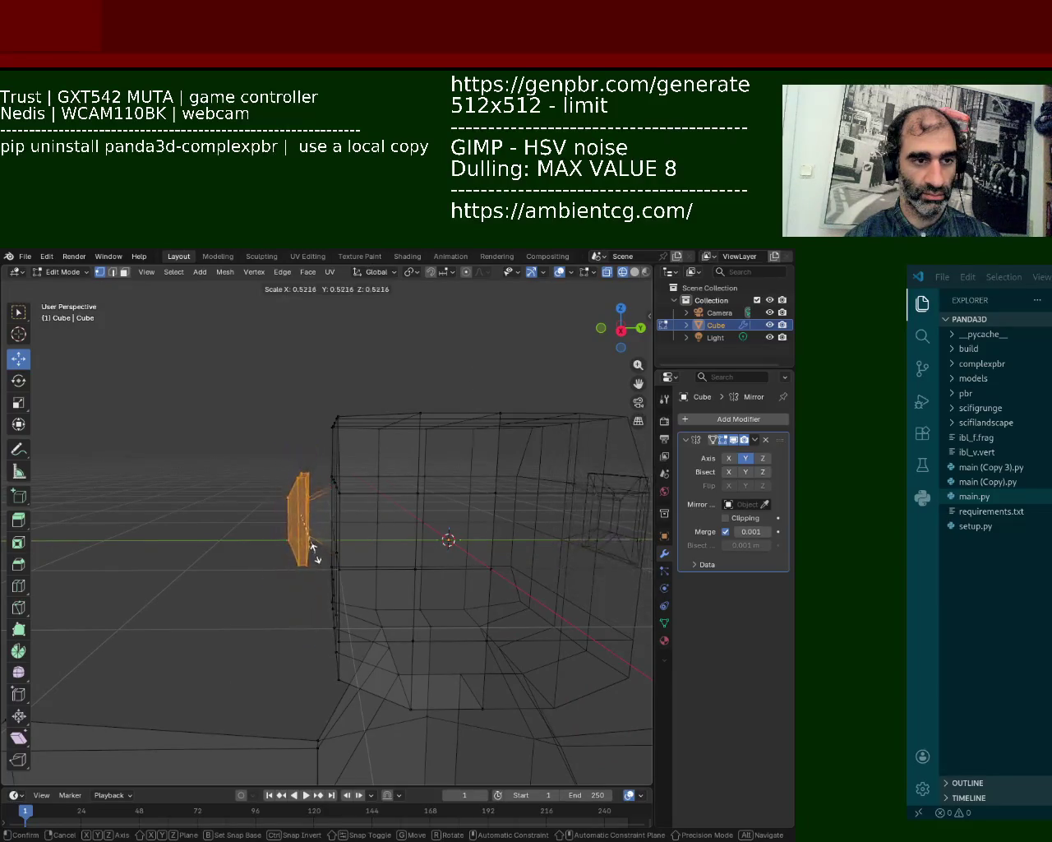
left_click(310, 548)
- Slide the ear's outer face along Y and return to solid shading
mouse_move(310, 548)
middle_mouse_down()
mouse_move(331, 581)
mouse_move(353, 539)
middle_mouse_up()
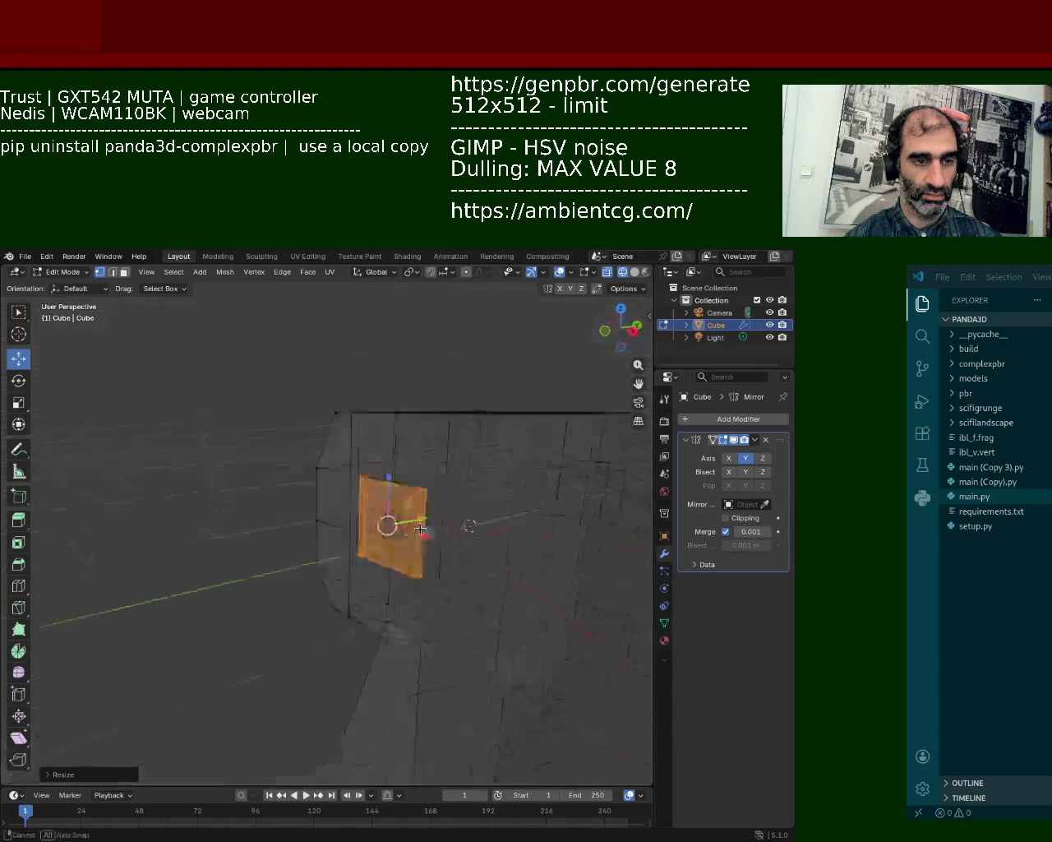
left_click_drag(354, 523, 359, 526)
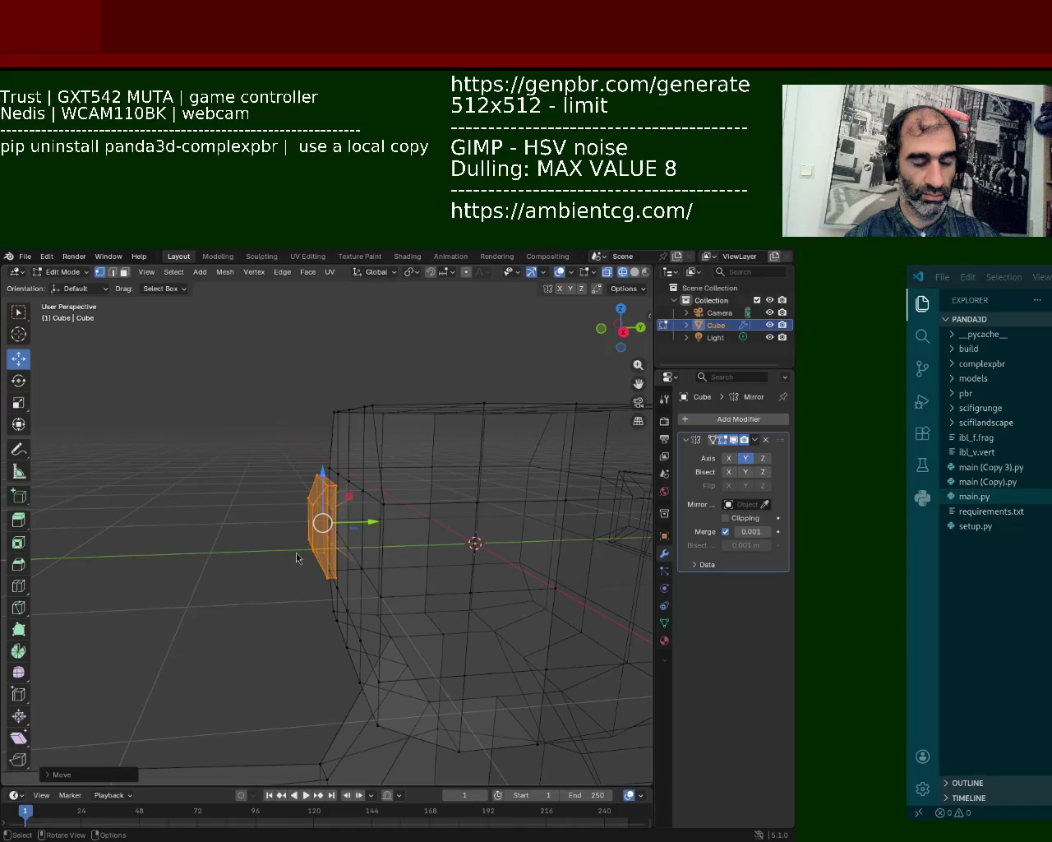
mouse_move(431, 543)
middle_mouse_down()
mouse_move(359, 453)
mouse_move(367, 433)
middle_mouse_up()
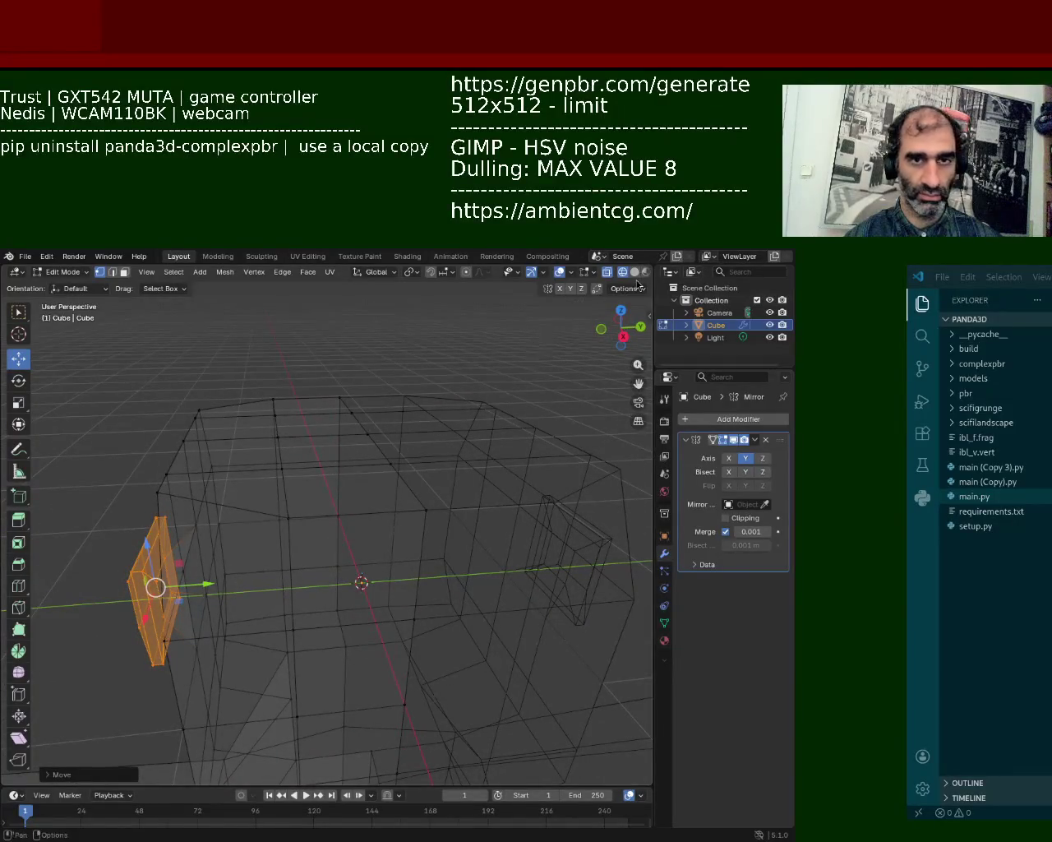
left_click(634, 273)
mouse_move(634, 272)
middle_mouse_down()
mouse_move(370, 394)
mouse_move(233, 427)
middle_mouse_up()
- In edge mode, select two top edges of the head and raise them along Z
key("2")
left_click(320, 462)
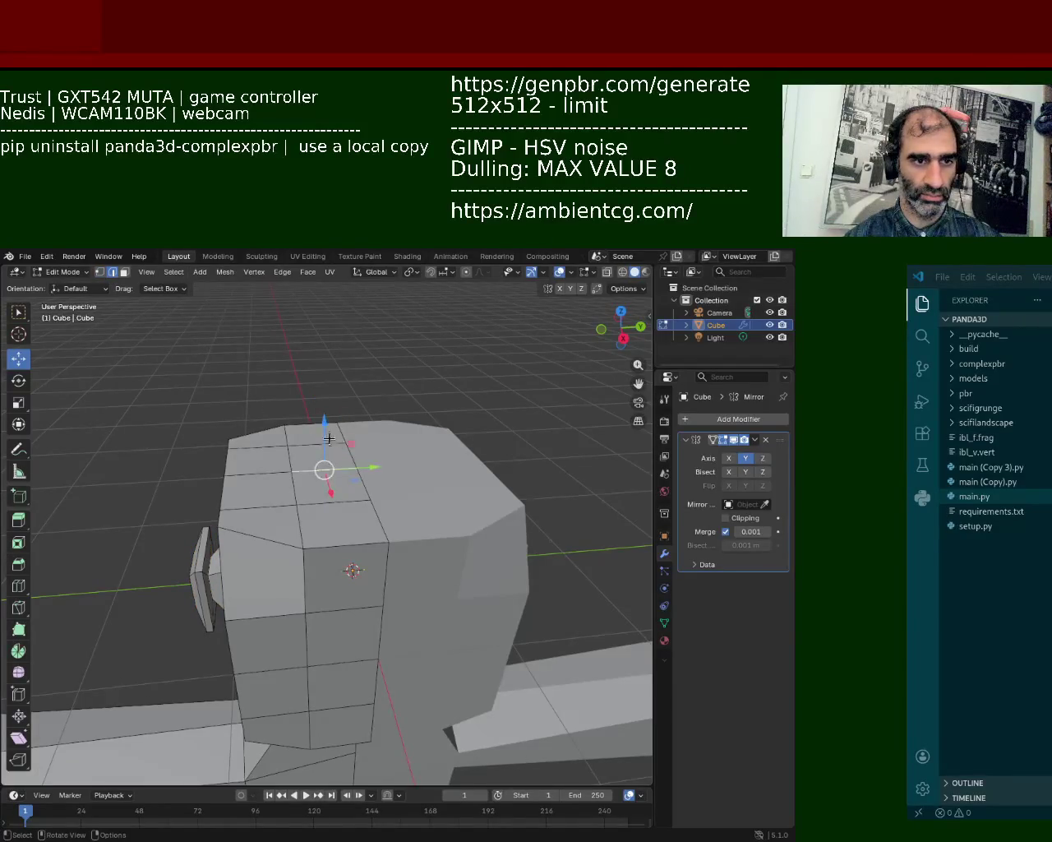
left_click(329, 438)
left_click(330, 469, "shift")
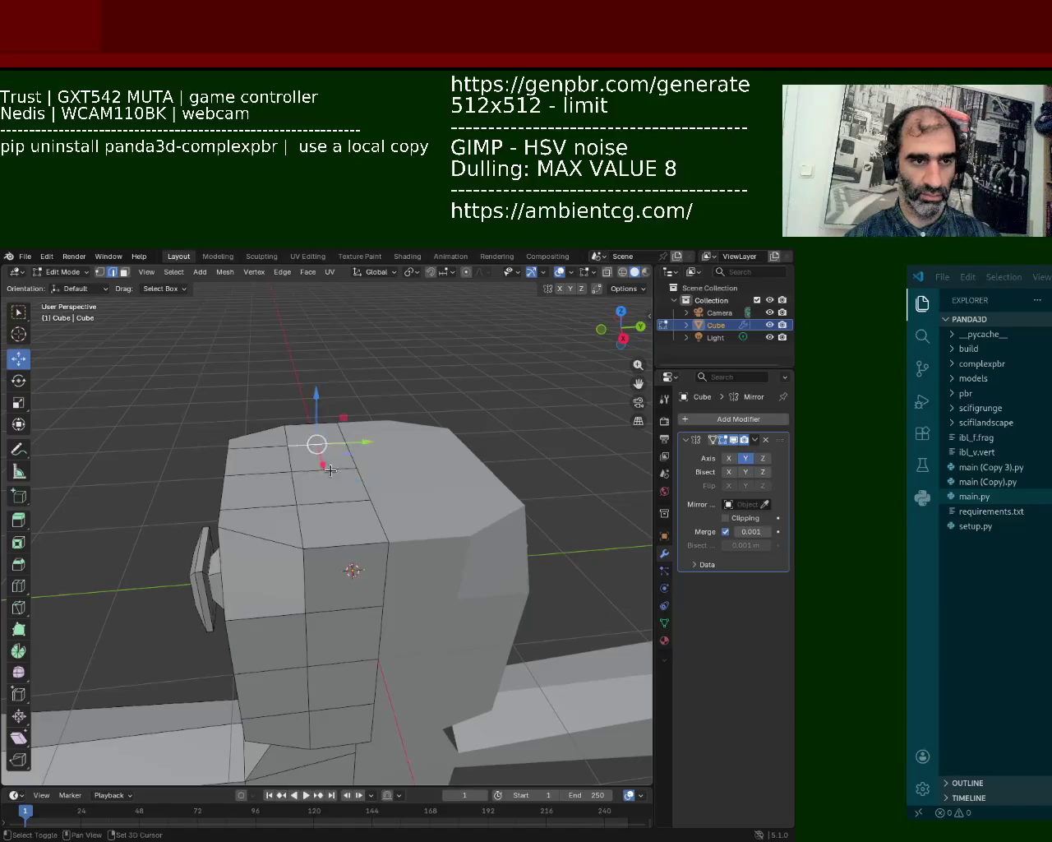
key("g")
key("z")
left_click(331, 485)
mouse_move(331, 485)
middle_mouse_down()
mouse_move(368, 455)
mouse_move(418, 491)
mouse_move(411, 469)
middle_mouse_up()
- Shift the head's lower-right corner vertex inward along X
left_click(393, 643)
key("1")
left_click(488, 674)
left_click(464, 644)
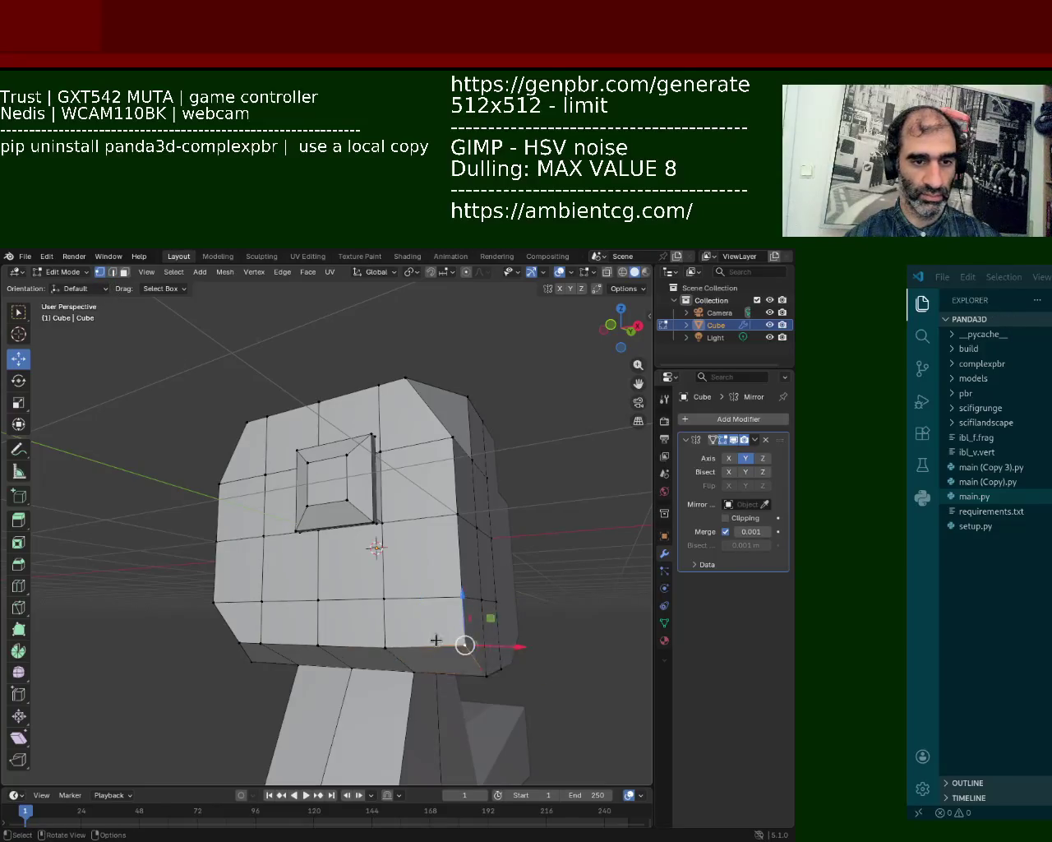
key("g")
key("x")
left_click(415, 639)
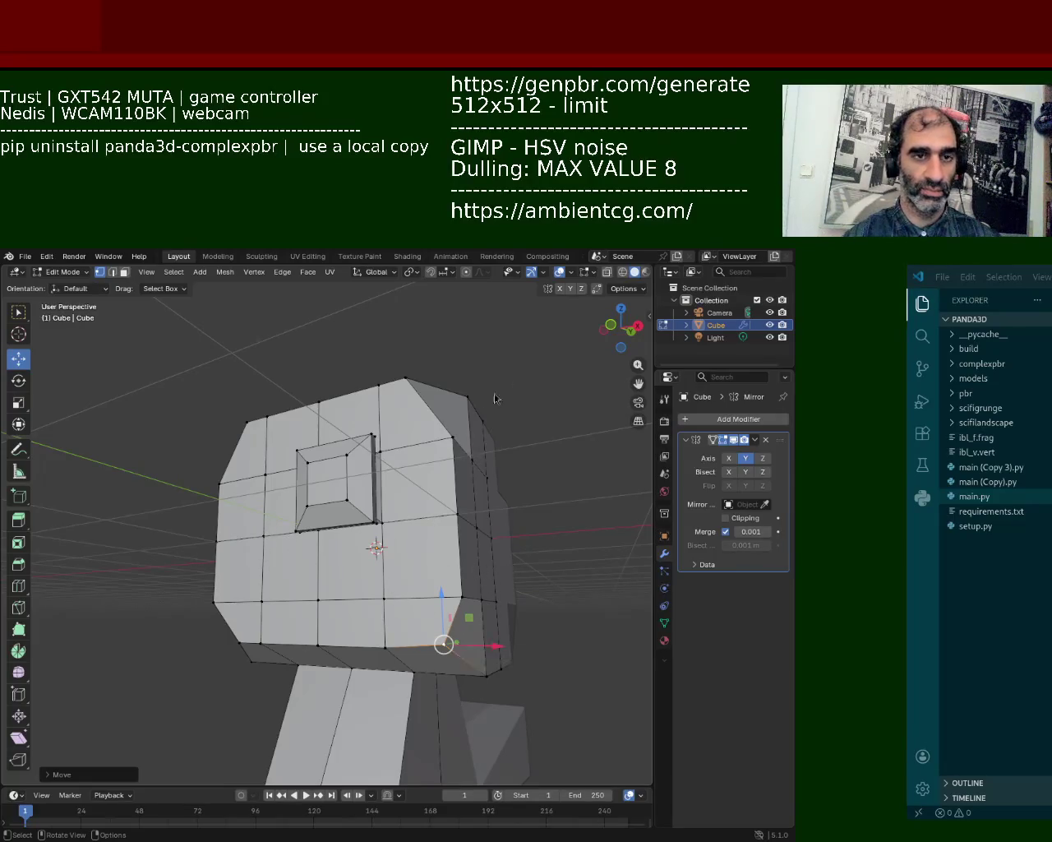
- Subdivide the top front edge of the head
mouse_move(497, 399)
middle_mouse_down()
mouse_move(400, 580)
mouse_move(447, 626)
mouse_move(443, 535)
middle_mouse_up()
left_click(384, 383)
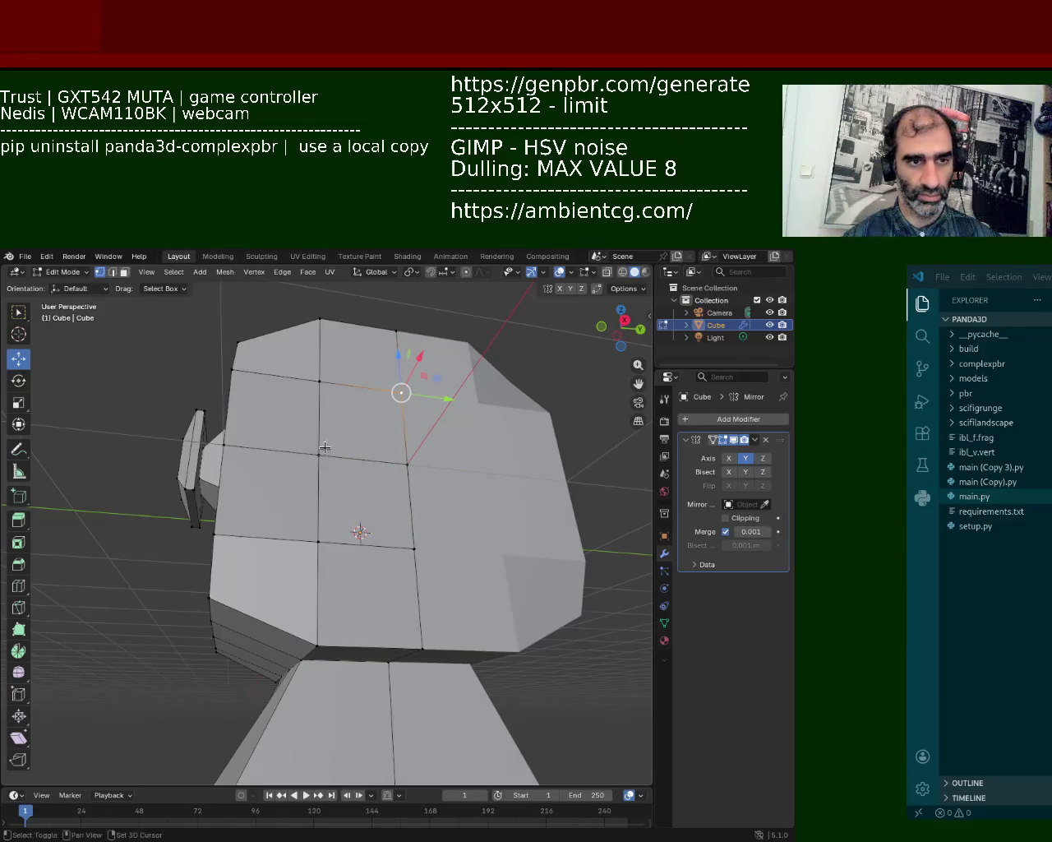
left_click(422, 397, "shift")
left_click(390, 398)
right_click(353, 385)
left_click(353, 383)
- Subdivide the next front edge, then select the lower front edges and vertex
left_click(421, 457, "shift")
right_click(387, 444)
left_click(387, 437)
left_click(392, 548)
left_click(403, 553, "ctrl")
left_click(357, 395)
left_click(372, 553, "shift")
left_click(412, 549)
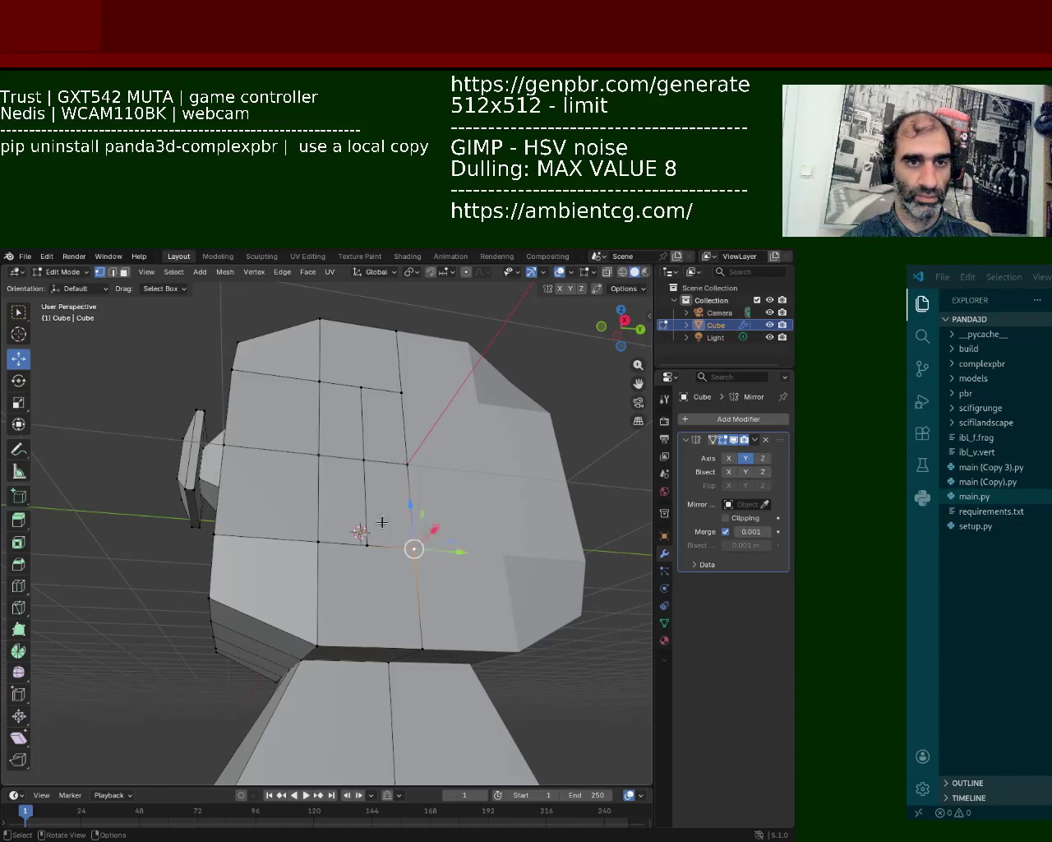
- Push a cheek face outward in face select mode
middle_click_drag(507, 356, 427, 354)
left_click(124, 272)
left_click(425, 559)
middle_click_drag(426, 559, 436, 610)
key("g")
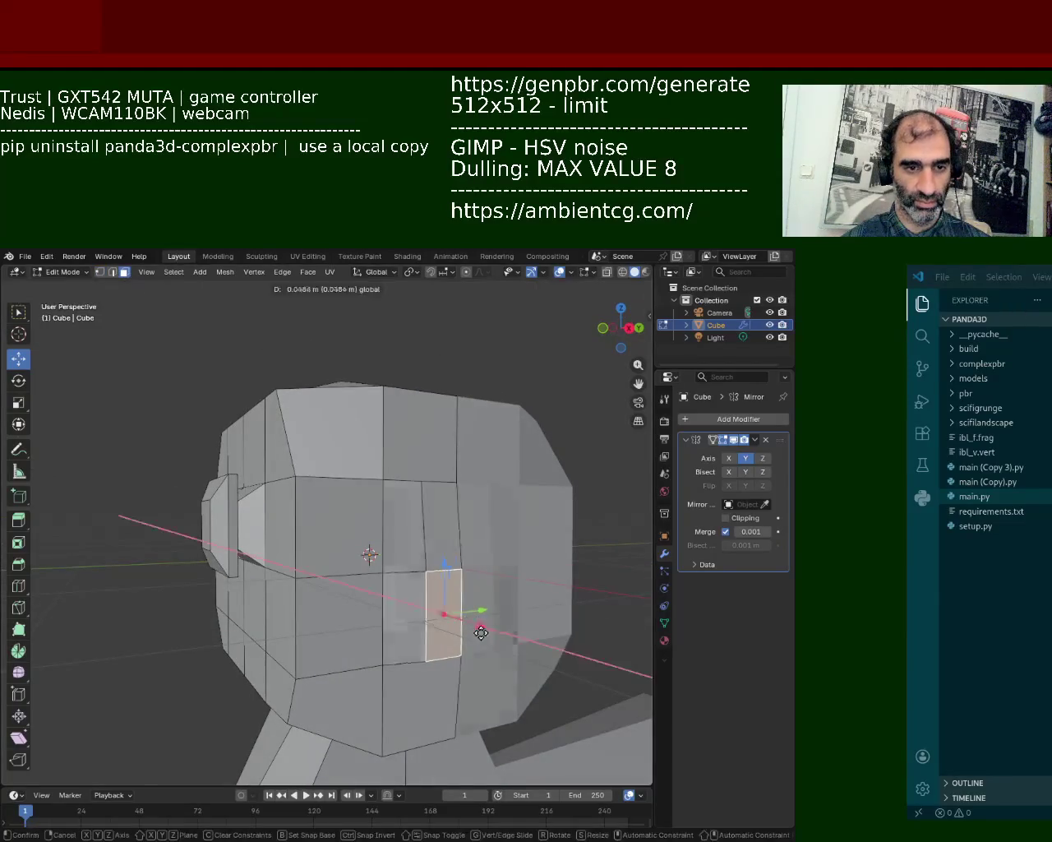
left_click(498, 638)
mouse_move(498, 639)
middle_mouse_down()
mouse_move(453, 615)
mouse_move(435, 533)
mouse_move(370, 527)
middle_mouse_up()
- Subdivide the cheek's lower edge and join the new midpoint to the vertex above with J
key("1")
left_click(425, 569)
left_click(320, 559, "shift")
right_click(300, 514)
left_click(299, 516)
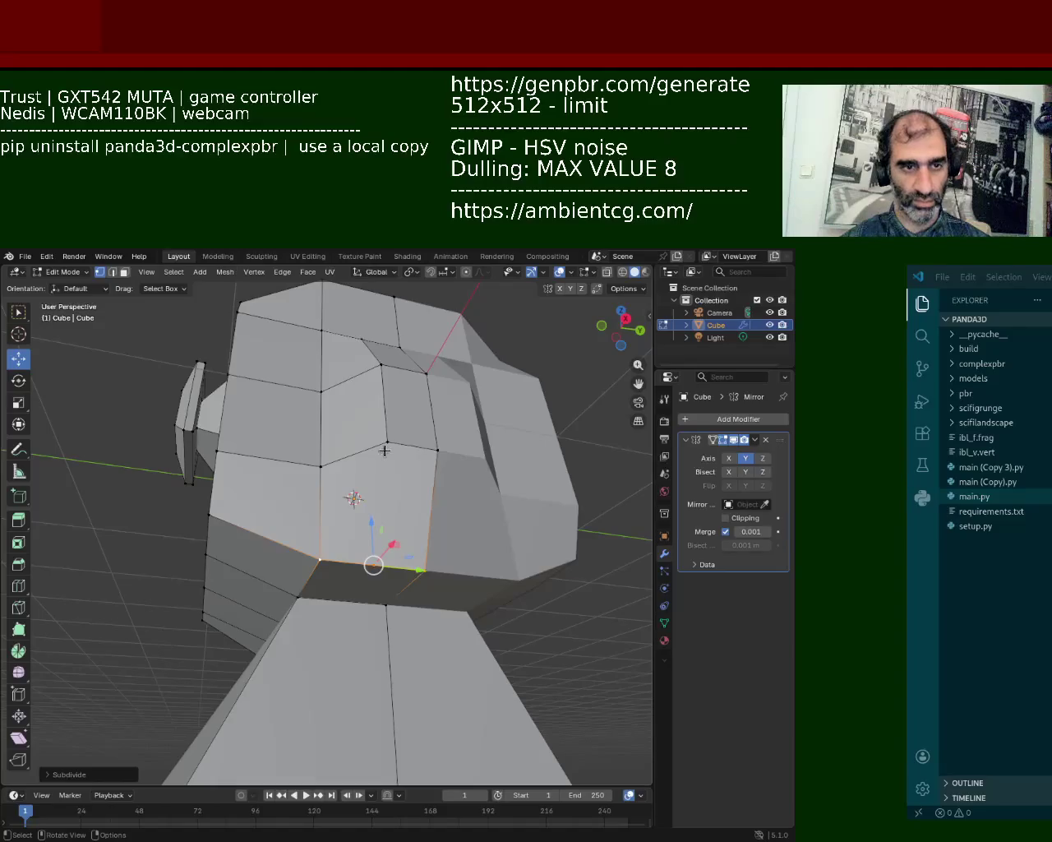
left_click(297, 595)
left_click(388, 605, "shift")
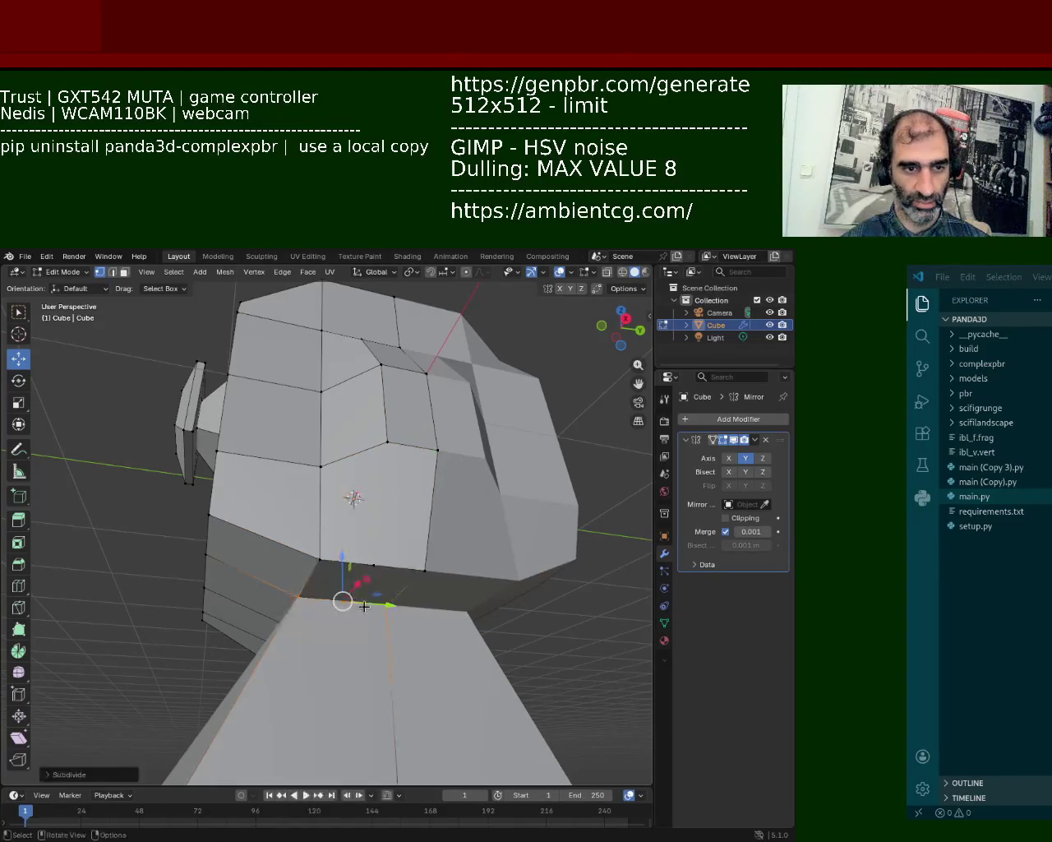
left_click(374, 563, "shift")
left_click(386, 443, "shift")
key("j")
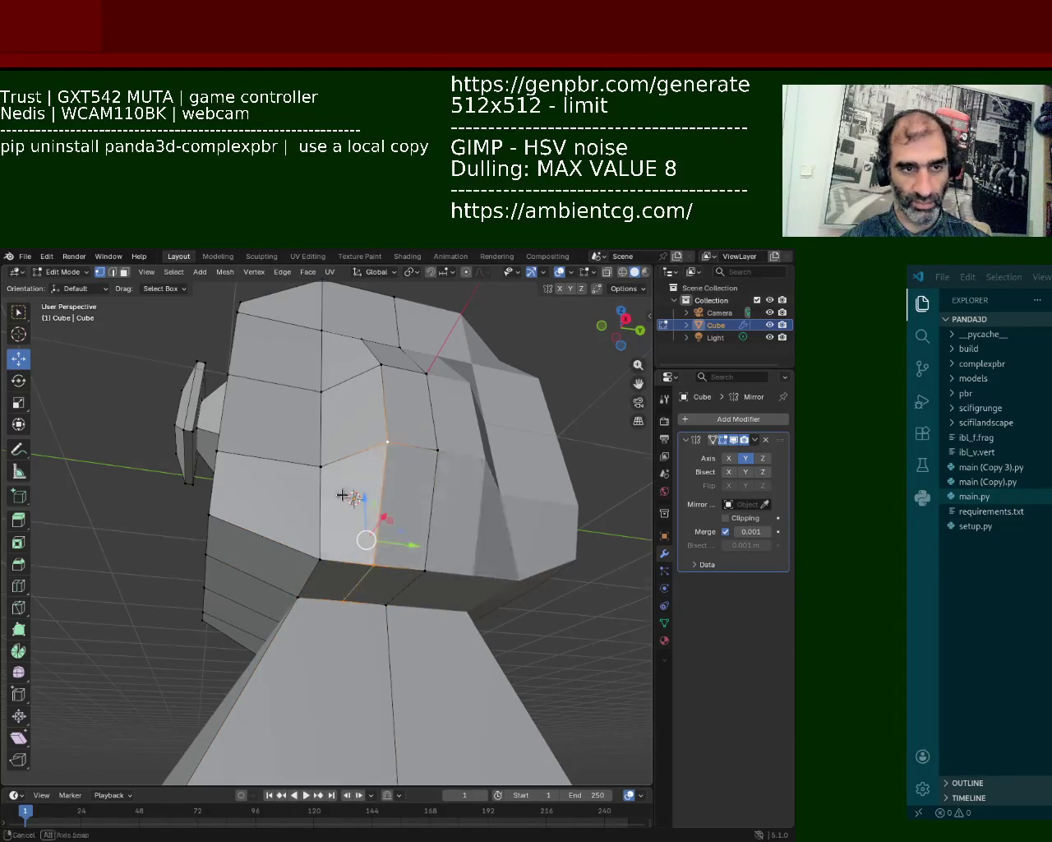
- Lower two jaw vertices straight down along Z
middle_click_drag(343, 494, 402, 457)
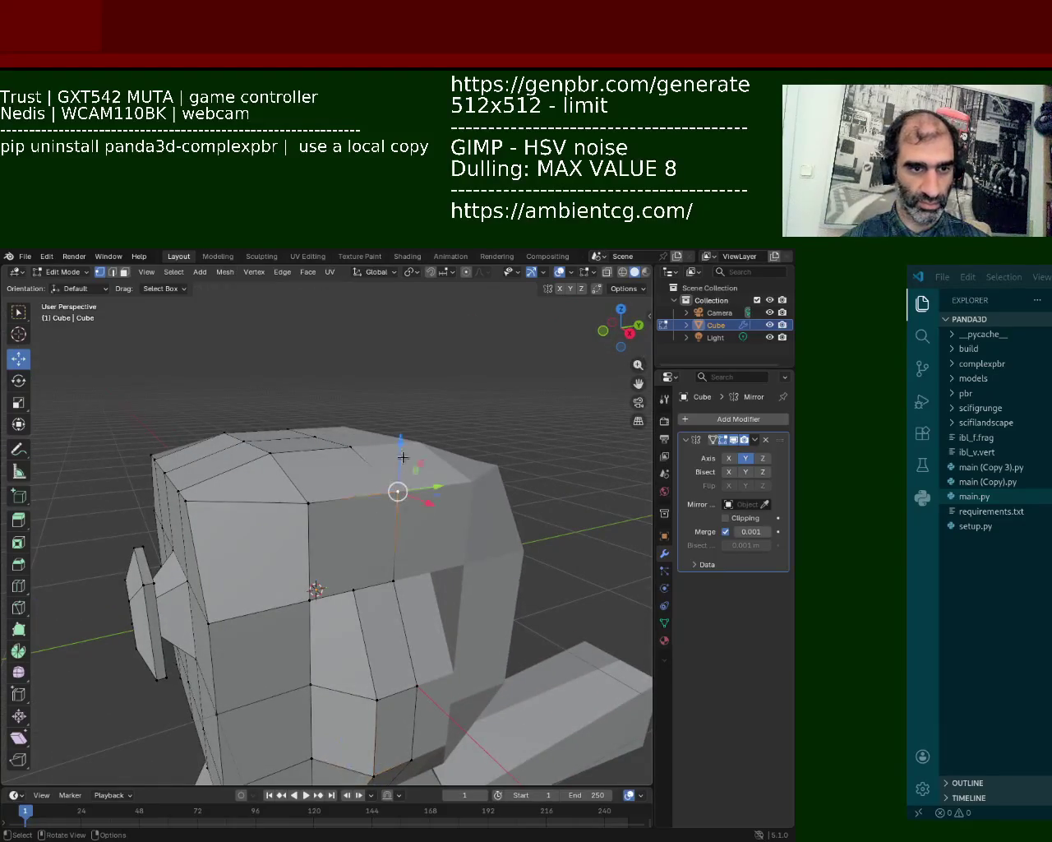
key("g")
key("z")
left_click(403, 448)
key("ctrl+z")
left_click(311, 500)
left_click(395, 486, "shift")
key("g")
key("z")
left_click(354, 494)
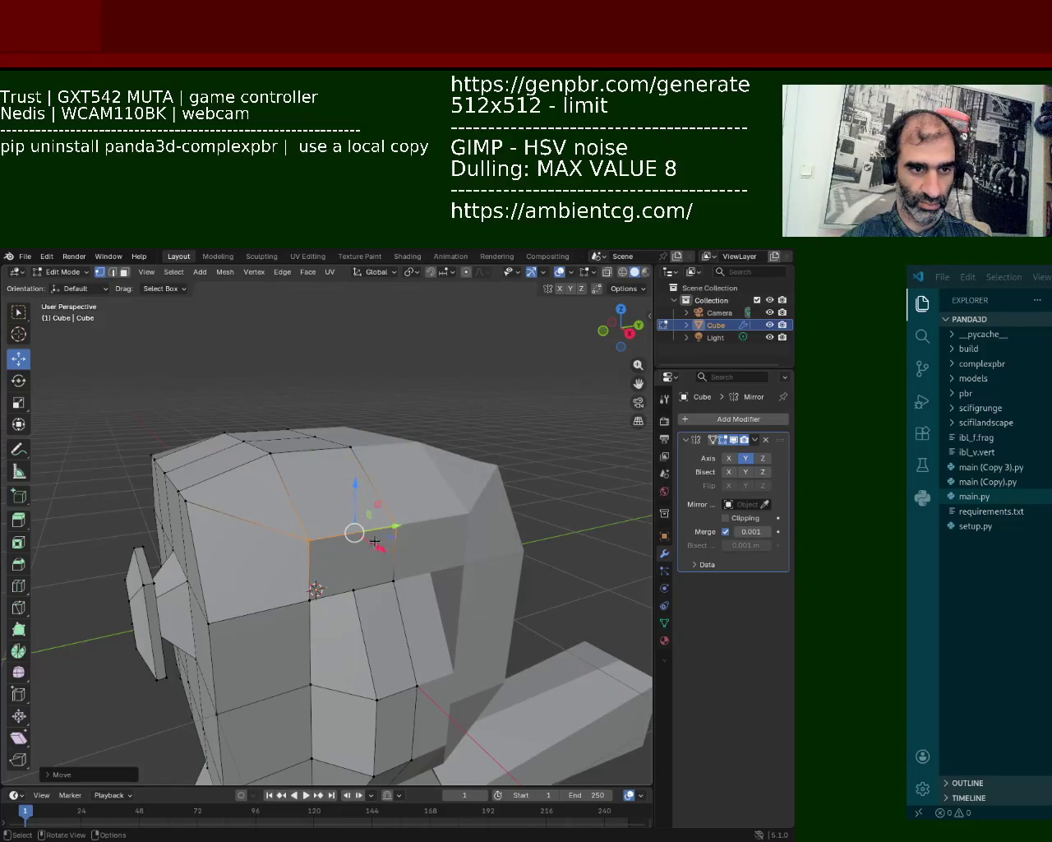
- Shift the jaw vertices sideways along X, then lower them further along Z
key("g")
key("x")
left_click(348, 540)
mouse_move(348, 540)
middle_mouse_down()
mouse_move(380, 392)
mouse_move(389, 490)
mouse_move(353, 493)
mouse_move(359, 510)
mouse_move(342, 573)
middle_mouse_up()
key("ctrl+z")
key("g")
key("z")
left_click(382, 389)
left_click(381, 389)
- Slide the ear's corner and lower vertices into place, shifting one along Y
left_click(327, 606)
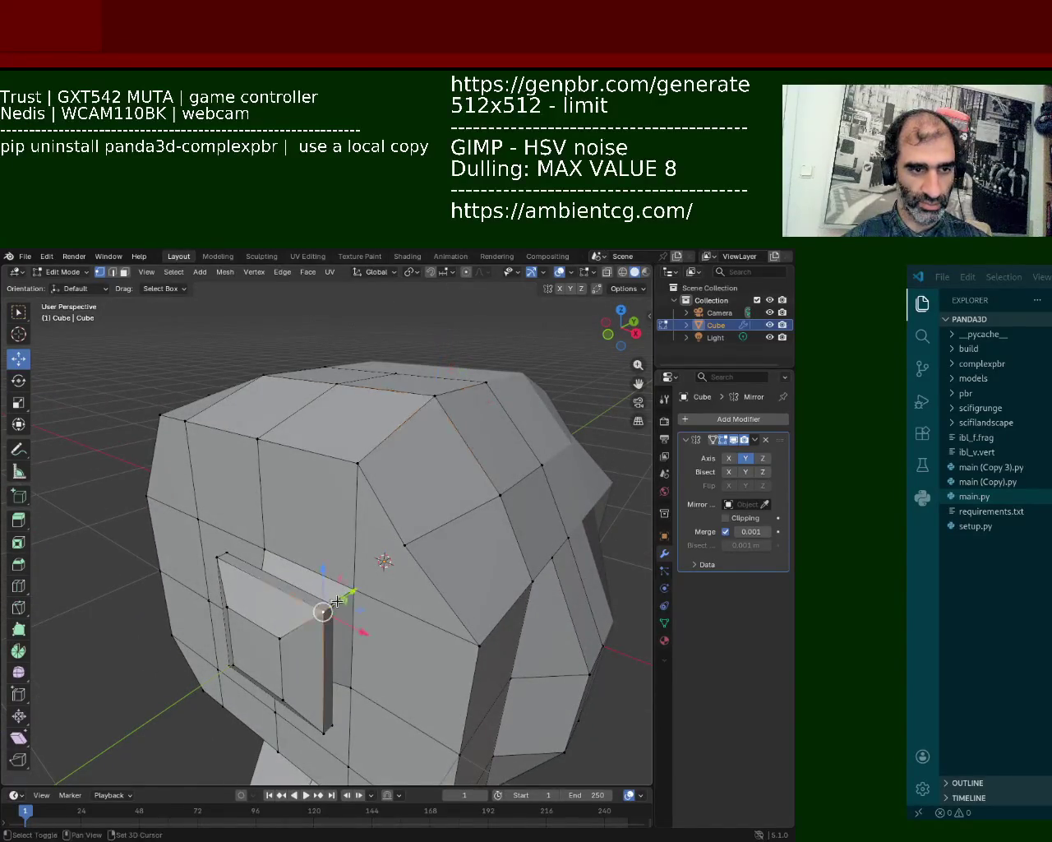
left_click_drag(354, 622, 307, 619)
left_click(330, 725)
left_click_drag(331, 725, 306, 716)
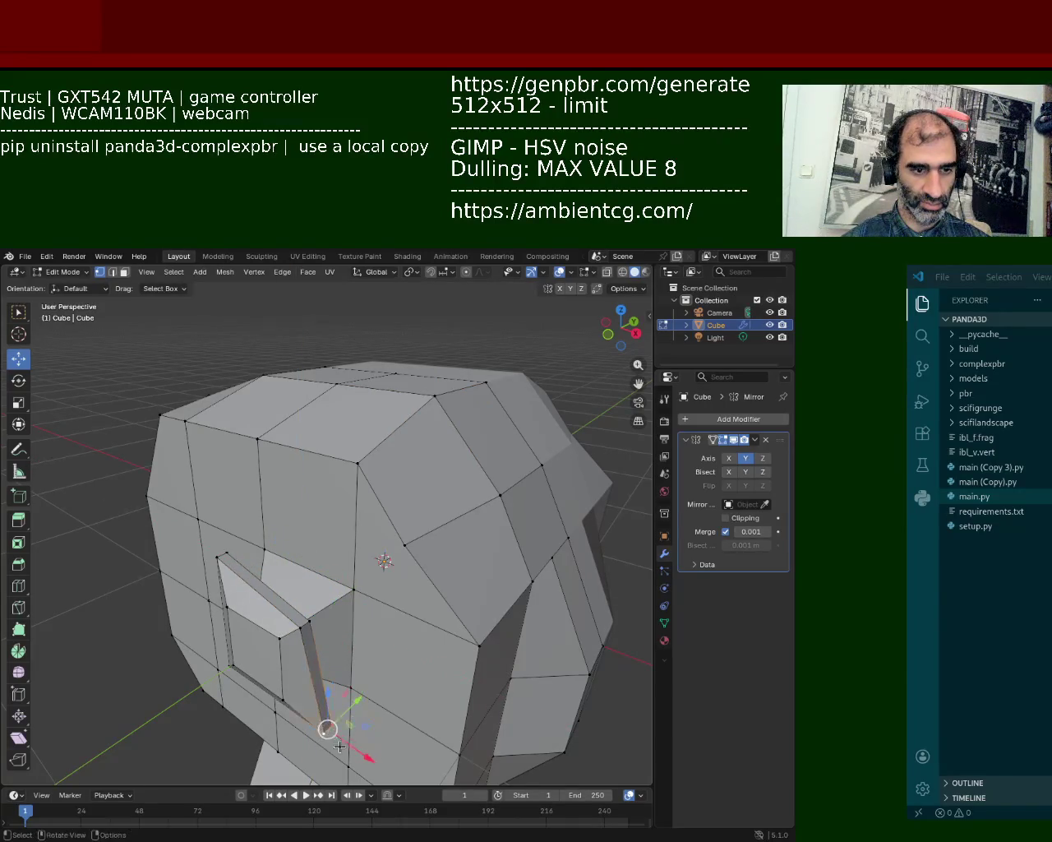
mouse_move(306, 717)
middle_mouse_down()
mouse_move(306, 559)
mouse_move(346, 673)
middle_mouse_up()
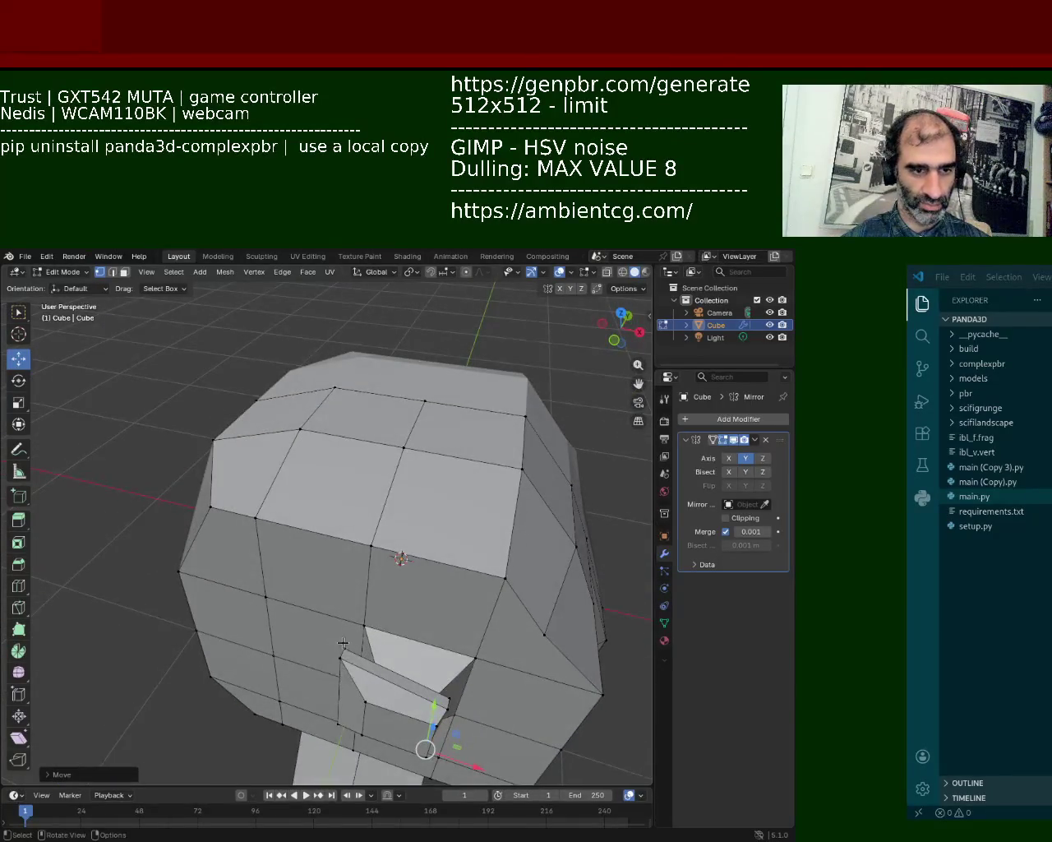
left_click(343, 643)
key("g")
key("y")
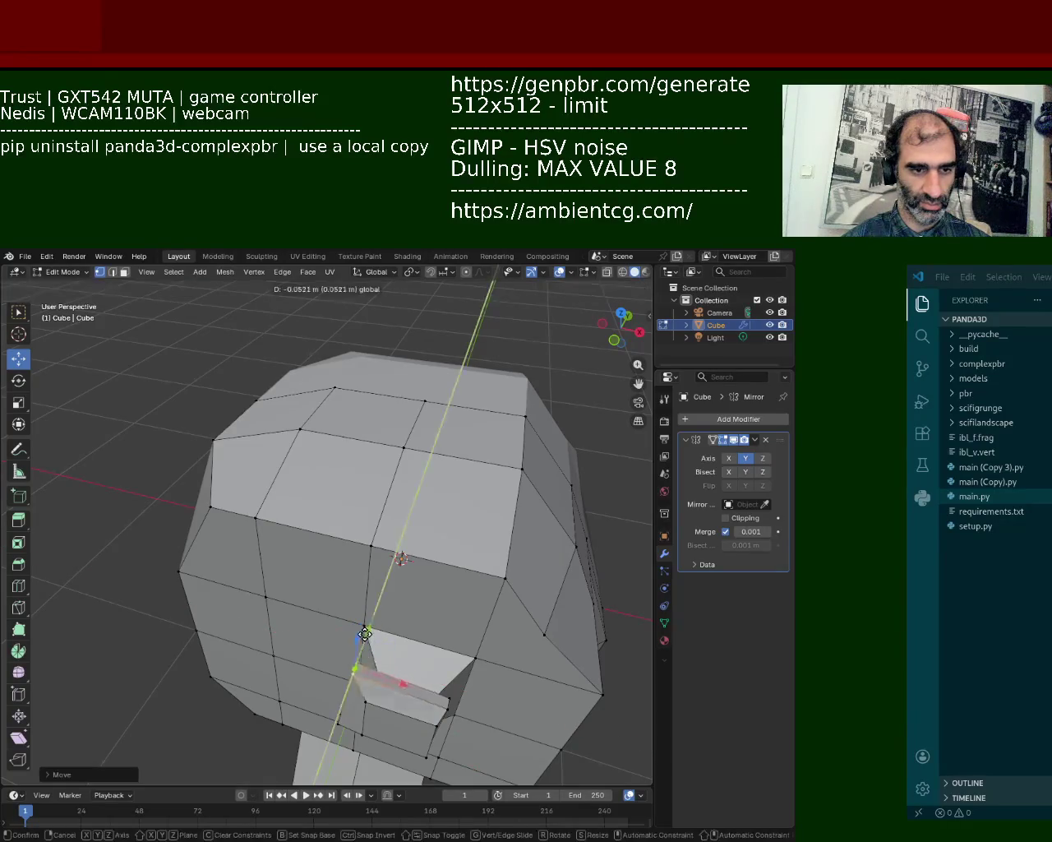
left_click(365, 634)
- Raise all of the ear's vertices together along Z
mouse_move(355, 667)
middle_mouse_down()
mouse_move(365, 625)
mouse_move(524, 557)
middle_mouse_up()
left_click_drag(506, 534, 538, 561)
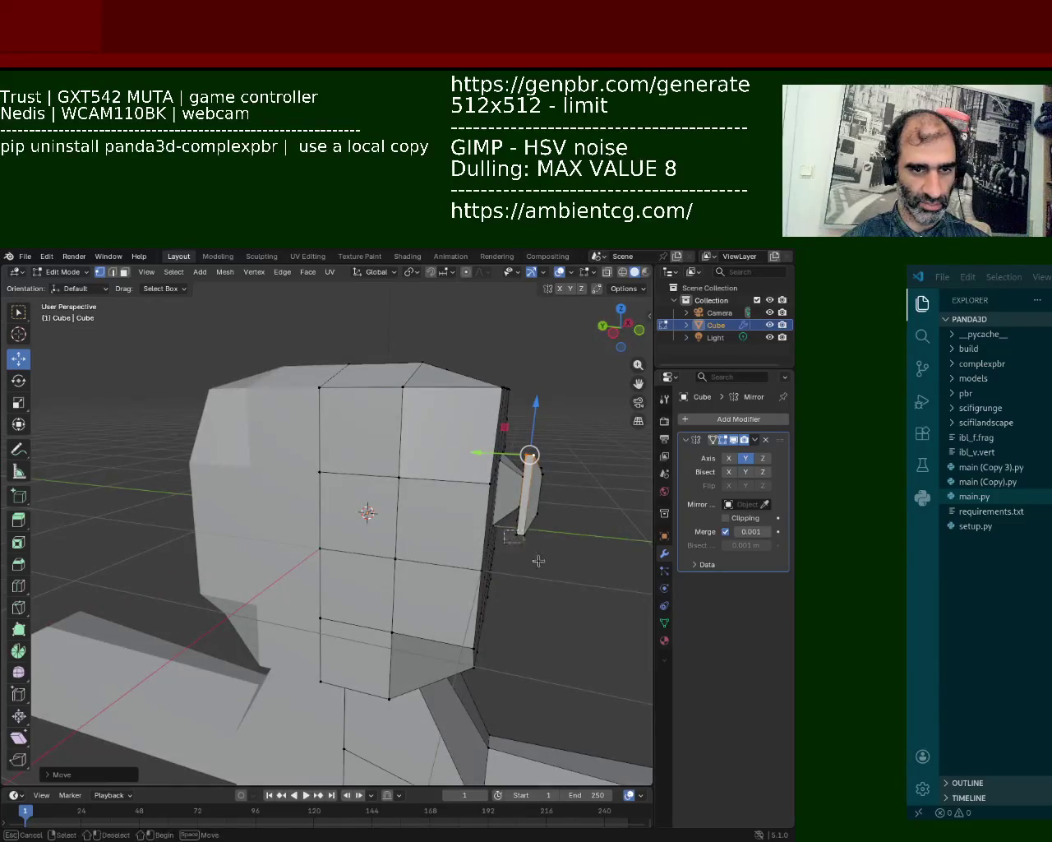
key("g")
key("z")
left_click(530, 479)
mouse_move(530, 480)
middle_mouse_down()
mouse_move(535, 538)
mouse_move(516, 497)
middle_mouse_up()
key("g")
key("z")
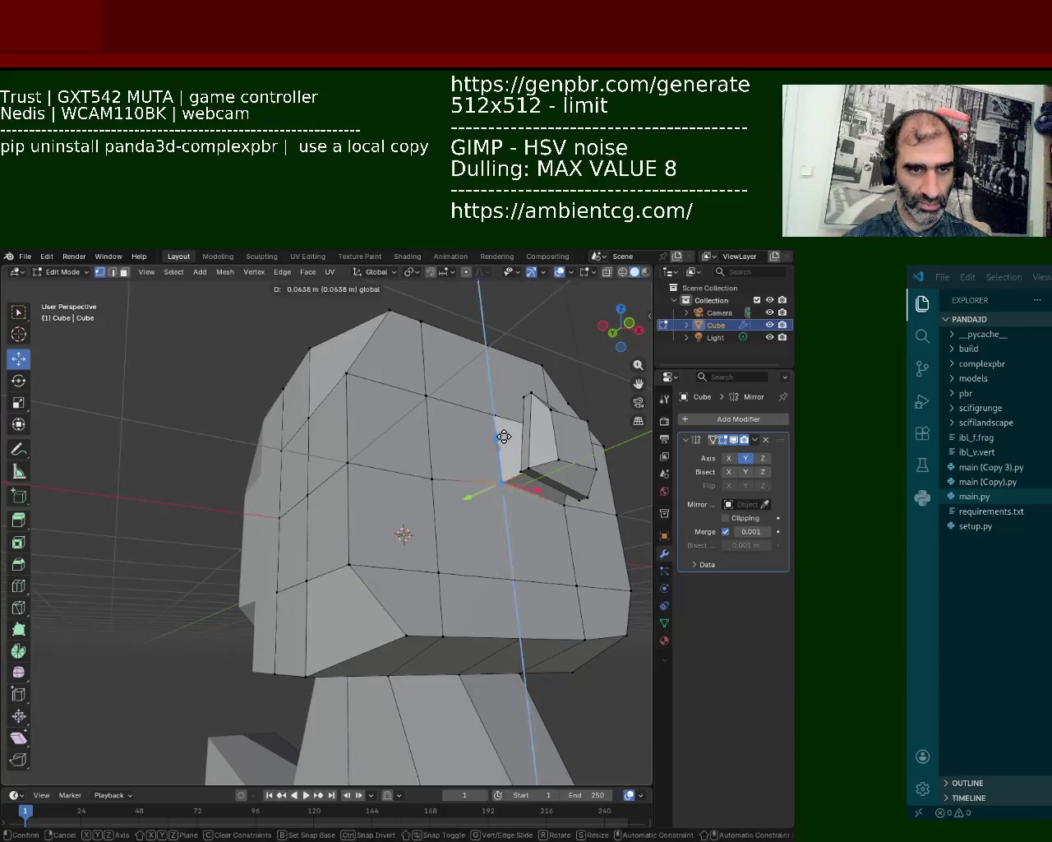
left_click(500, 411)
- Raise a single ear vertex along Z and reposition it
middle_click_drag(500, 411, 334, 556)
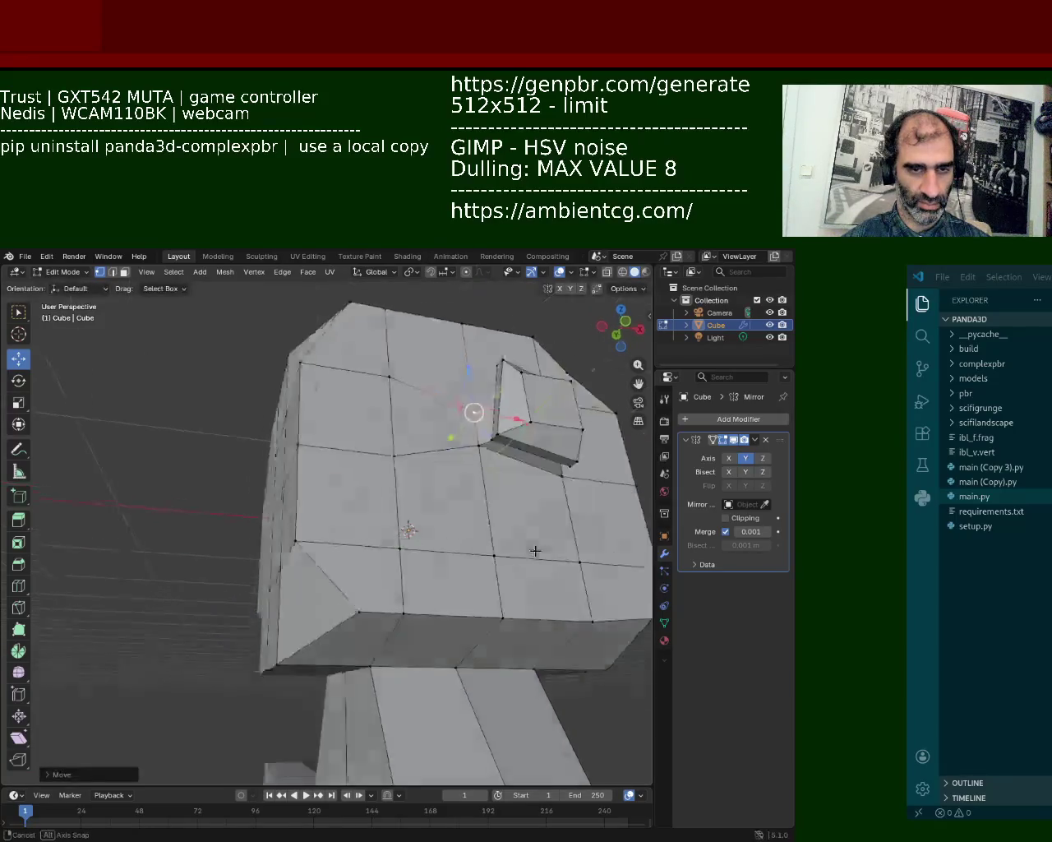
left_click(329, 564)
key("g")
key("z")
left_click(325, 498)
mouse_move(324, 498)
middle_mouse_down()
mouse_move(363, 563)
mouse_move(267, 495)
mouse_move(357, 490)
mouse_move(427, 448)
middle_mouse_up()
key("g")
left_click(328, 534)
- Reposition the ear's lower-left and lower-right inner vertices, dropping the right one lower
left_click(428, 446)
key("g")
left_click(434, 430)
left_click(415, 574)
key("g")
left_click(446, 577)
left_click(505, 576)
key("g")
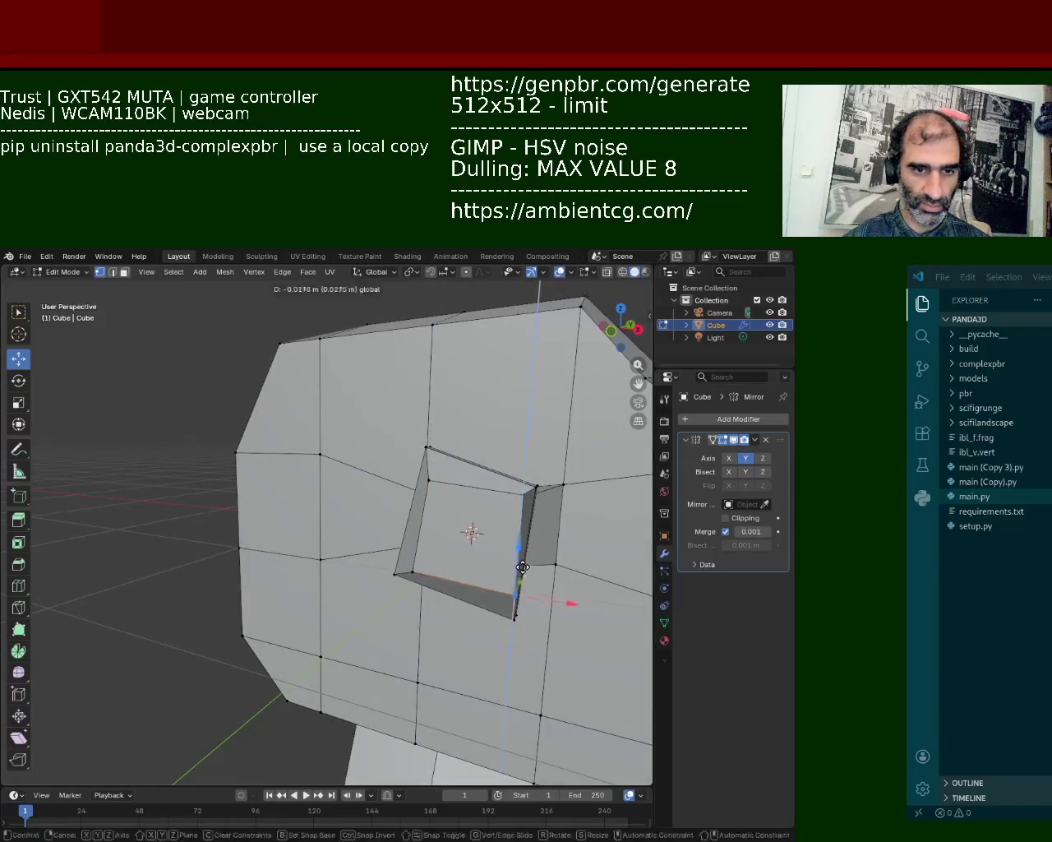
left_click(504, 588)
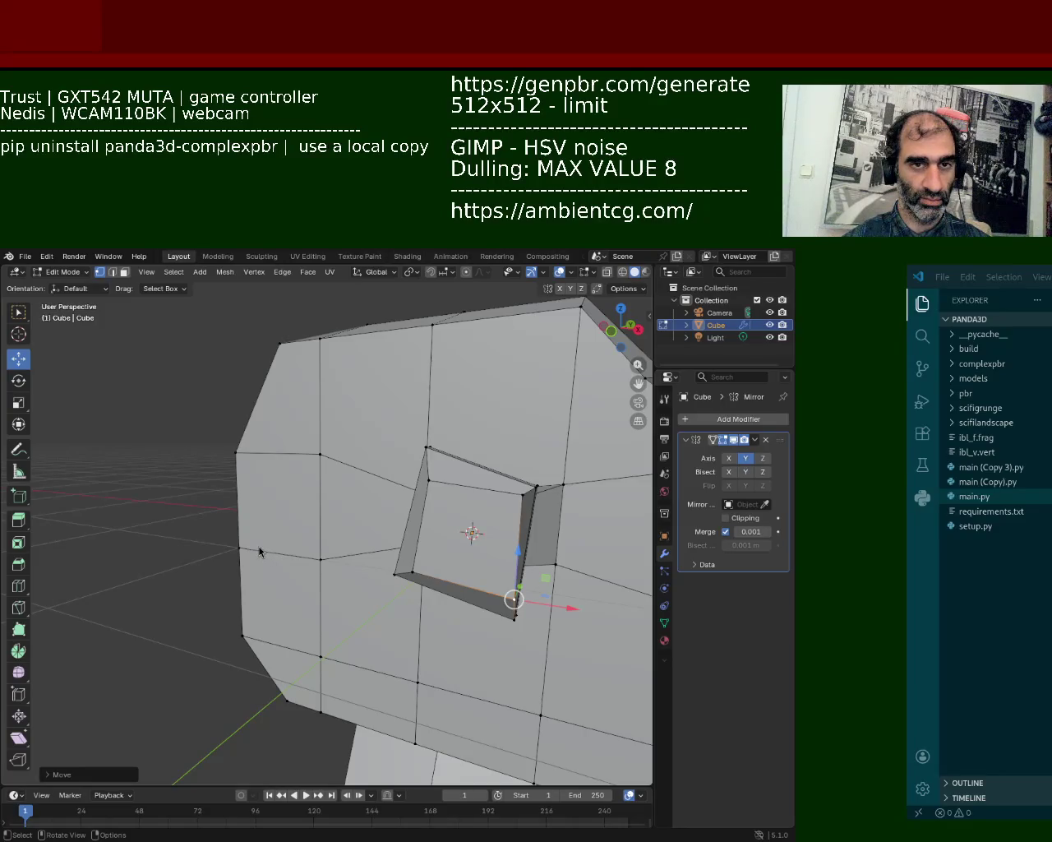
- Adjust the vertices around the ear inset, including its lower-right corner
middle_click_drag(556, 379, 452, 498)
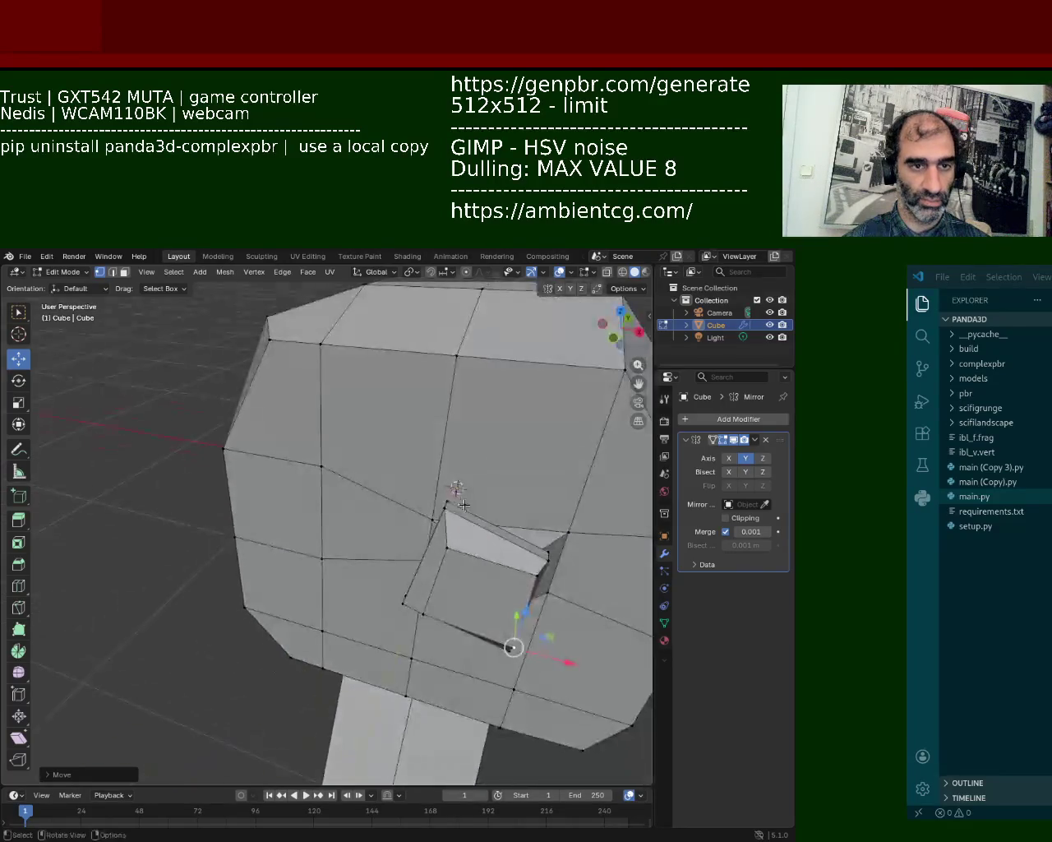
left_click(448, 501)
left_click_drag(457, 465, 446, 493)
mouse_move(447, 493)
middle_mouse_down()
mouse_move(345, 477)
mouse_move(337, 500)
middle_mouse_up()
left_click(356, 511)
key("g")
left_click(345, 467)
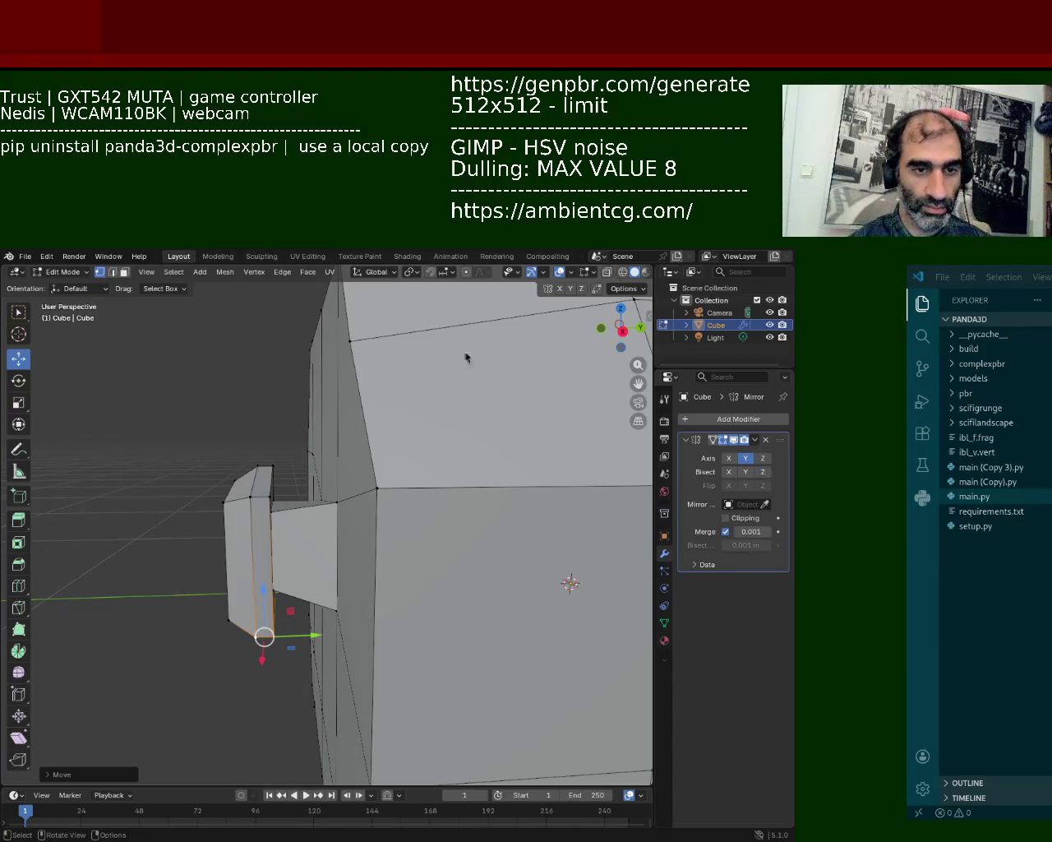
- In wireframe shading, box-select the ear and flatten it by scaling along Y
middle_click_drag(287, 568, 370, 526)
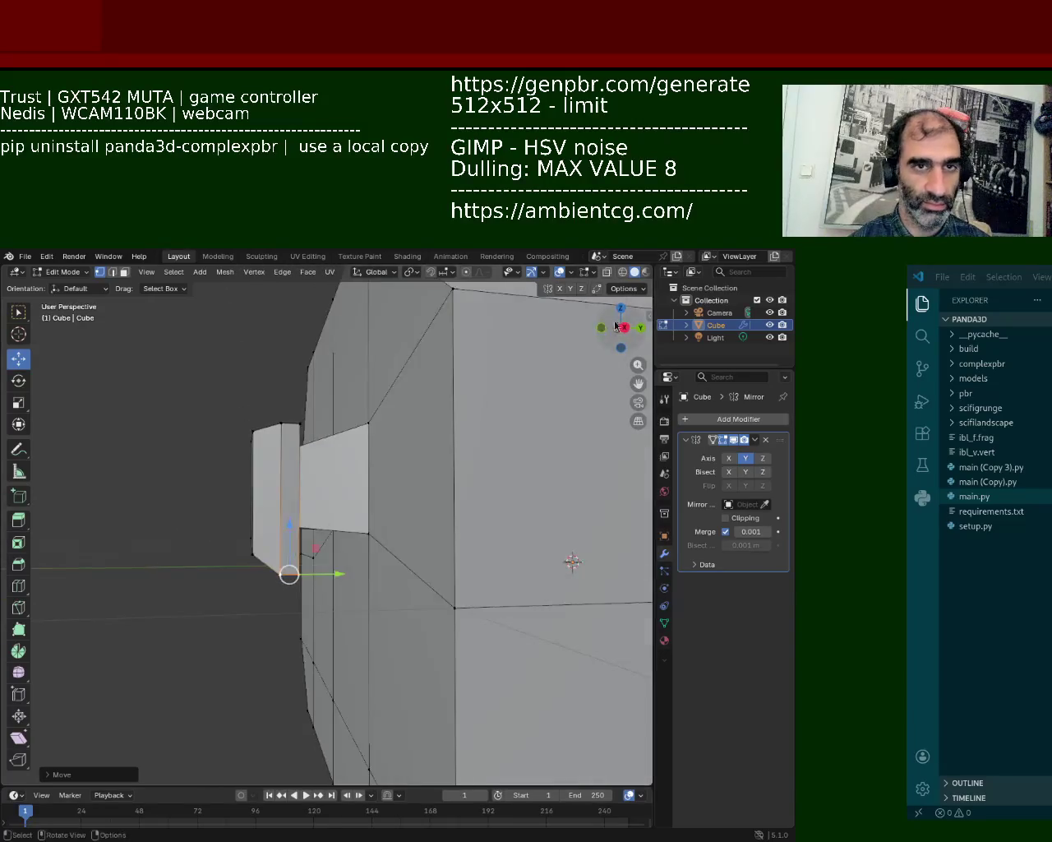
left_click(622, 272)
middle_click_drag(249, 451, 172, 390)
left_click_drag(172, 390, 296, 695)
key("s")
key("y")
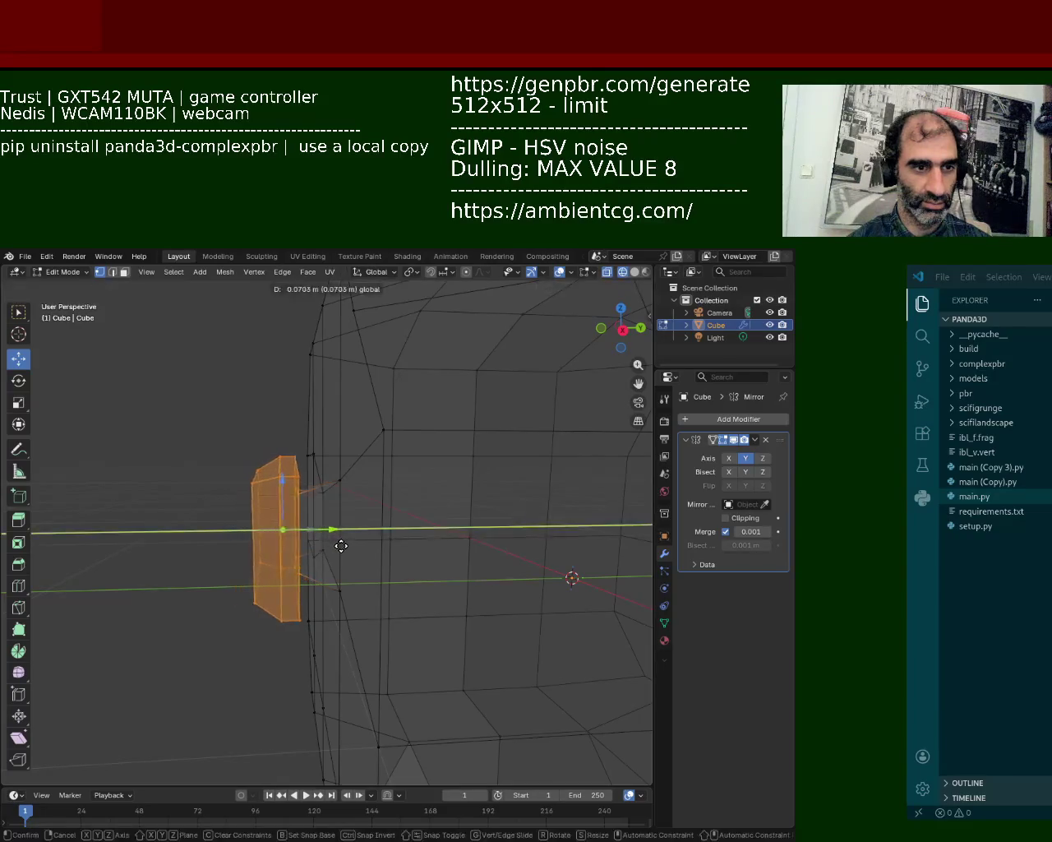
left_click(337, 545)
mouse_move(159, 486)
middle_mouse_down()
mouse_move(364, 455)
mouse_move(321, 523)
mouse_move(335, 547)
mouse_move(325, 576)
mouse_move(309, 556)
mouse_move(331, 570)
middle_mouse_up()
key("shift+z")
- Subdivide the selected ear edge and select the edge beside the ear
key("ctrl+e")
left_click(324, 602)
left_click(317, 569)
mouse_move(366, 589)
middle_mouse_down()
mouse_move(277, 498)
mouse_move(284, 518)
middle_mouse_up()
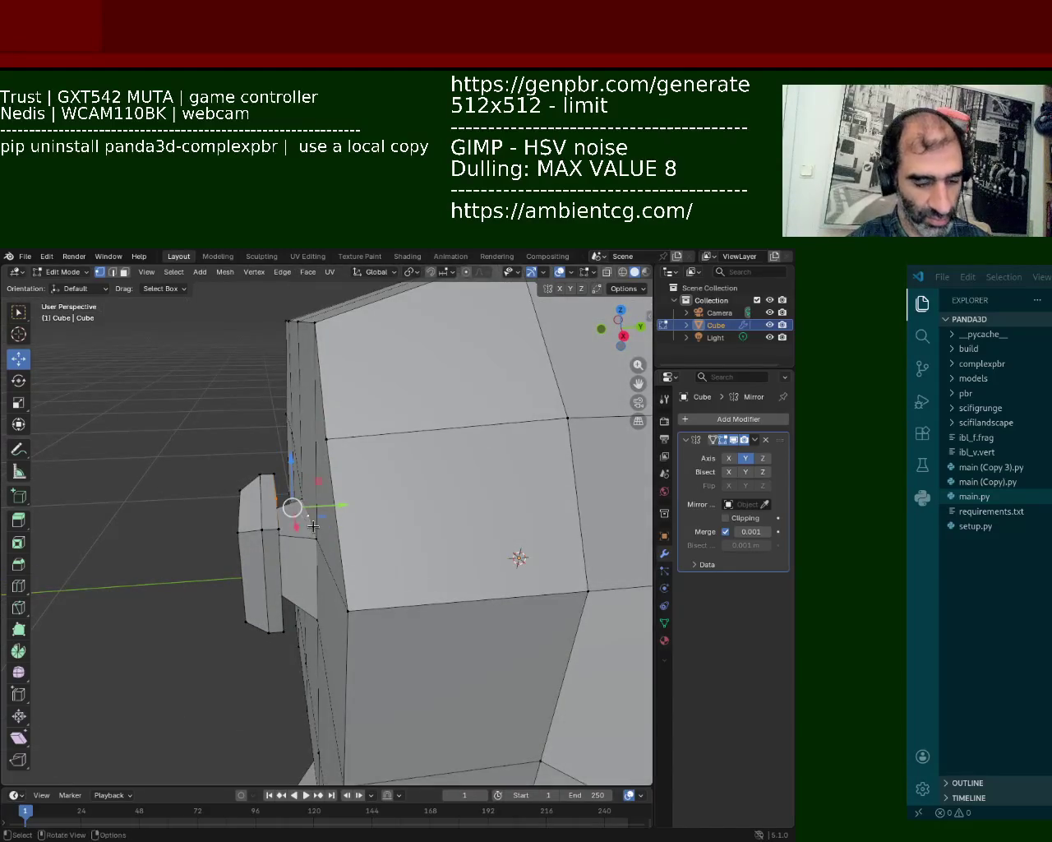
middle_click_drag(257, 565, 373, 490)
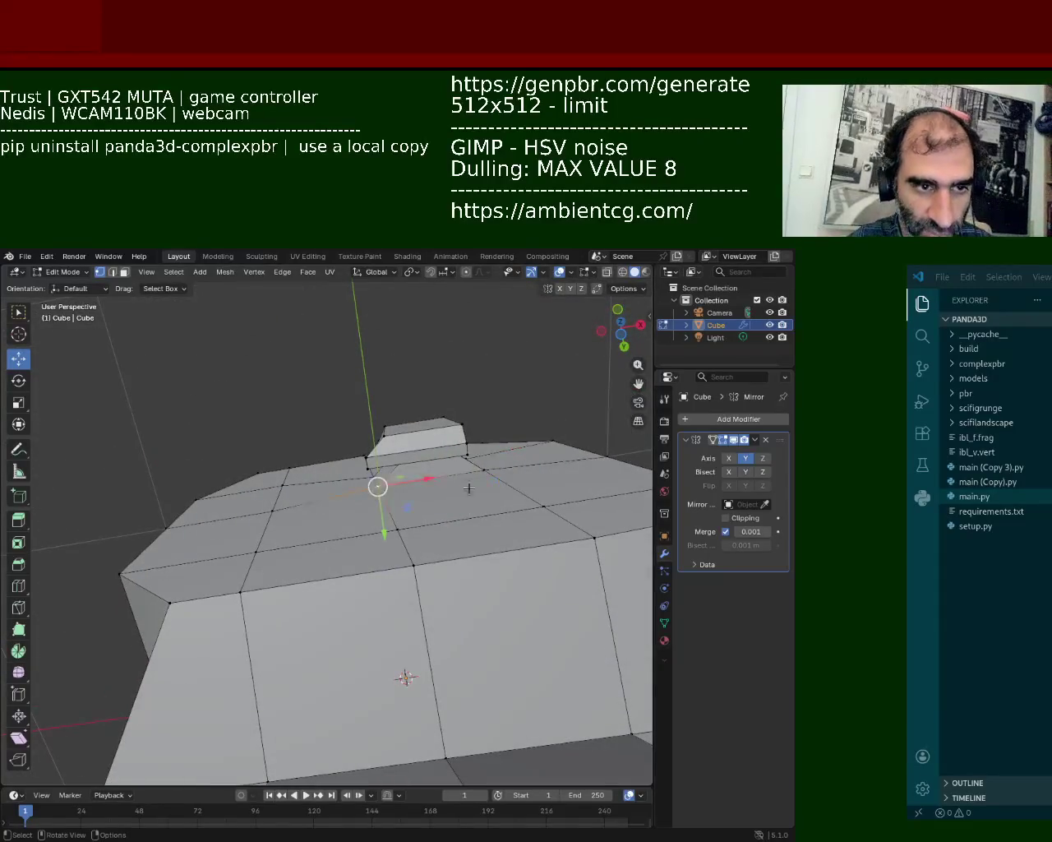
- Slide the edge at the ear's base outward to the right
right_click(394, 457)
left_click_drag(387, 493, 440, 485)
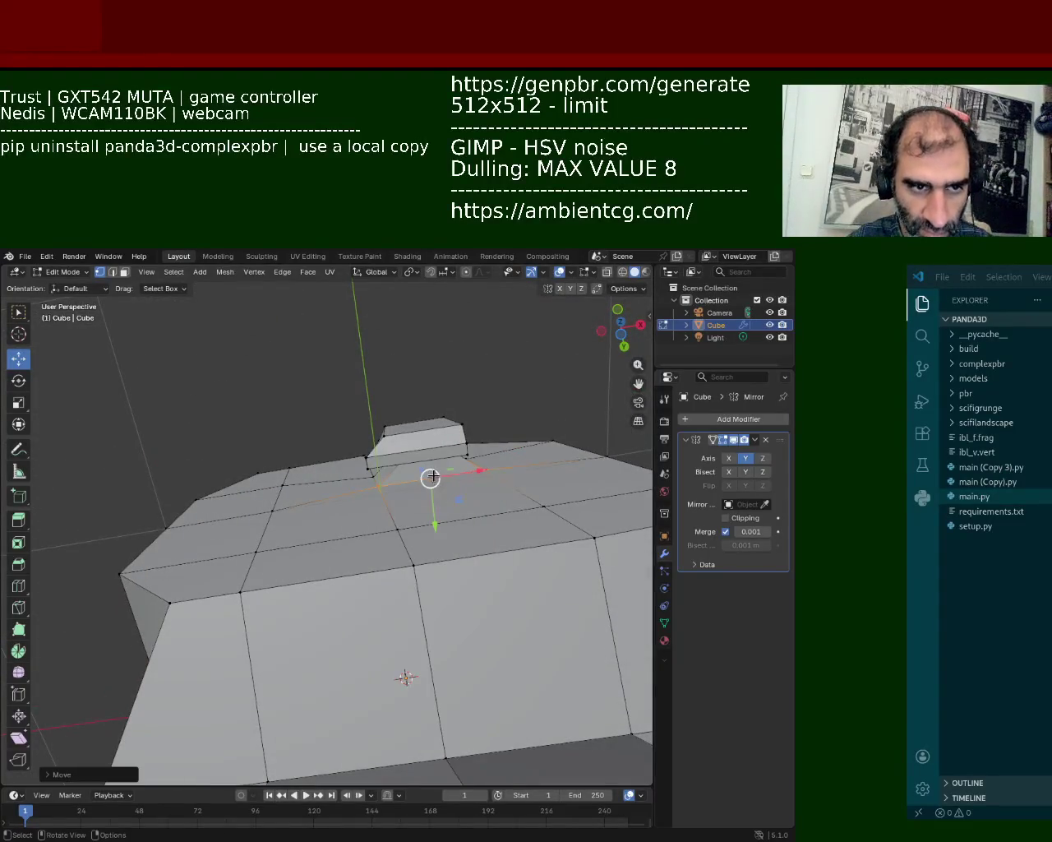
middle_click_drag(432, 475, 426, 458)
right_click(367, 468)
left_click(420, 463)
left_click(420, 462, "shift")
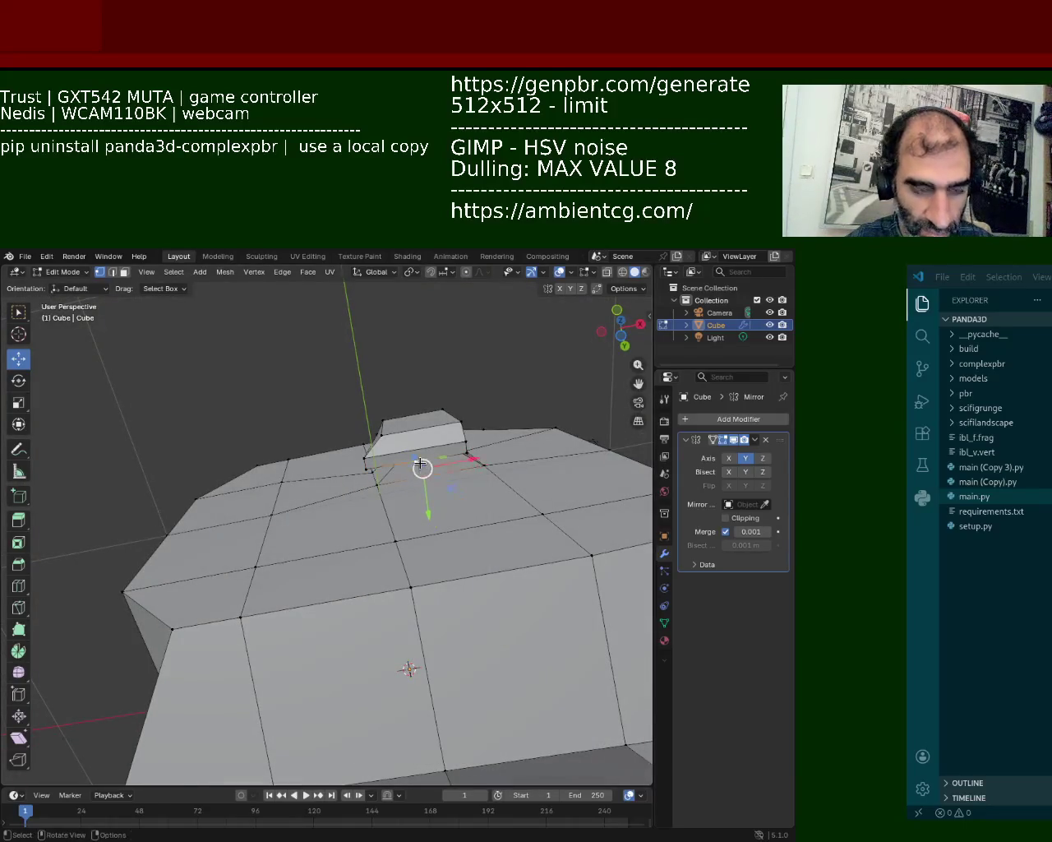
mouse_move(416, 462)
middle_mouse_down()
mouse_move(415, 490)
mouse_move(475, 533)
mouse_move(400, 499)
mouse_move(347, 498)
mouse_move(392, 554)
middle_mouse_up()
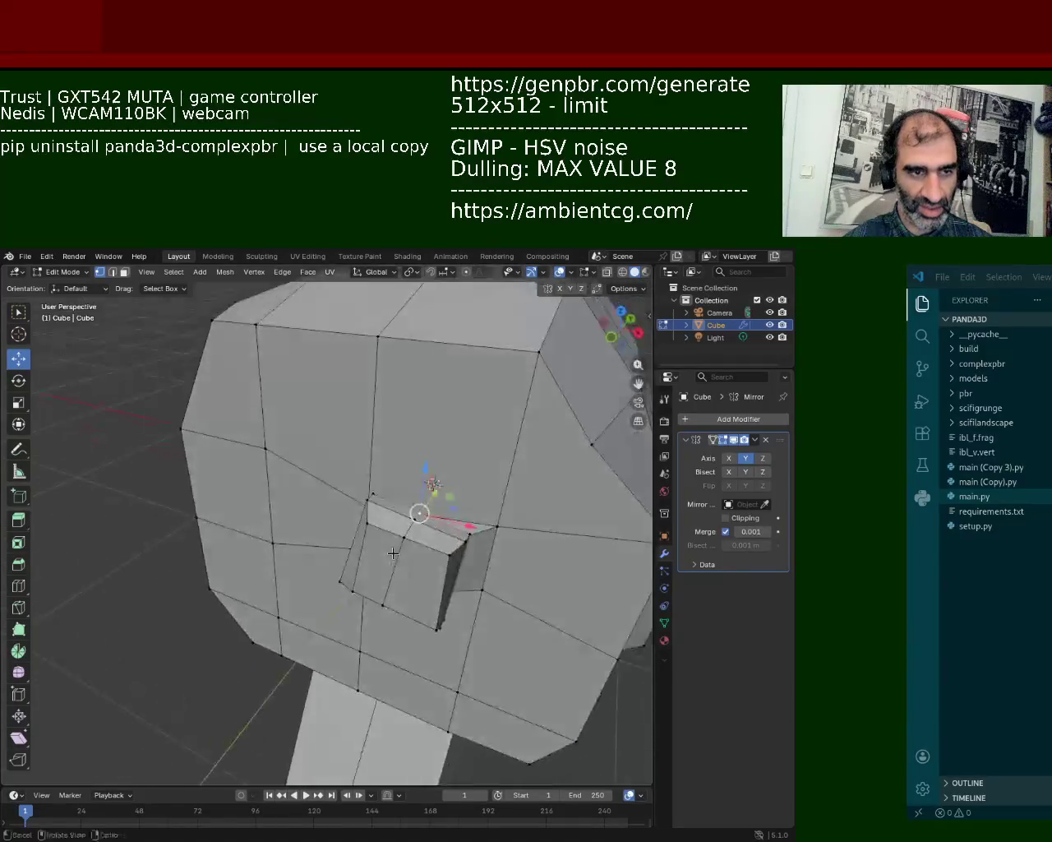
left_click(461, 539, "shift")
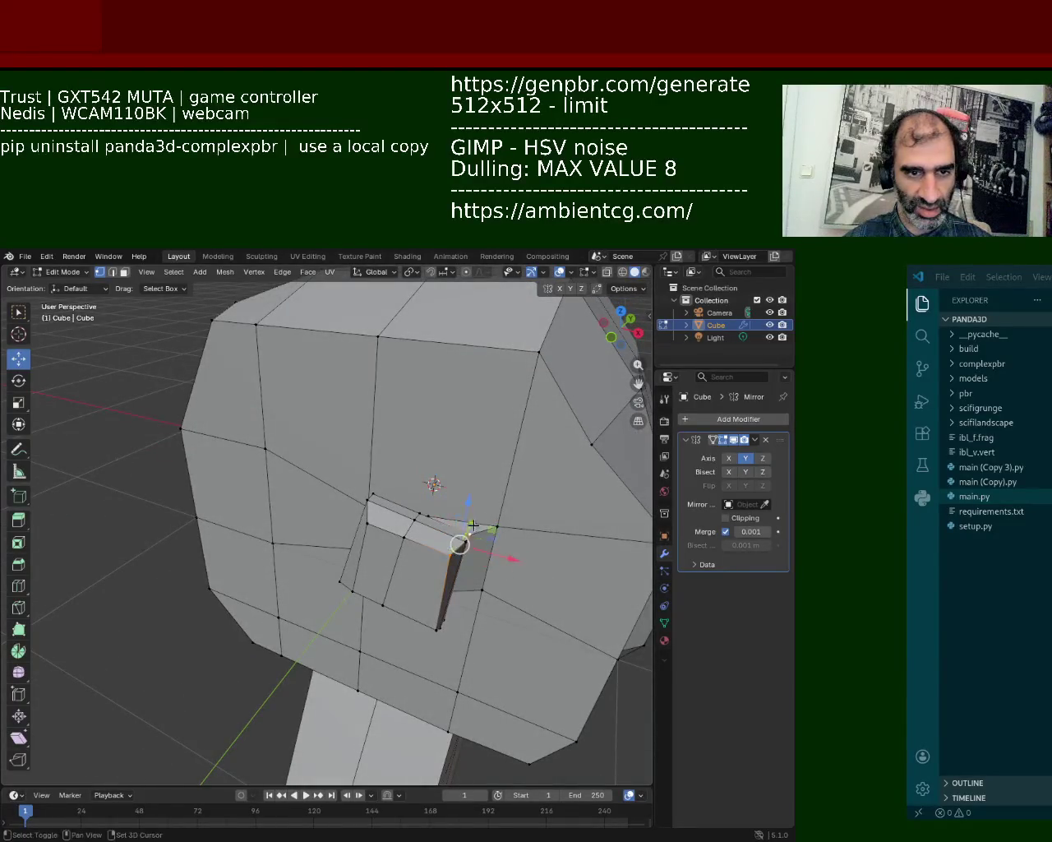
- Slide the ear block's corner vertex along X
key("g")
key("x")
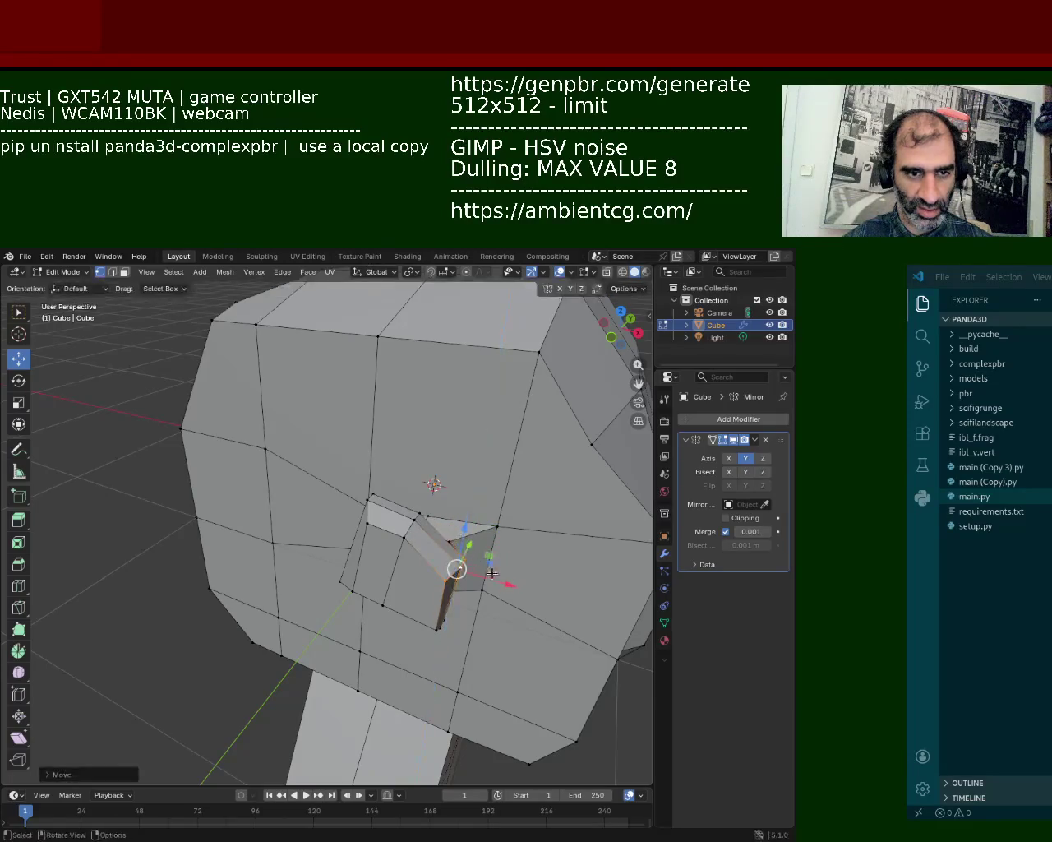
left_click(477, 559)
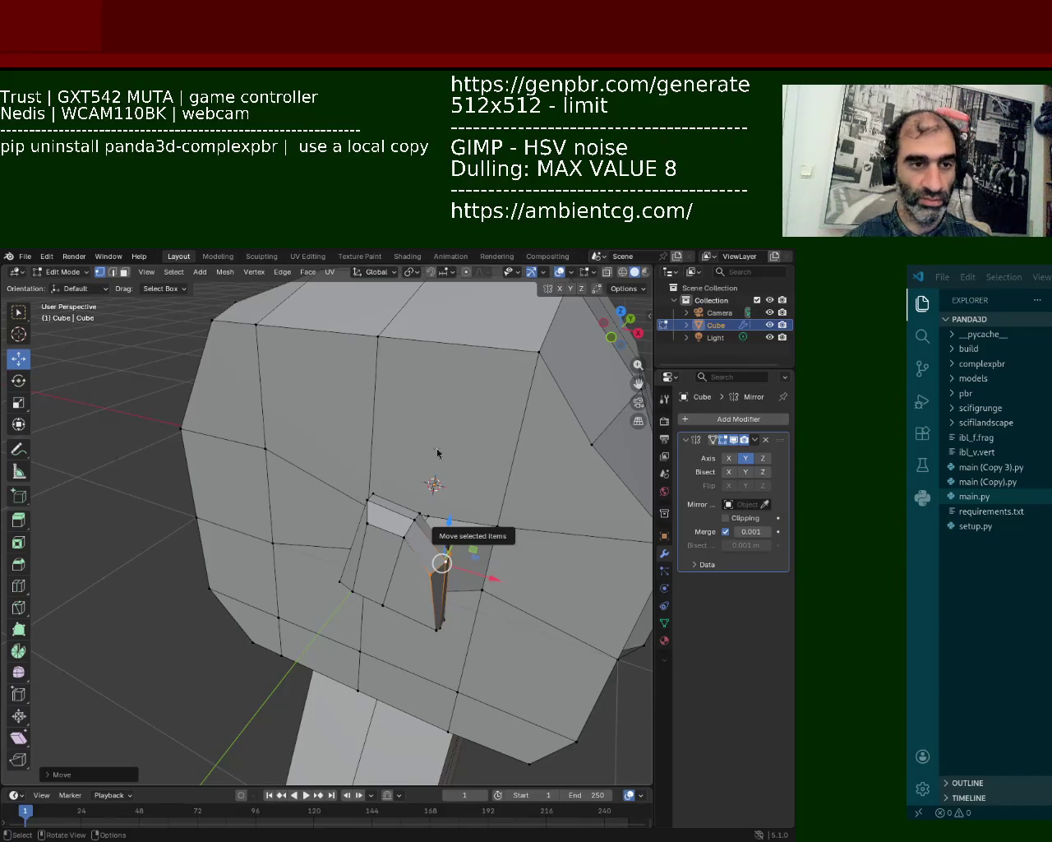
mouse_move(376, 474)
middle_mouse_down()
mouse_move(355, 490)
mouse_move(420, 519)
mouse_move(431, 500)
middle_mouse_up()
- Move the two bottom jaw-edge vertices up along Z
mouse_move(275, 472)
middle_mouse_down()
mouse_move(287, 494)
mouse_move(273, 508)
middle_mouse_up()
left_click(333, 512)
left_click(216, 522, "shift")
key("g")
key("z")
left_click(275, 434)
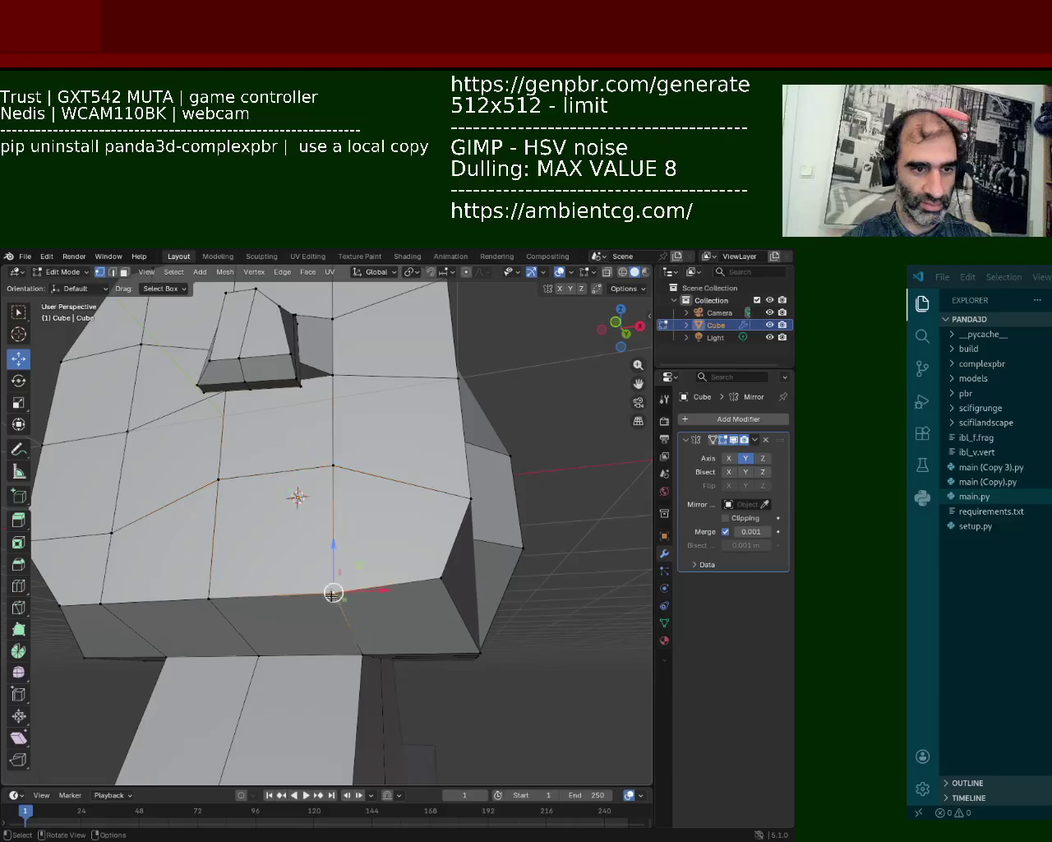
- Raise the cheek's lower corner vertex along Z to slope the jaw, then select the vertical cheek edge
left_click_drag(274, 473, 278, 550)
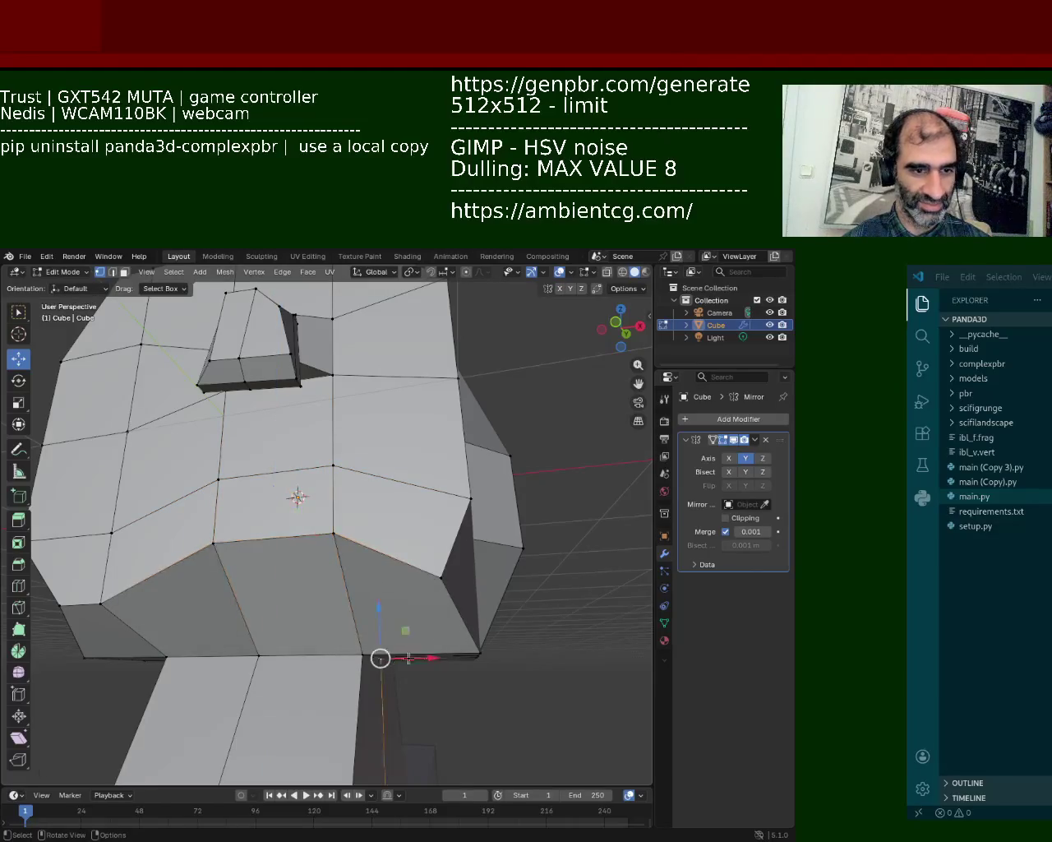
middle_click_drag(378, 653, 366, 602)
left_click(419, 575)
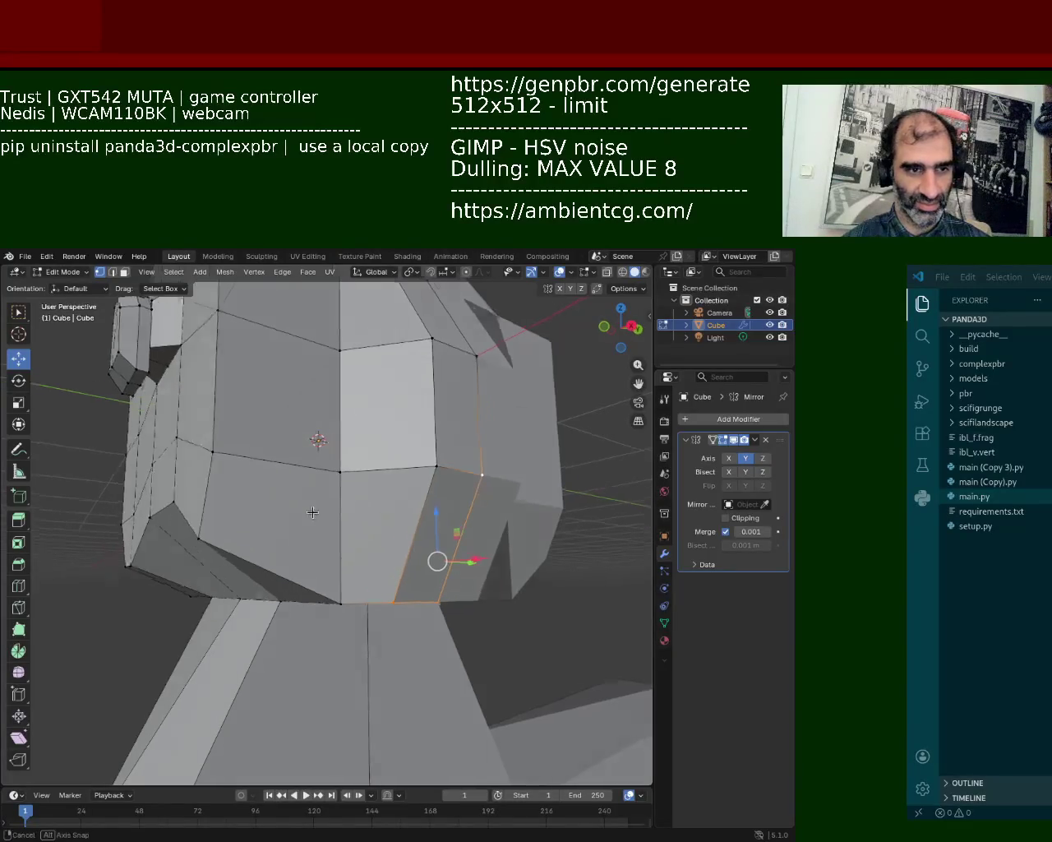
middle_click_drag(473, 497, 411, 493)
left_click(352, 493)
key("g")
key("z")
left_click(352, 441)
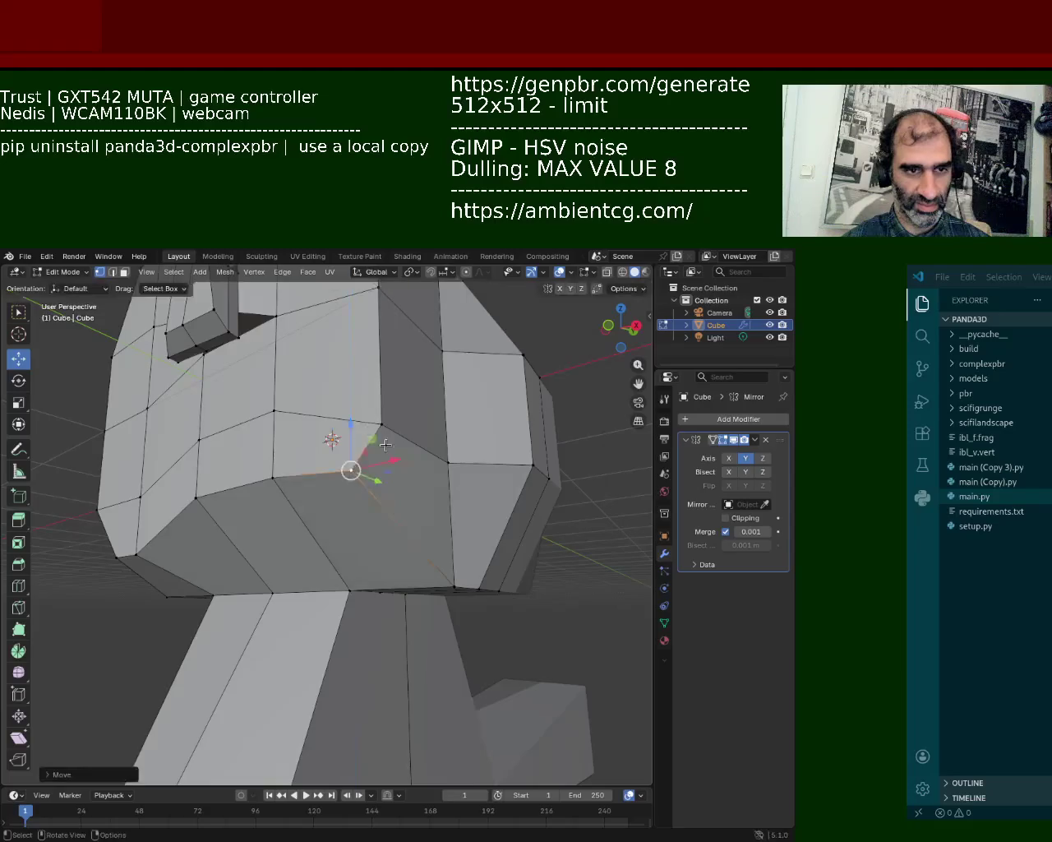
mouse_move(351, 441)
middle_mouse_down()
mouse_move(364, 429)
mouse_move(383, 512)
middle_mouse_up()
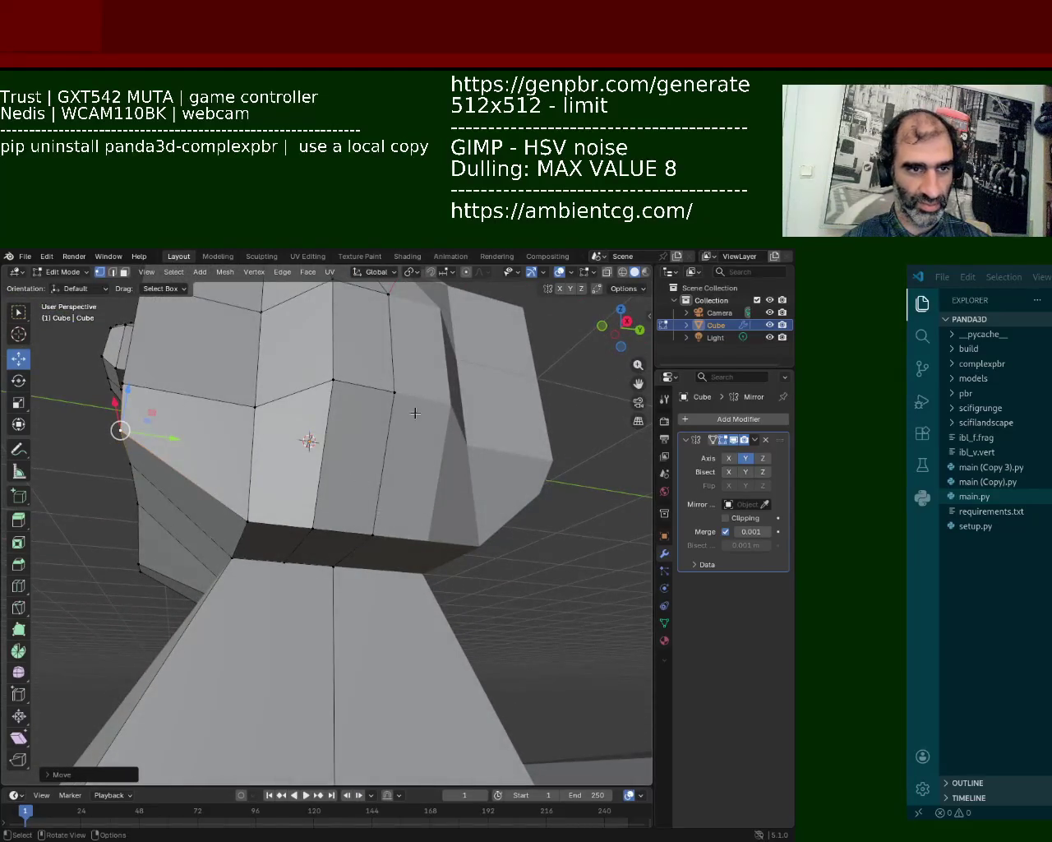
left_click(395, 393)
left_click(383, 465)
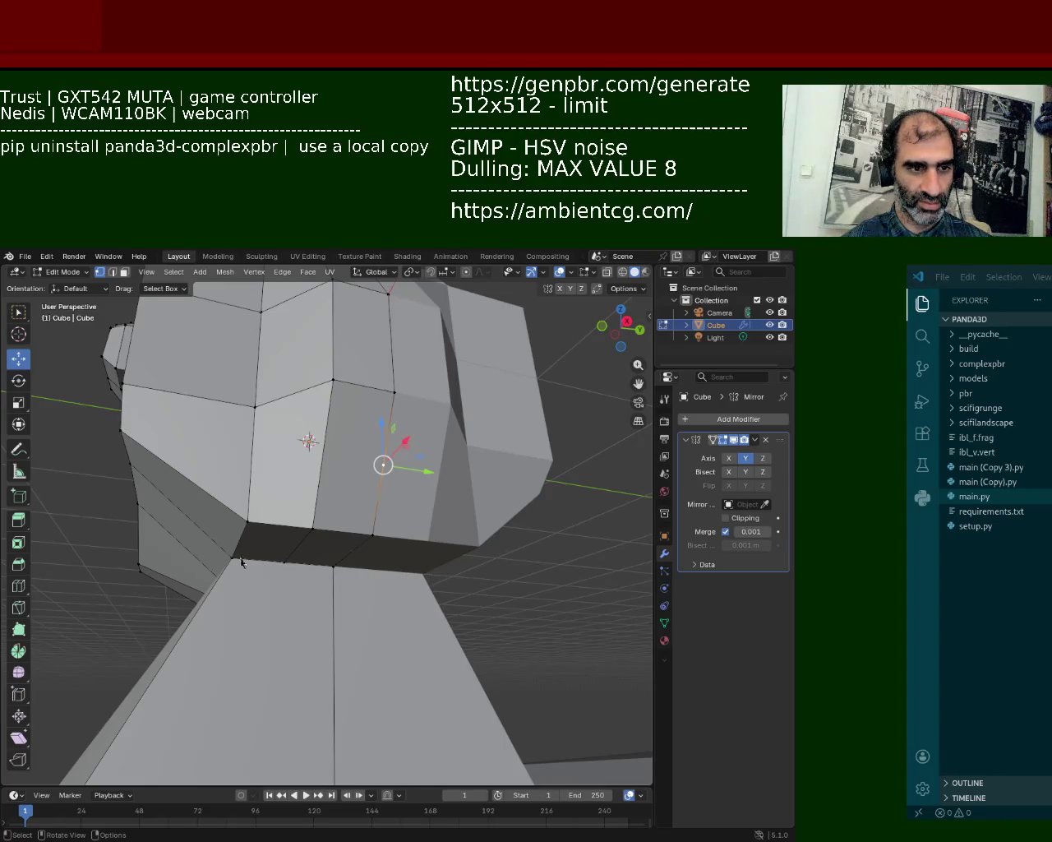
- Subdivide the long cheek edge on the side of the head
mouse_move(388, 527)
middle_mouse_down()
mouse_move(386, 460)
mouse_move(333, 482)
mouse_move(396, 485)
middle_mouse_up()
left_click(386, 440)
right_click(386, 441)
left_click(393, 449)
left_click(386, 440)
- Subdivide the vertical cheek edge that runs down toward the jaw
left_click(277, 427)
left_click(272, 501)
left_click(389, 488, "shift")
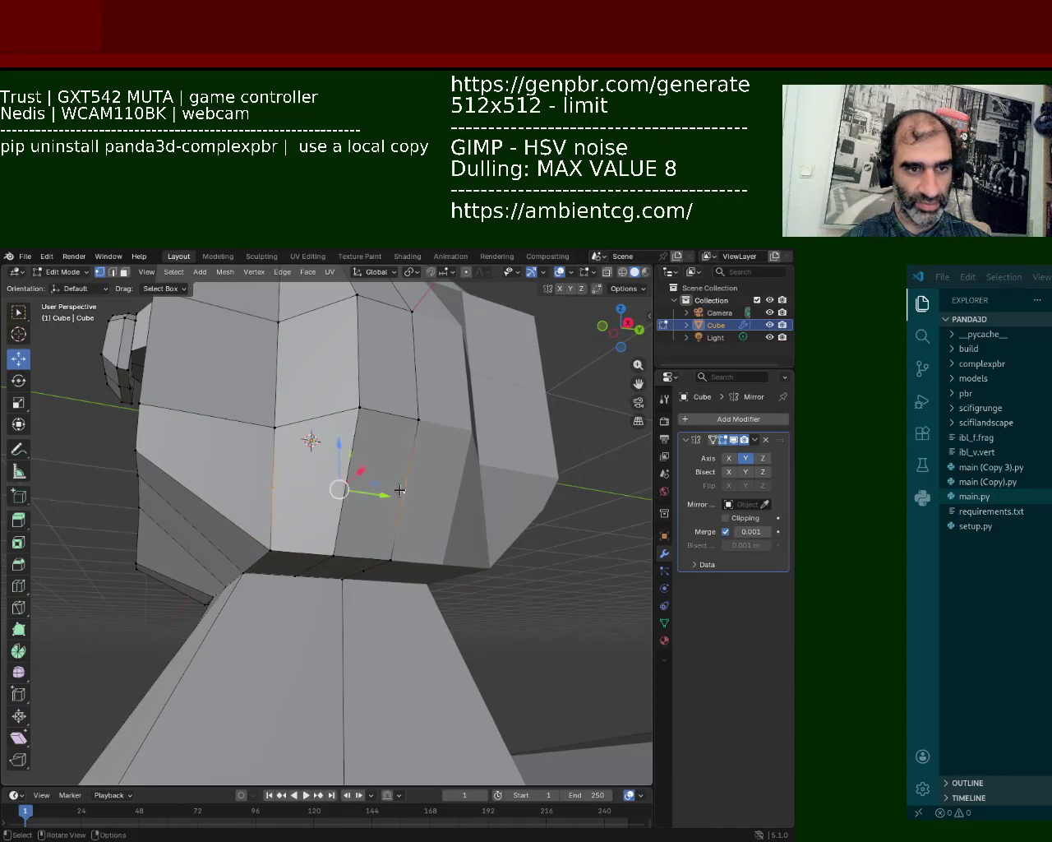
mouse_move(390, 488)
middle_mouse_down()
mouse_move(407, 535)
mouse_move(320, 595)
middle_mouse_up()
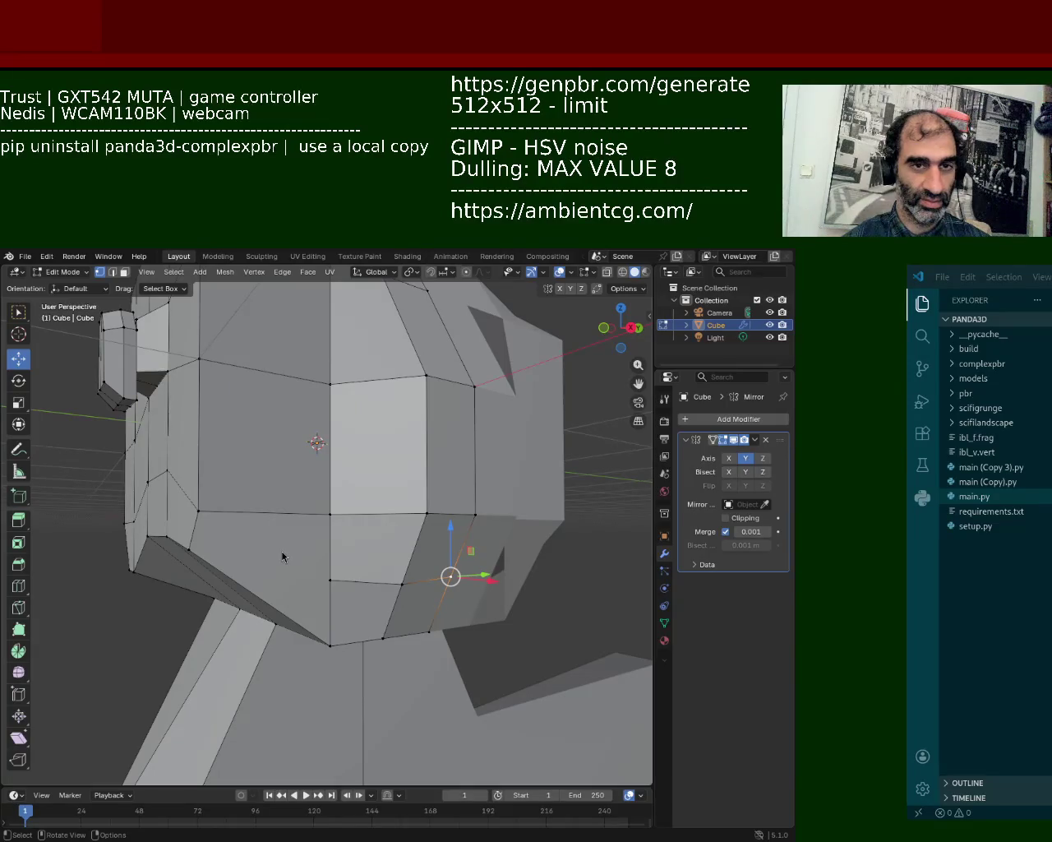
left_click(426, 515)
left_click(475, 385)
left_click(475, 515, "shift")
right_click(477, 460)
left_click(481, 481)
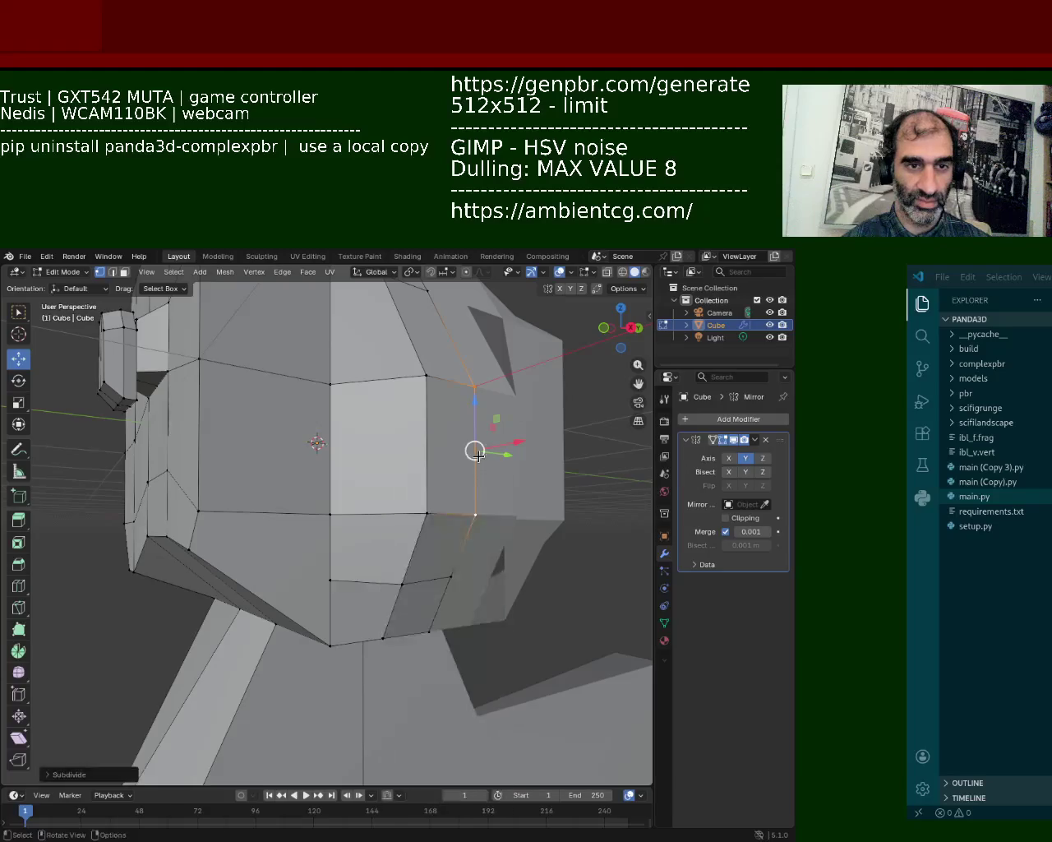
- Select the cheek's outer corner vertex from the new subdivision vertices
middle_click_drag(473, 448, 275, 444)
left_click(289, 379)
left_click(297, 530, "shift")
left_click(540, 468, "shift")
left_click(540, 468)
middle_click_drag(540, 468, 500, 503)
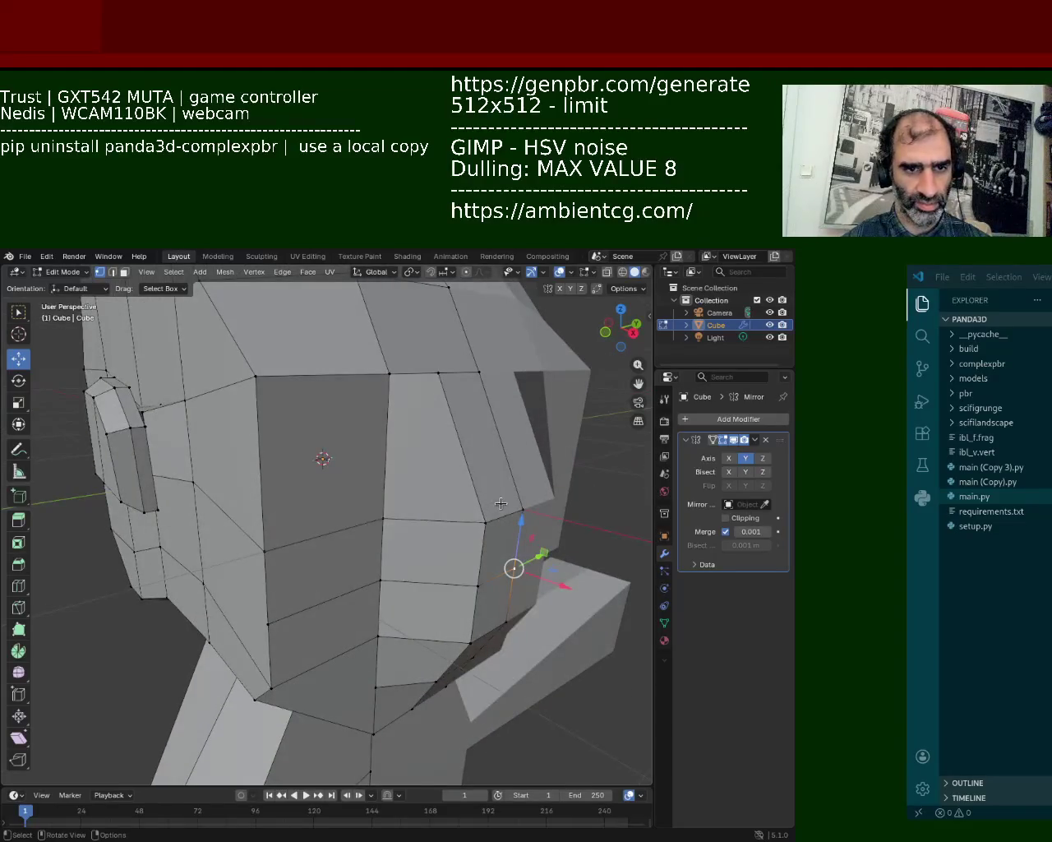
left_click(523, 509)
- Move the cheek corner vertex upward, then slide it along the X axis
key("g")
key("Escape")
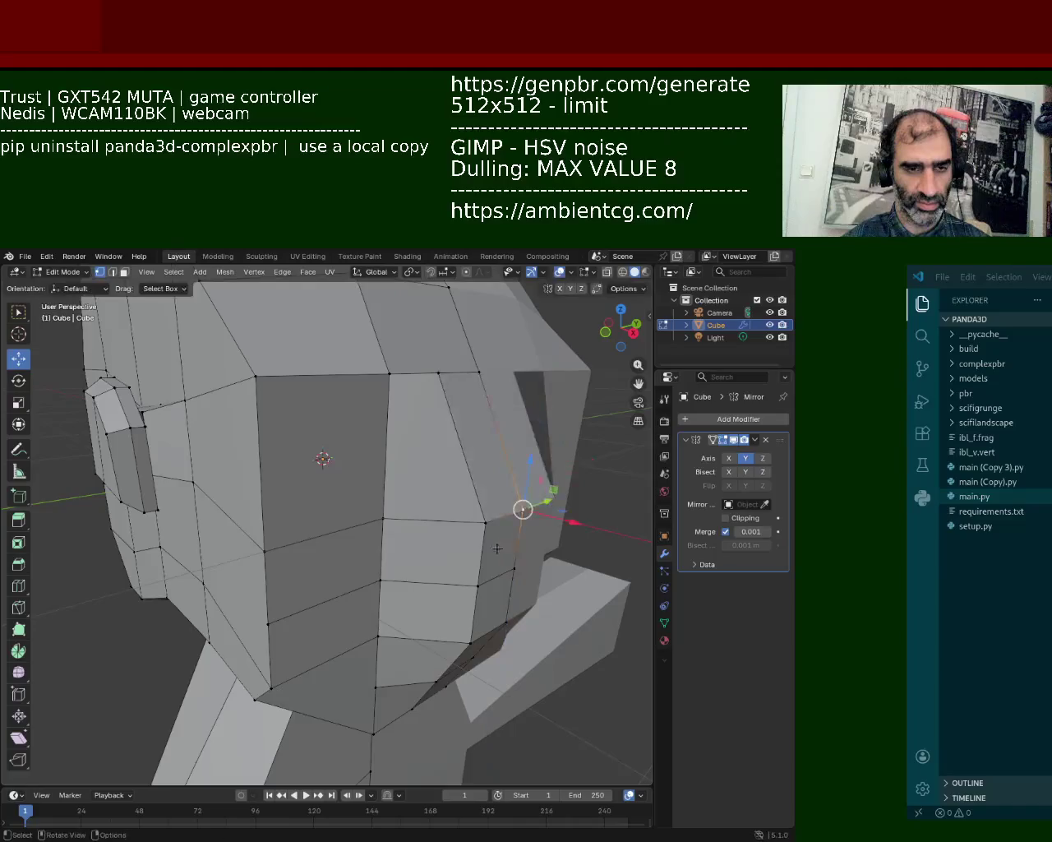
key("g")
left_click(556, 467)
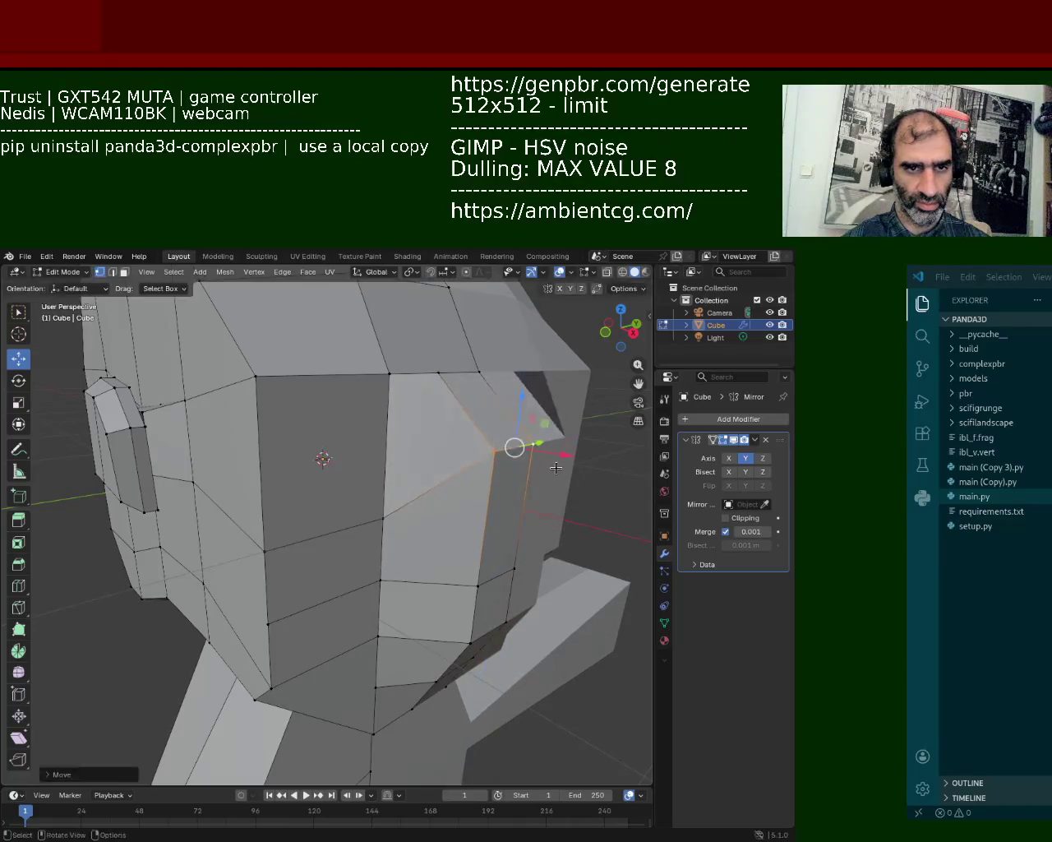
key("g")
key("x")
left_click(520, 449)
- Raise the four-corner cheek quad slightly
left_click(513, 581)
left_click(514, 567)
left_click(477, 585, "shift")
left_click(471, 641, "shift")
left_click(504, 623, "shift")
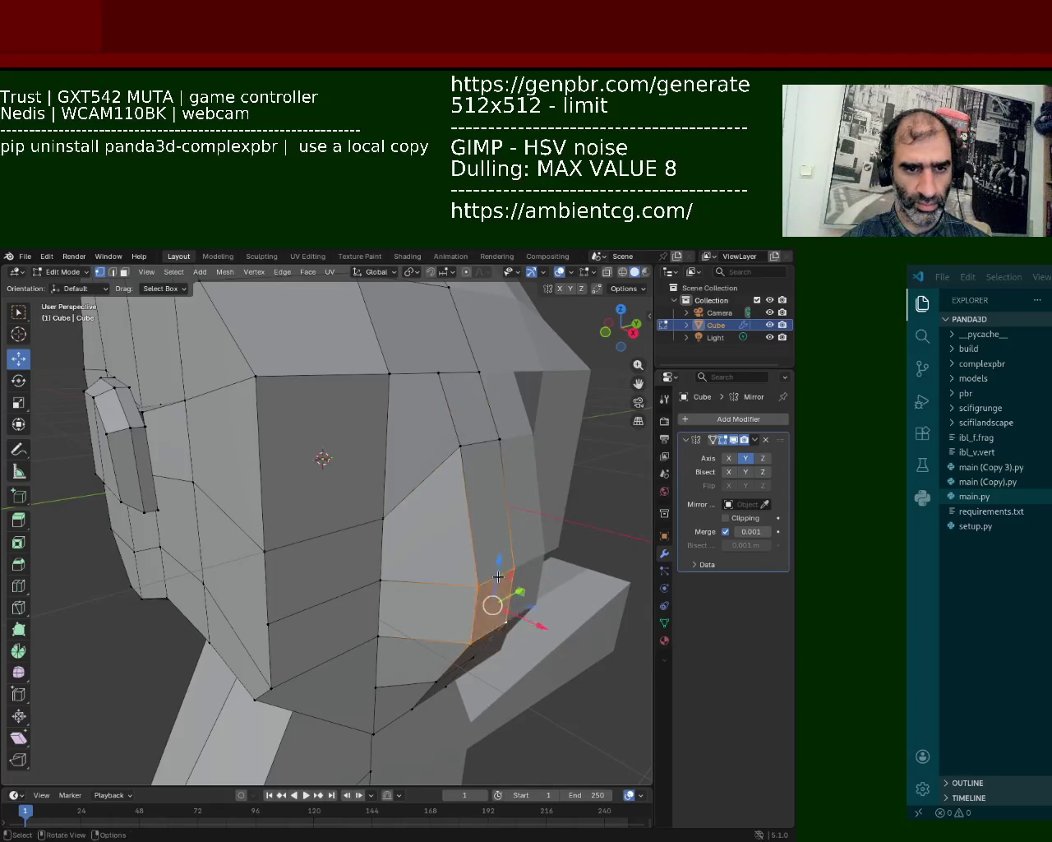
left_click_drag(498, 577, 497, 526)
- Join the top cheek vertex to the lower jaw vertex with a new vertical edge (J)
left_click(377, 635)
left_click(411, 374)
left_click(428, 683)
right_click(428, 683)
left_click(428, 688)
left_click(422, 374, "shift")
key("j")
left_click(418, 372)
left_click(411, 482, "shift")
middle_click_drag(446, 548, 358, 601)
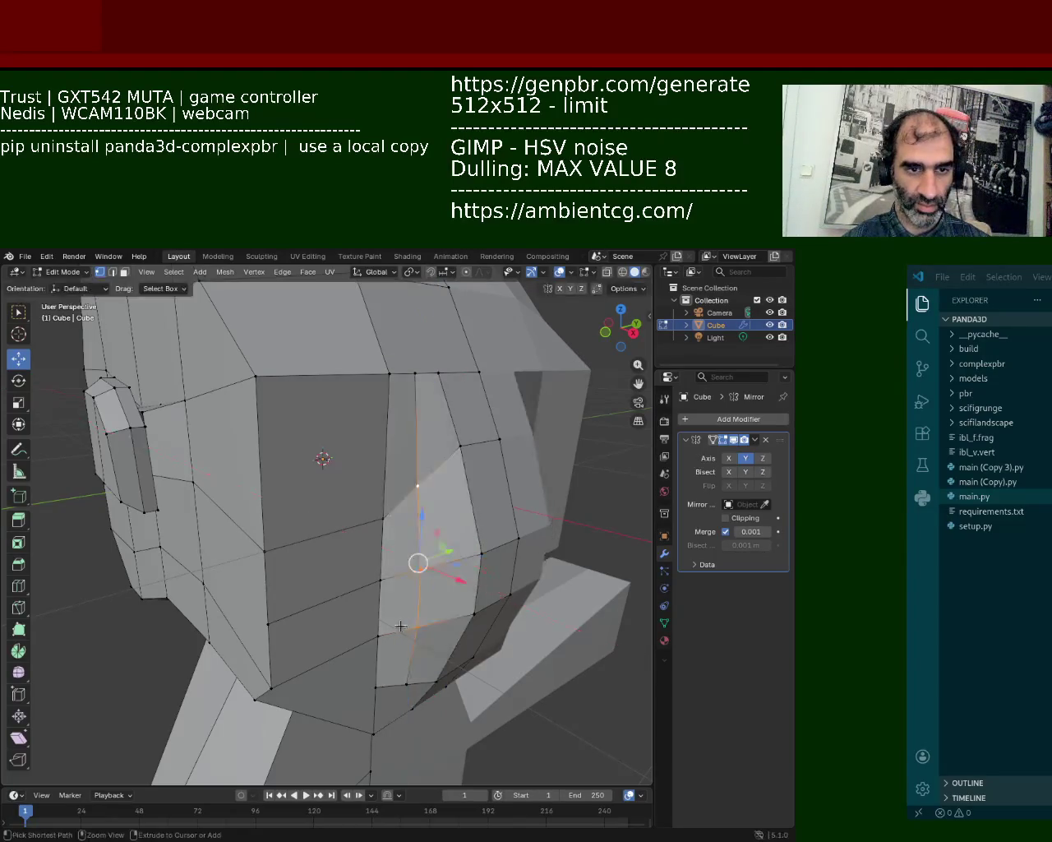
- Slide two sets of cheek vertices along the Y axis
key("g")
key("y")
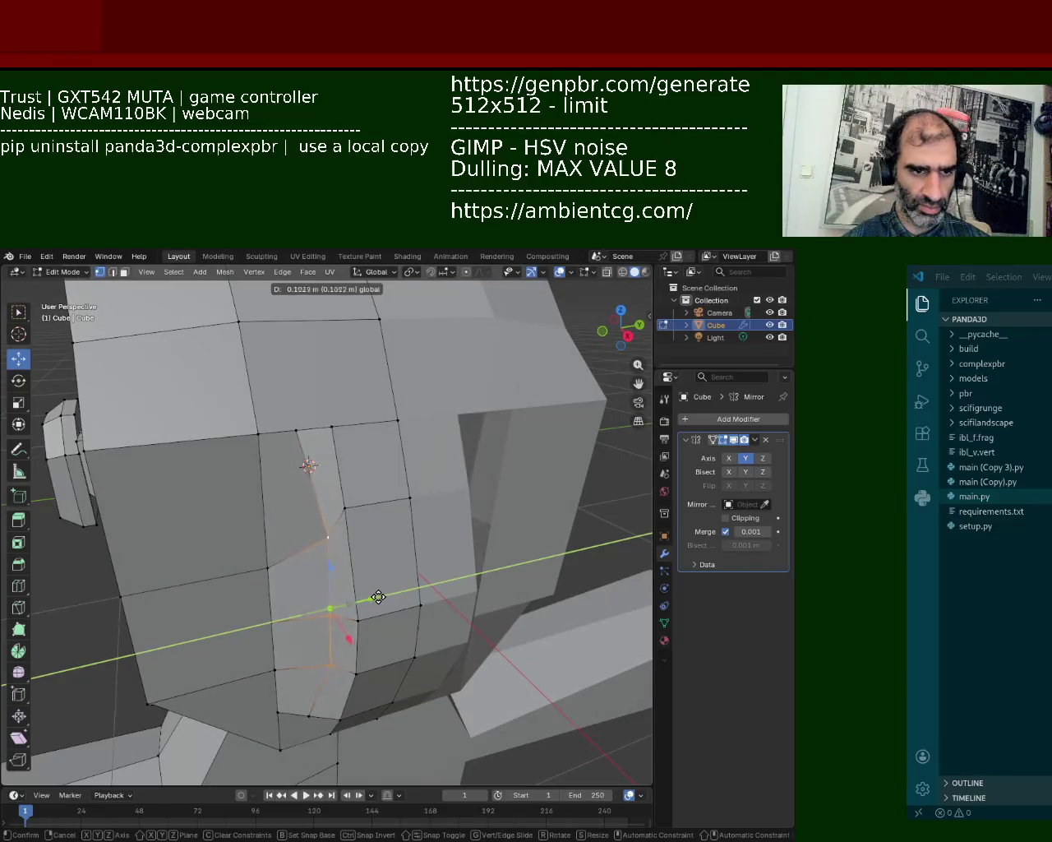
left_click(378, 596)
left_click(345, 509)
left_click(359, 620, "shift")
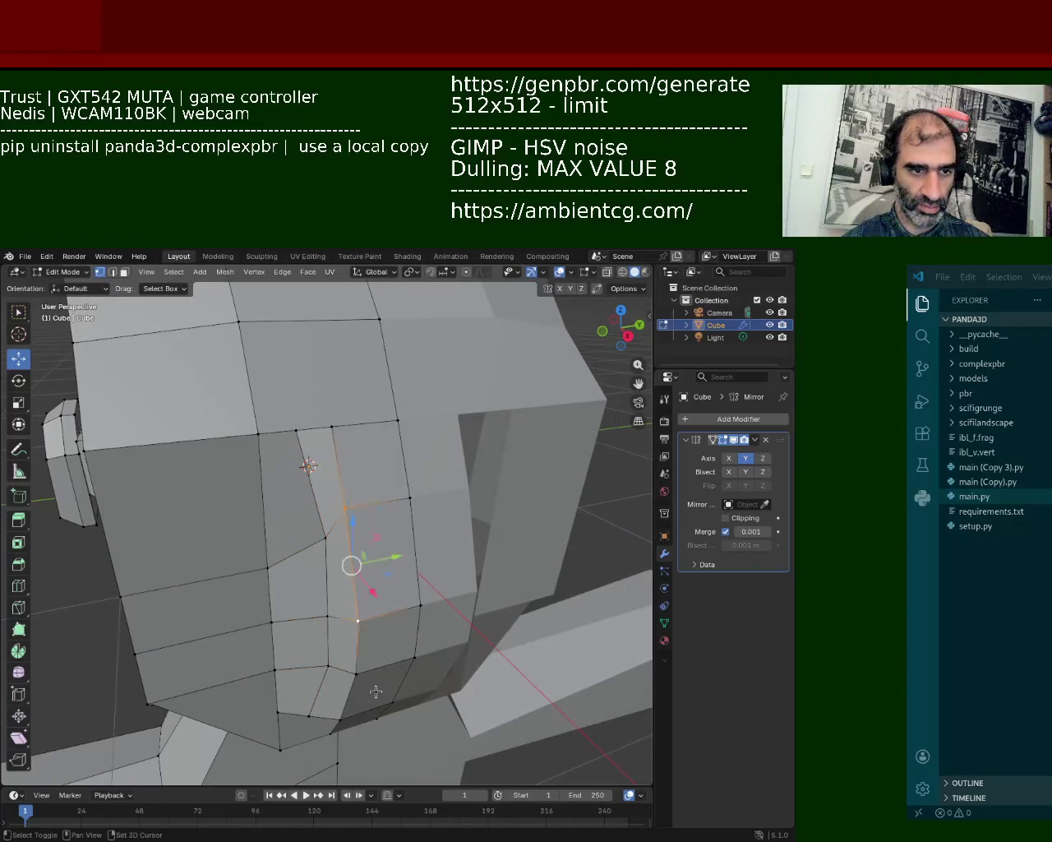
key("g")
key("y")
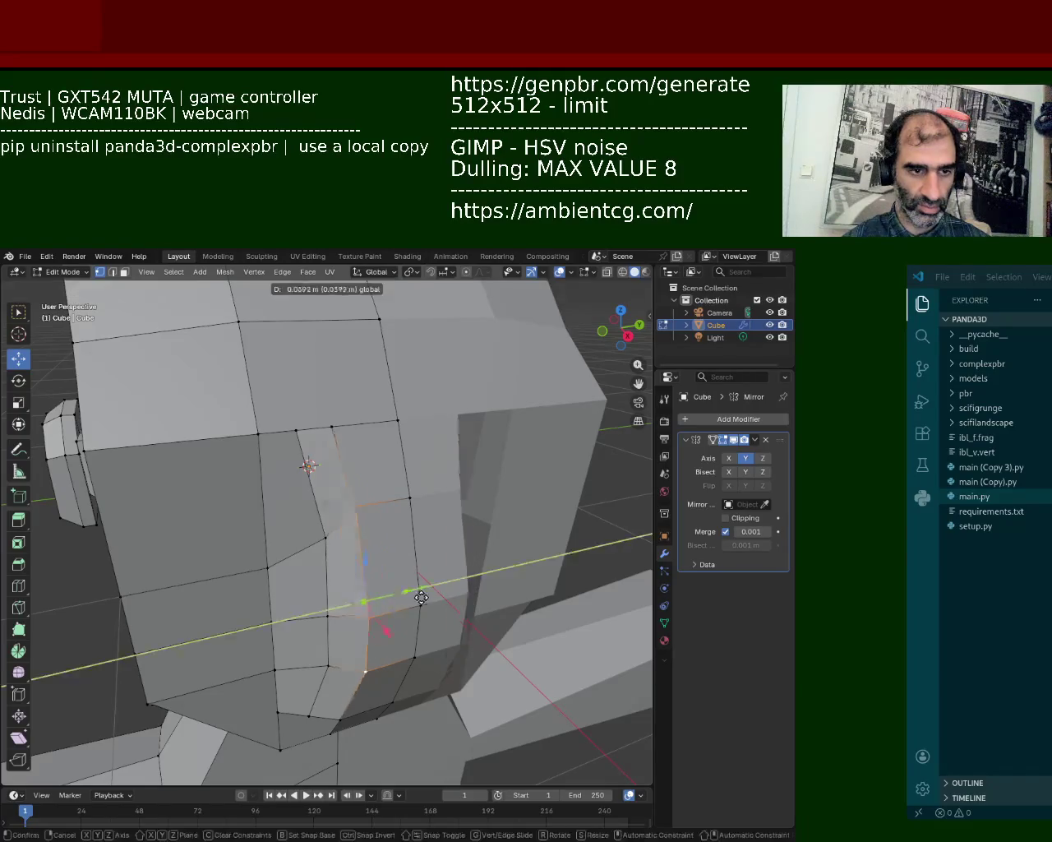
left_click(433, 596)
- Move the vertical column of three cheek vertices along the Y axis
left_click(325, 537)
left_click(328, 615, "shift")
left_click(328, 665, "shift")
key("g")
key("y")
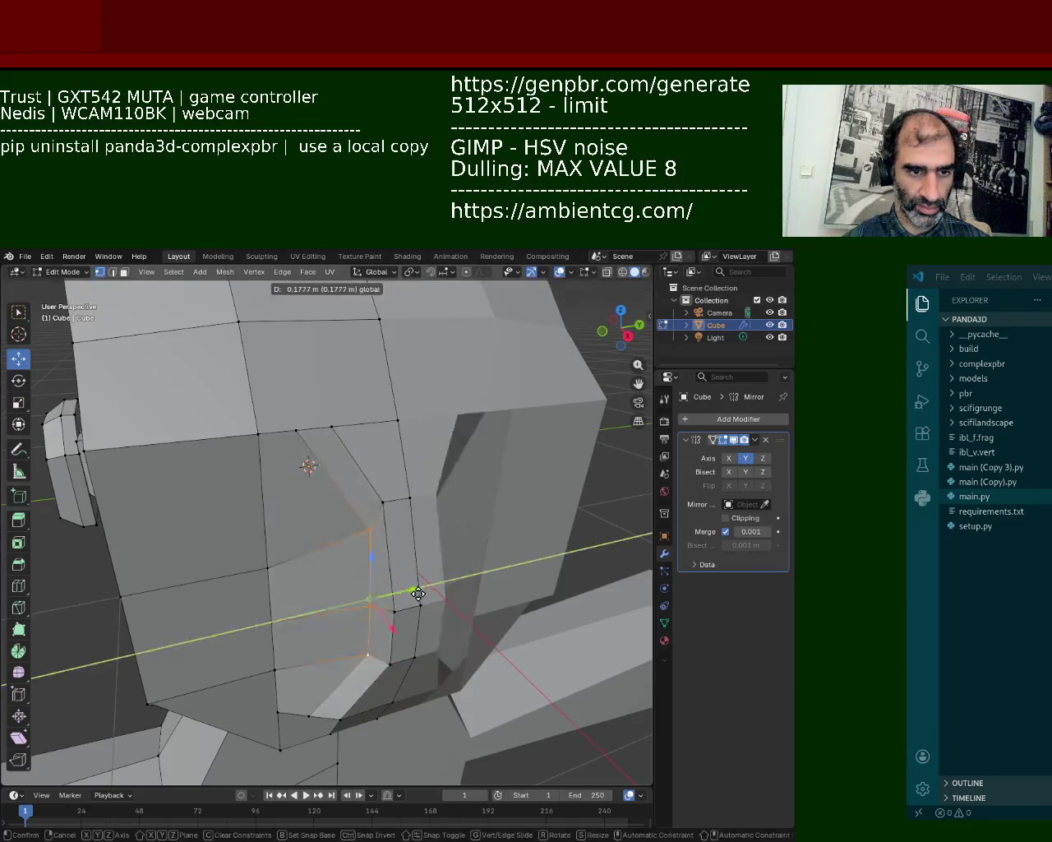
left_click(402, 596)
- Try subdividing the cheek side edge, then undo it back to the earlier mesh
mouse_move(403, 597)
middle_mouse_down()
mouse_move(463, 535)
mouse_move(359, 553)
middle_mouse_up()
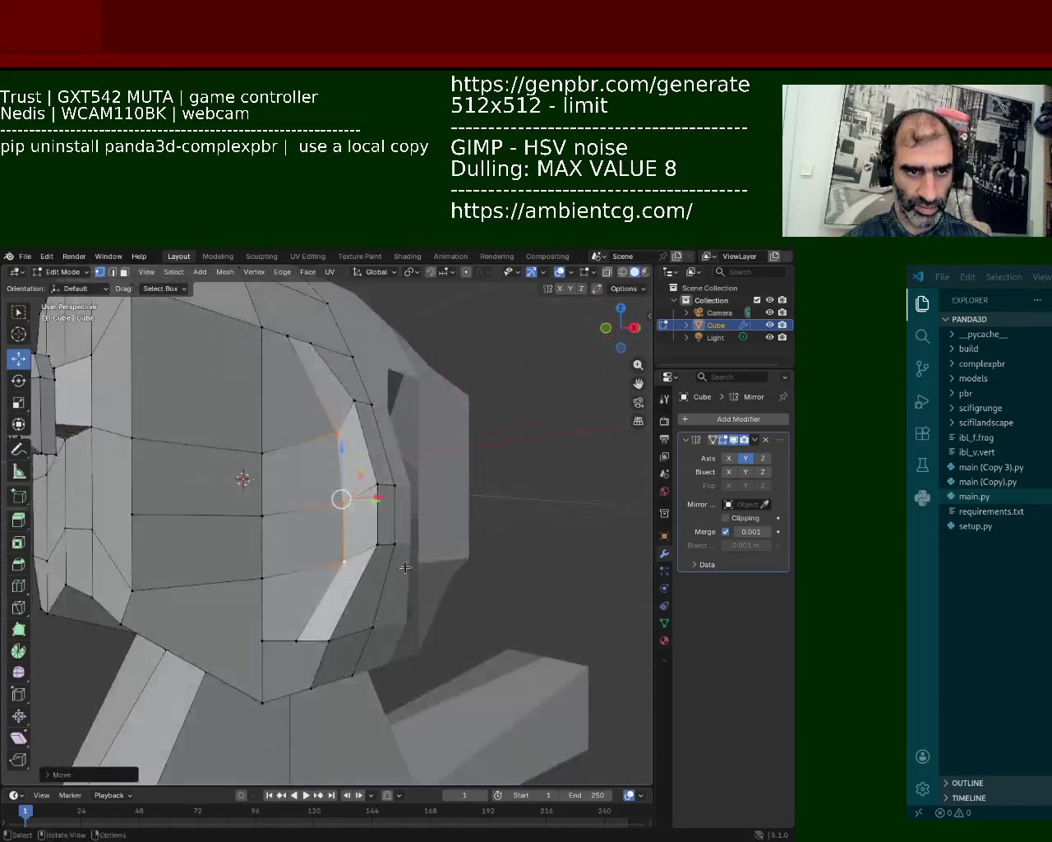
left_click(359, 553)
left_click(376, 423, "shift")
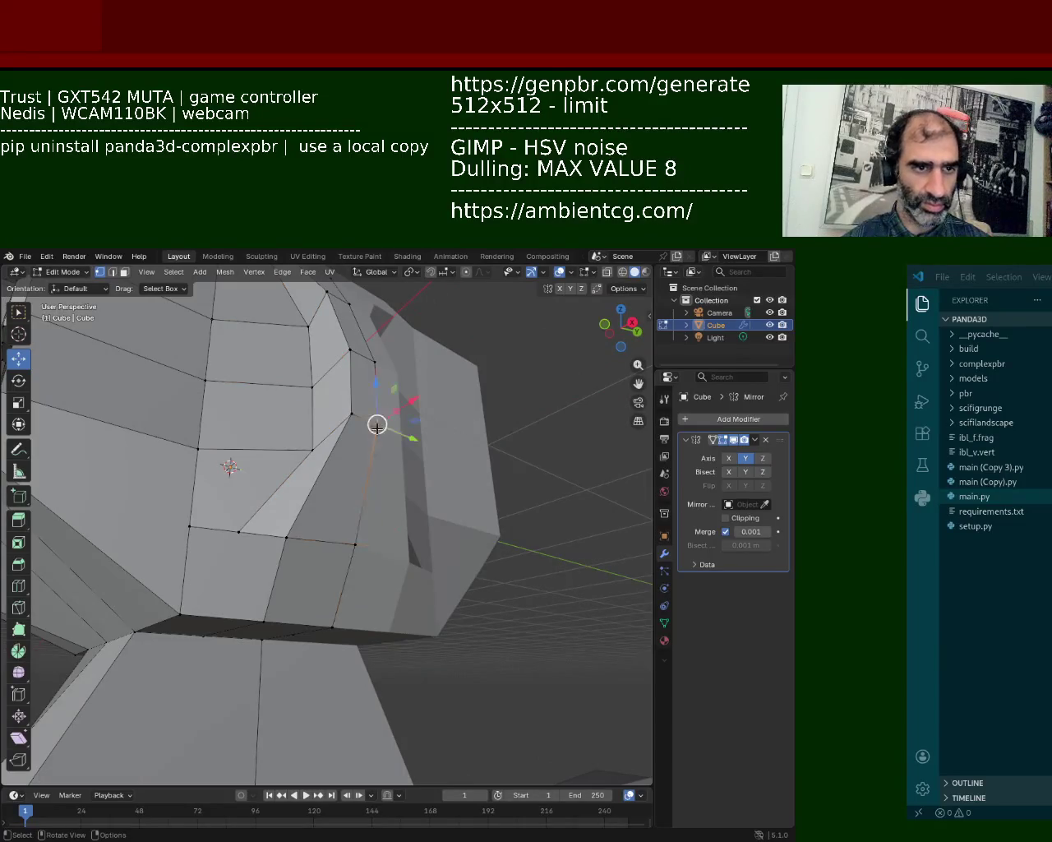
right_click(343, 462)
left_click(343, 463)
left_click(351, 414)
left_click(286, 537, "shift")
right_click(372, 487)
left_click(372, 487)
key("ctrl+z")
key("ctrl+z")
key("ctrl+shift+z")
key("ctrl+shift+z")
key("ctrl+z")
mouse_move(322, 557)
middle_mouse_down()
mouse_move(340, 575)
mouse_move(43, 304)
middle_mouse_up()
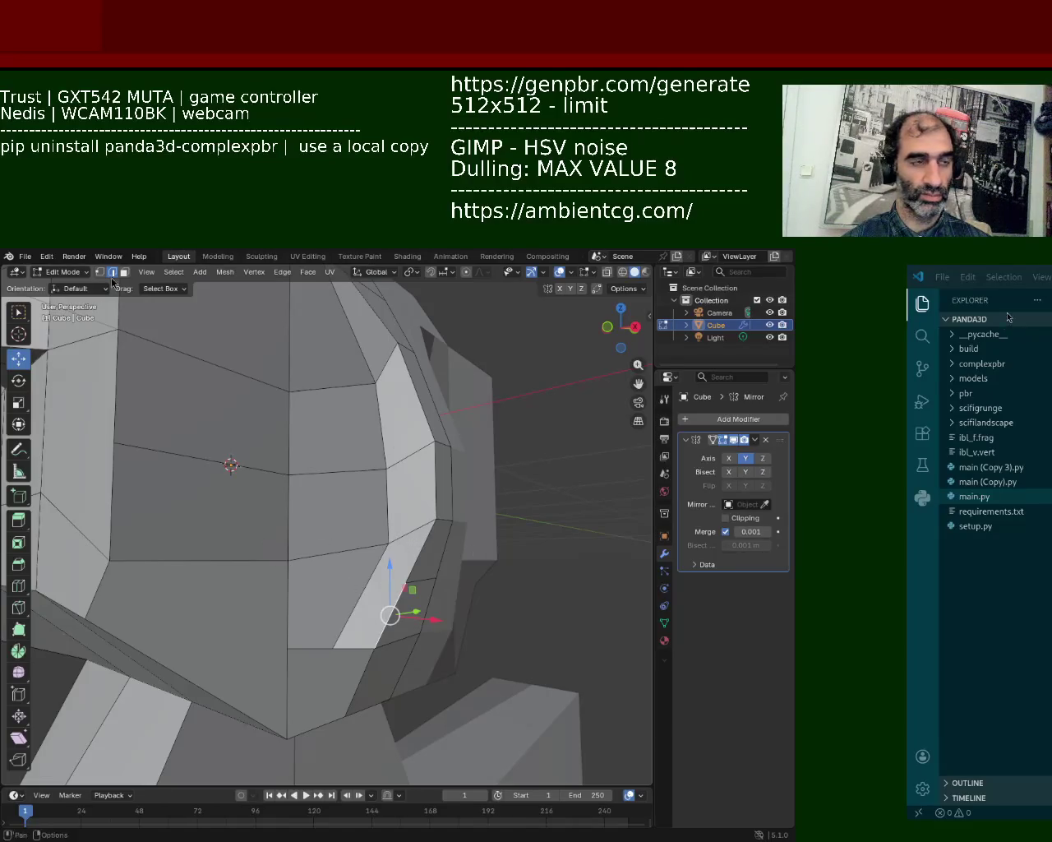
- Add a centred horizontal loop cut across the cheek face
key("1")
left_click(288, 559)
left_click(288, 648, "shift")
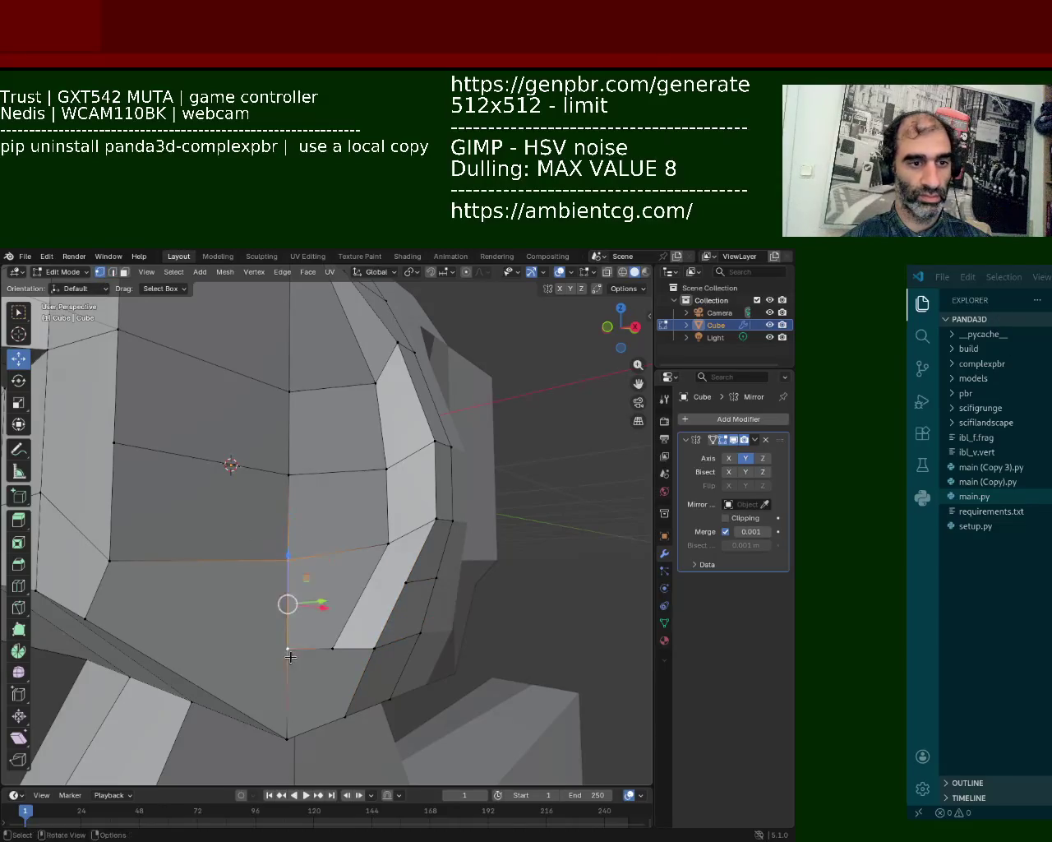
key("ctrl+r")
left_click(390, 578)
right_click(391, 578)
- Nudge the new loop's outer-end vertex along the Z axis
left_click(388, 589)
left_click(441, 585)
middle_click_drag(441, 585, 341, 480)
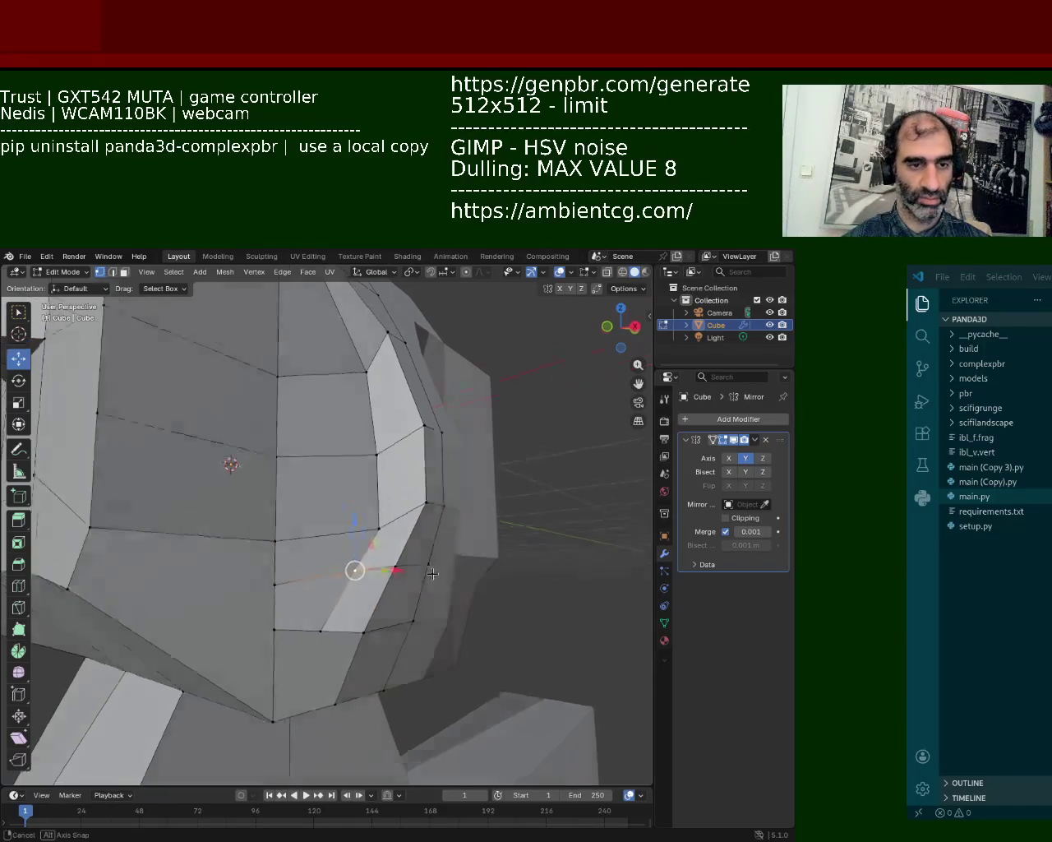
left_click(341, 480)
key("g")
key("z")
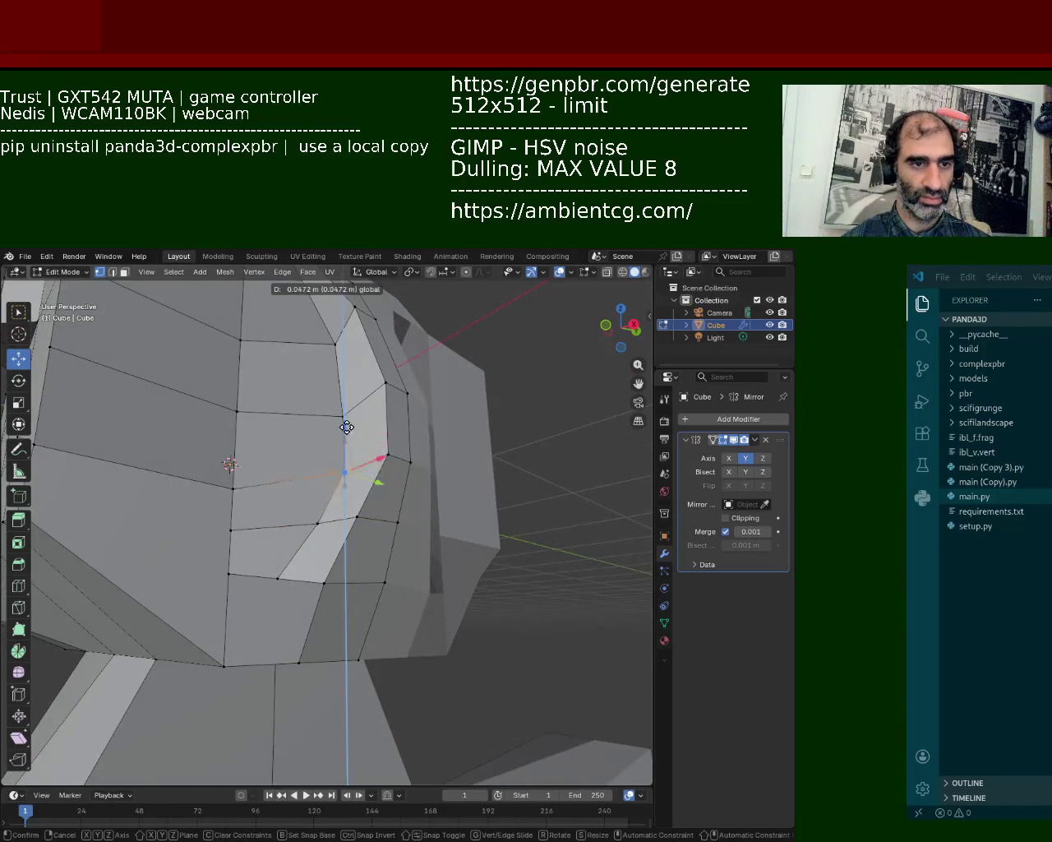
left_click(339, 470)
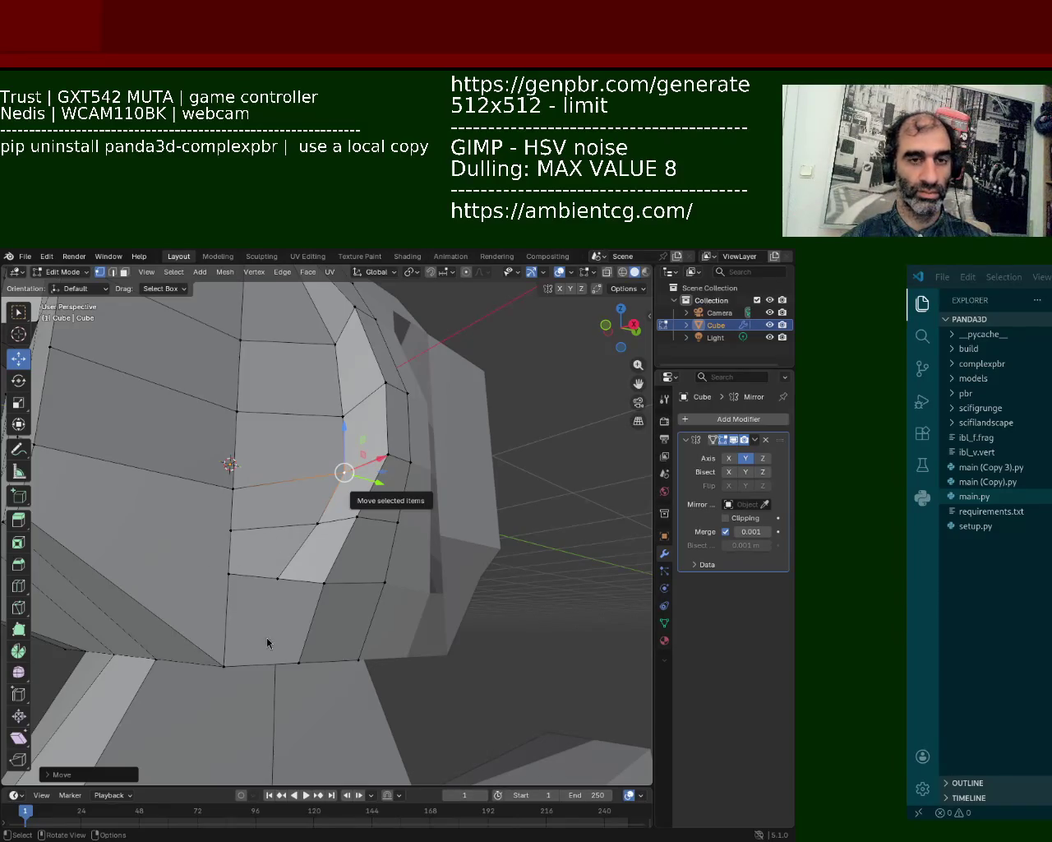
- Try moving the top-of-head vertices, then cancel the move
scroll(480, 394, "up", 3)
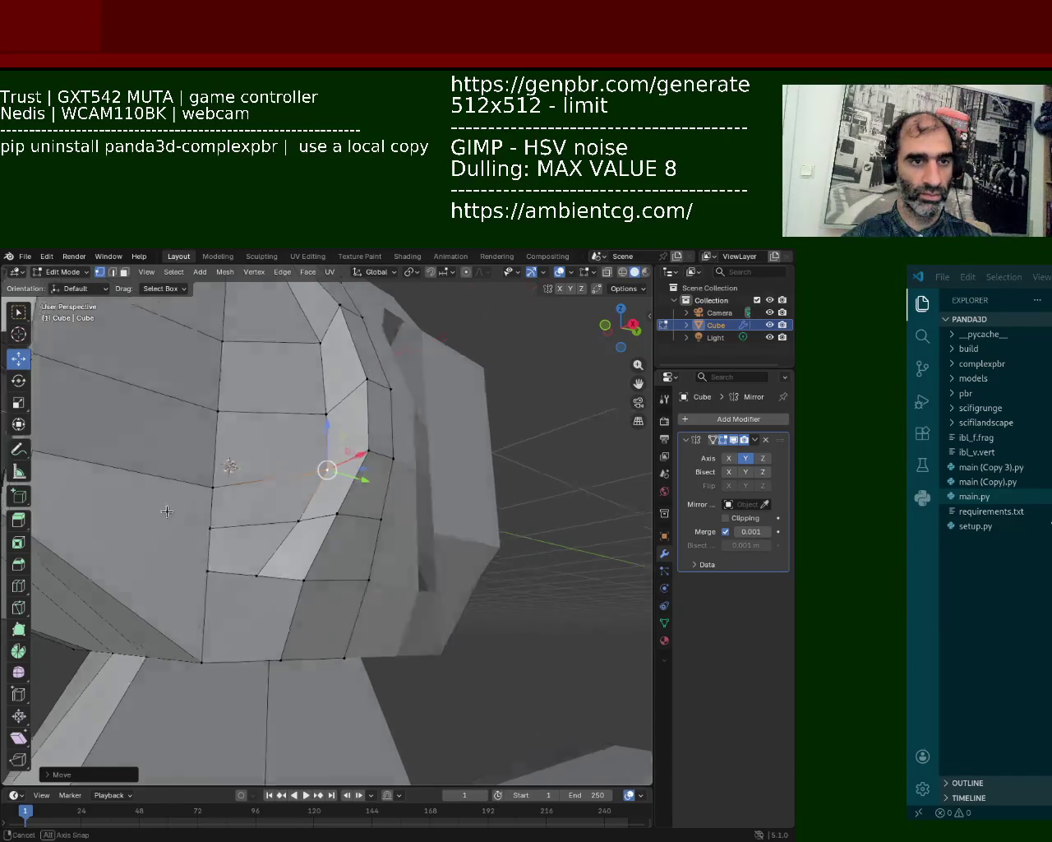
middle_click_drag(480, 394, 270, 517)
left_click(317, 431, "shift")
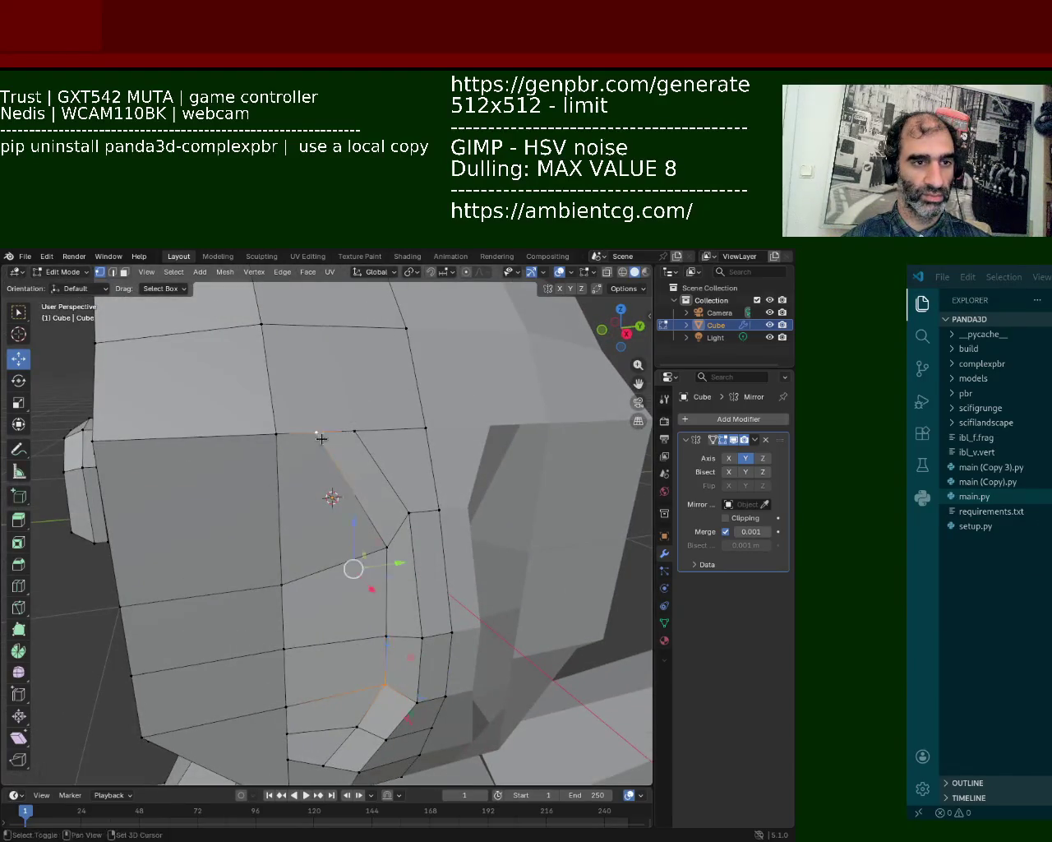
left_click(355, 430, "shift")
left_click_drag(395, 534, 435, 523)
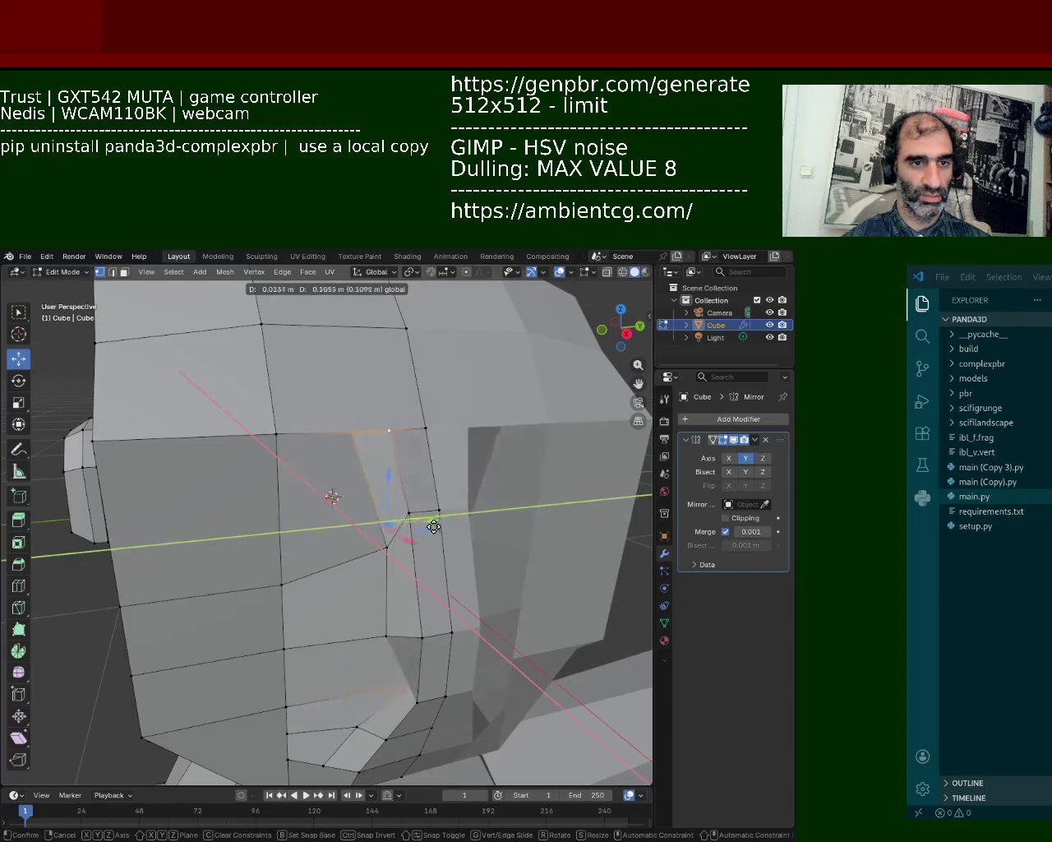
right_click(441, 526)
- Subdivide the edge between the two top-of-head vertices
middle_click_drag(336, 401, 246, 362)
left_click(241, 359)
left_click(402, 329, "shift")
right_click(352, 329)
left_click(351, 333)
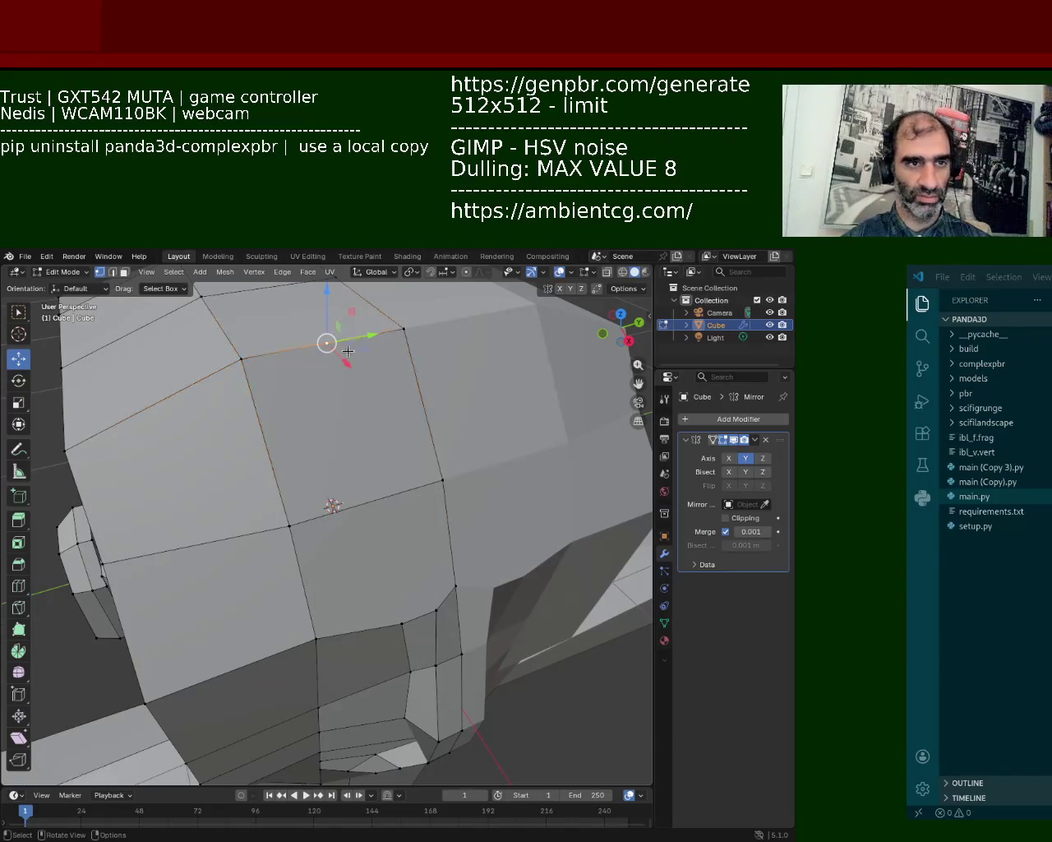
- Clear the vertex selection and slightly nudge a vertex on the cheek edge
left_click(401, 628, "shift")
left_click(400, 628)
left_click(329, 343)
left_click(403, 330, "ctrl")
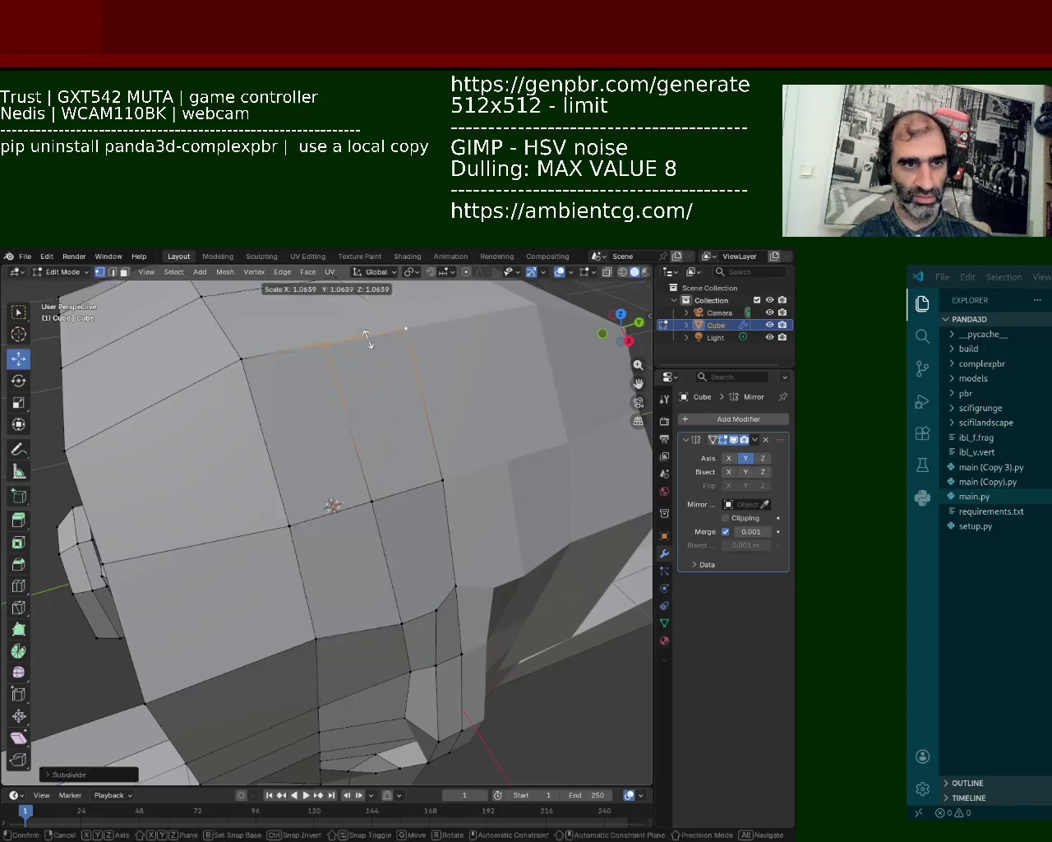
key("alt+a")
left_click(428, 610, "shift")
mouse_move(347, 489)
middle_mouse_down()
mouse_move(373, 442)
mouse_move(412, 517)
mouse_move(411, 411)
mouse_move(420, 527)
middle_mouse_up()
left_click(422, 541)
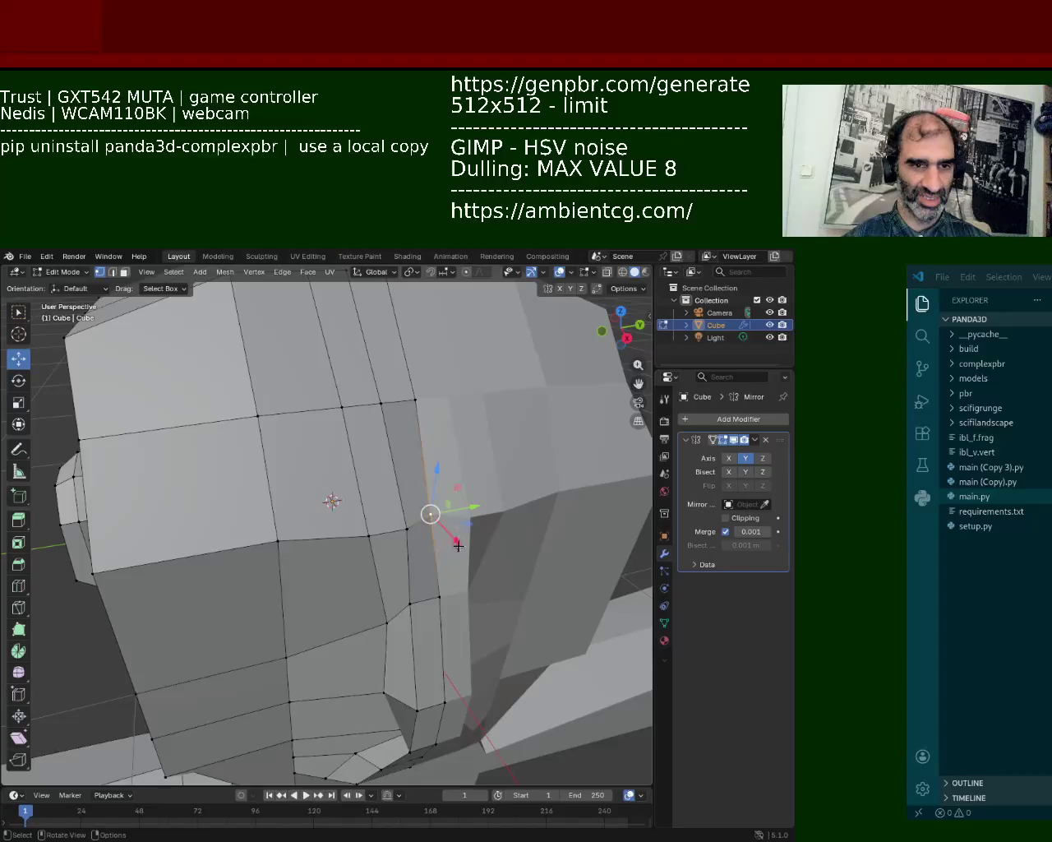
key("g")
left_click(430, 537)
- Move the lower cheek vertex near the jaw along the X axis
left_click(476, 577)
middle_click_drag(476, 577, 497, 507)
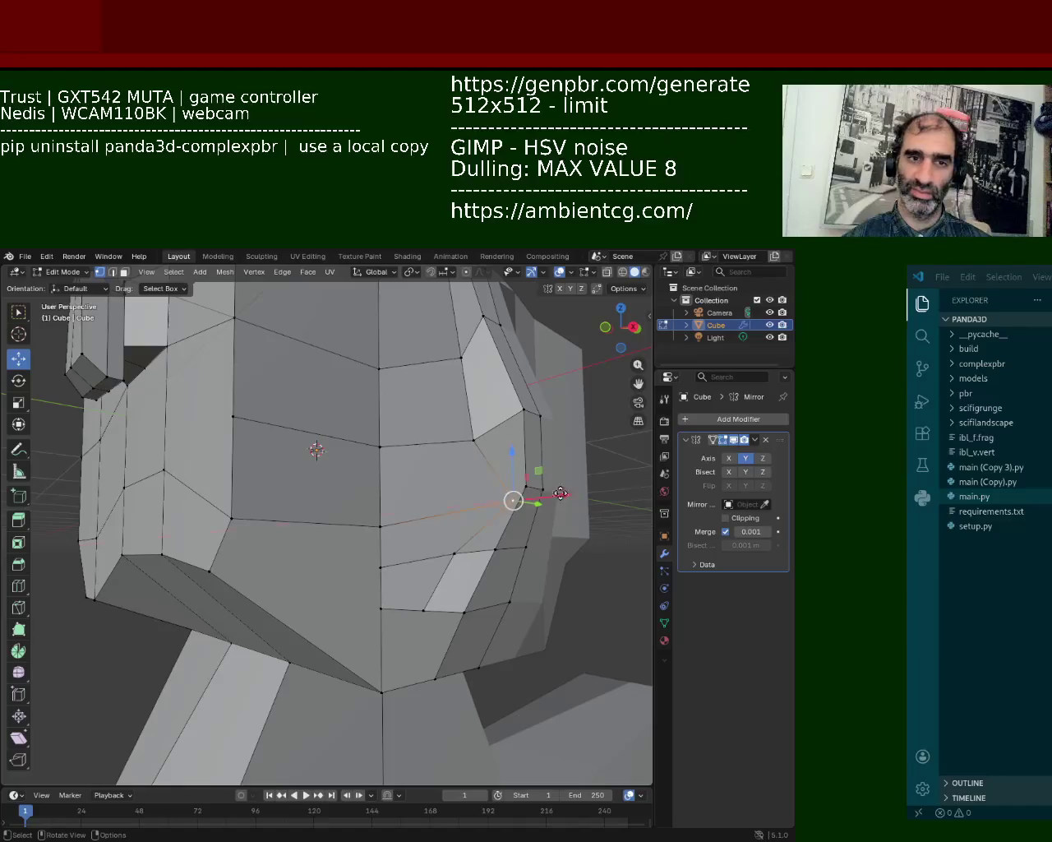
key("g")
key("x")
left_click(502, 503)
- Zoom in and shift that vertex further left along X
middle_click_drag(501, 503, 479, 538)
scroll(479, 538, "up", 1)
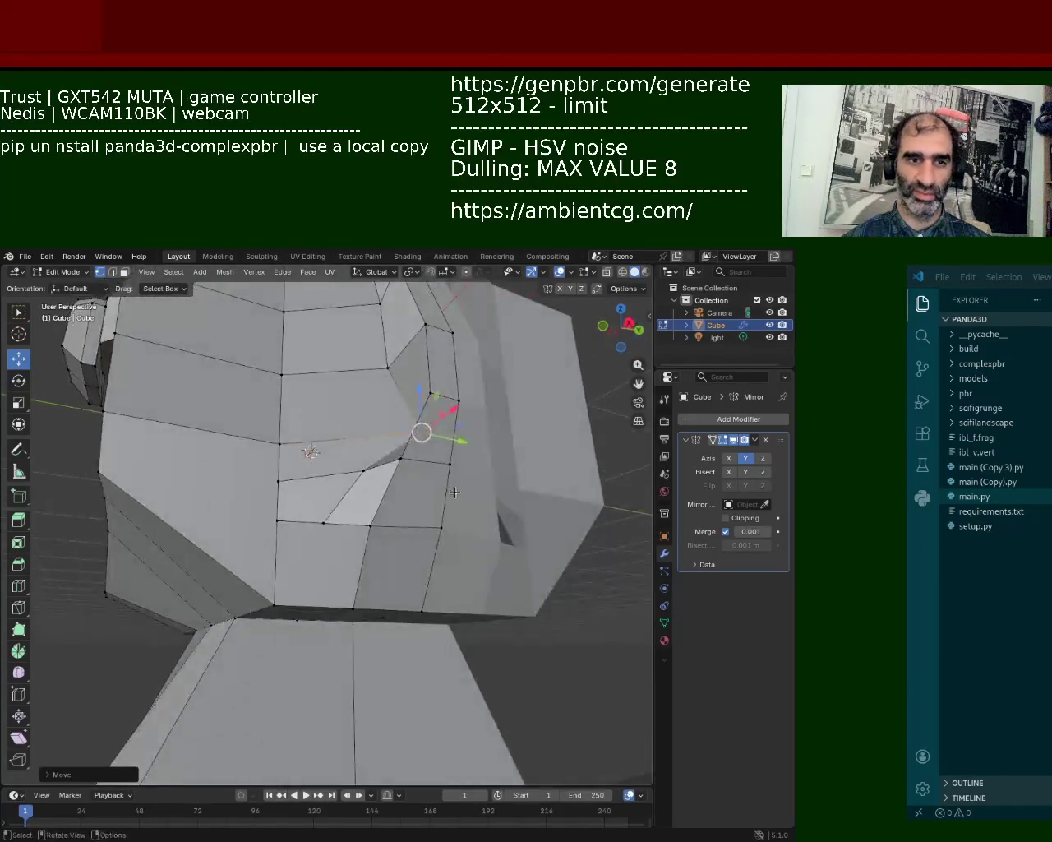
scroll(481, 518, "up", 1)
scroll(484, 497, "up", 1)
key("g")
key("x")
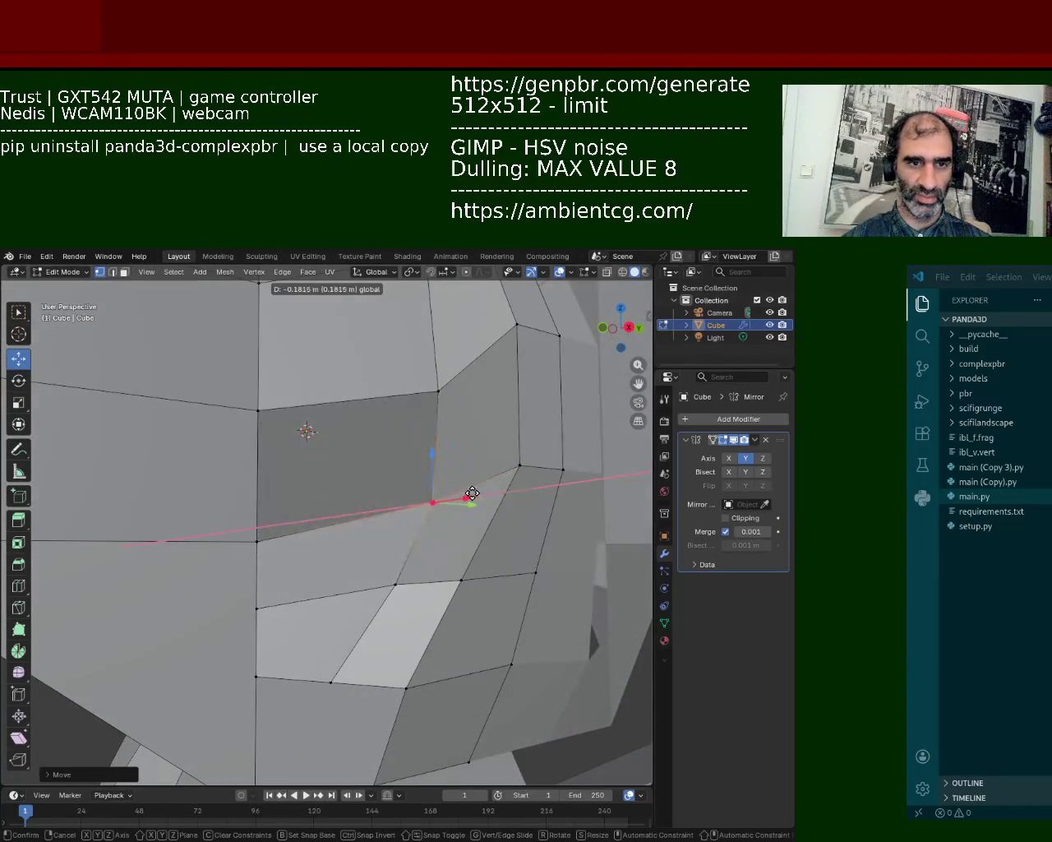
left_click(452, 499)
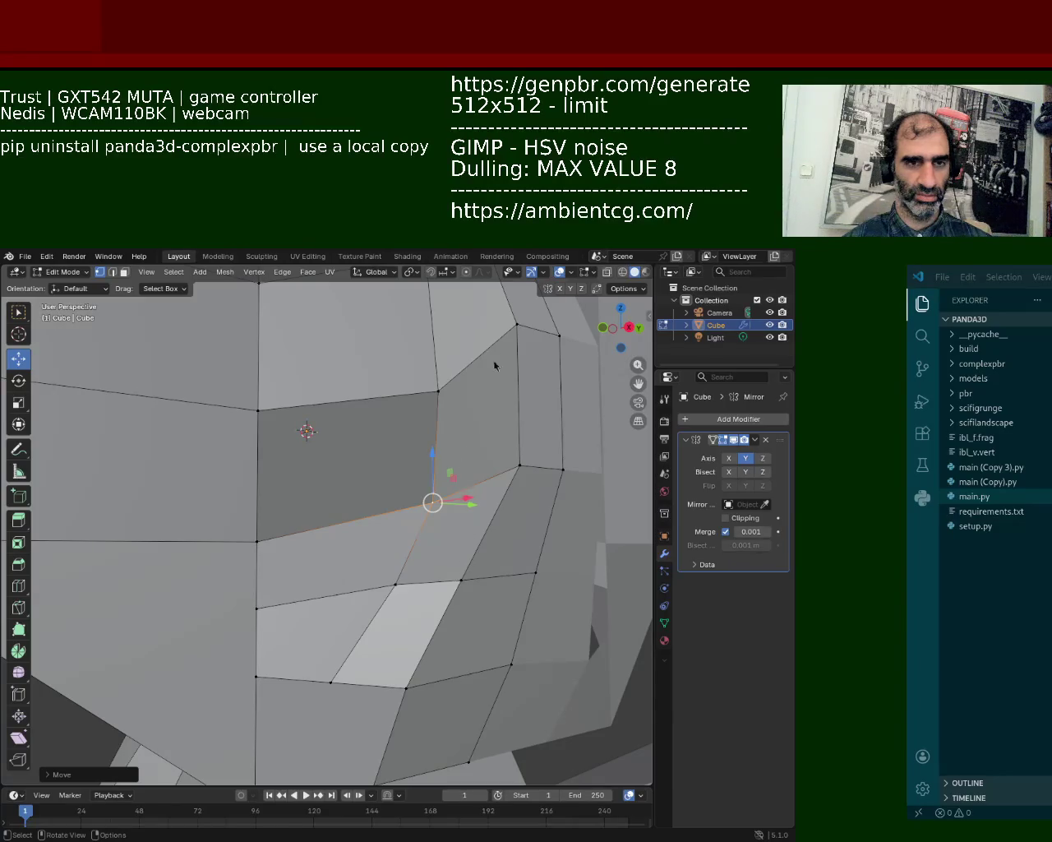
scroll(300, 511, "down", 3)
- Select the centre-seam vertex column from the jaw vertex up to the top seam vertex
mouse_move(254, 521)
middle_mouse_down()
mouse_move(464, 602)
mouse_move(306, 471)
middle_mouse_up()
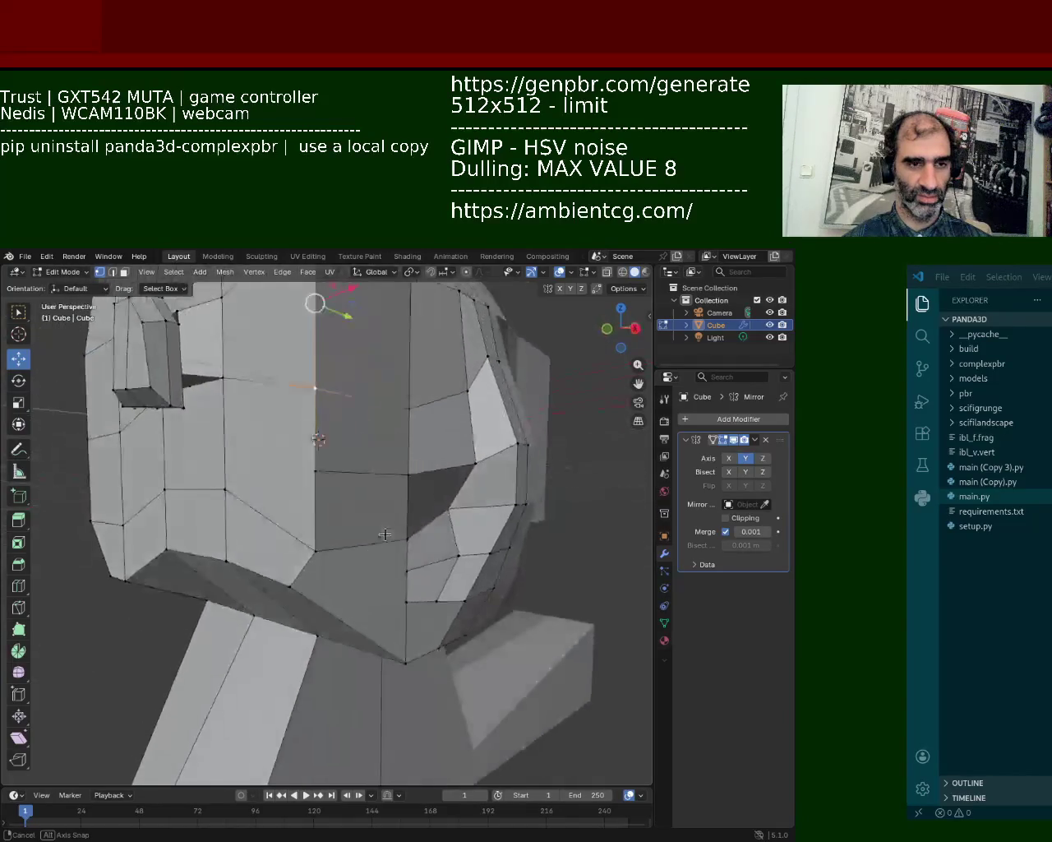
left_click(308, 471, "shift")
left_click(310, 548, "shift")
middle_click_drag(286, 582, 364, 676)
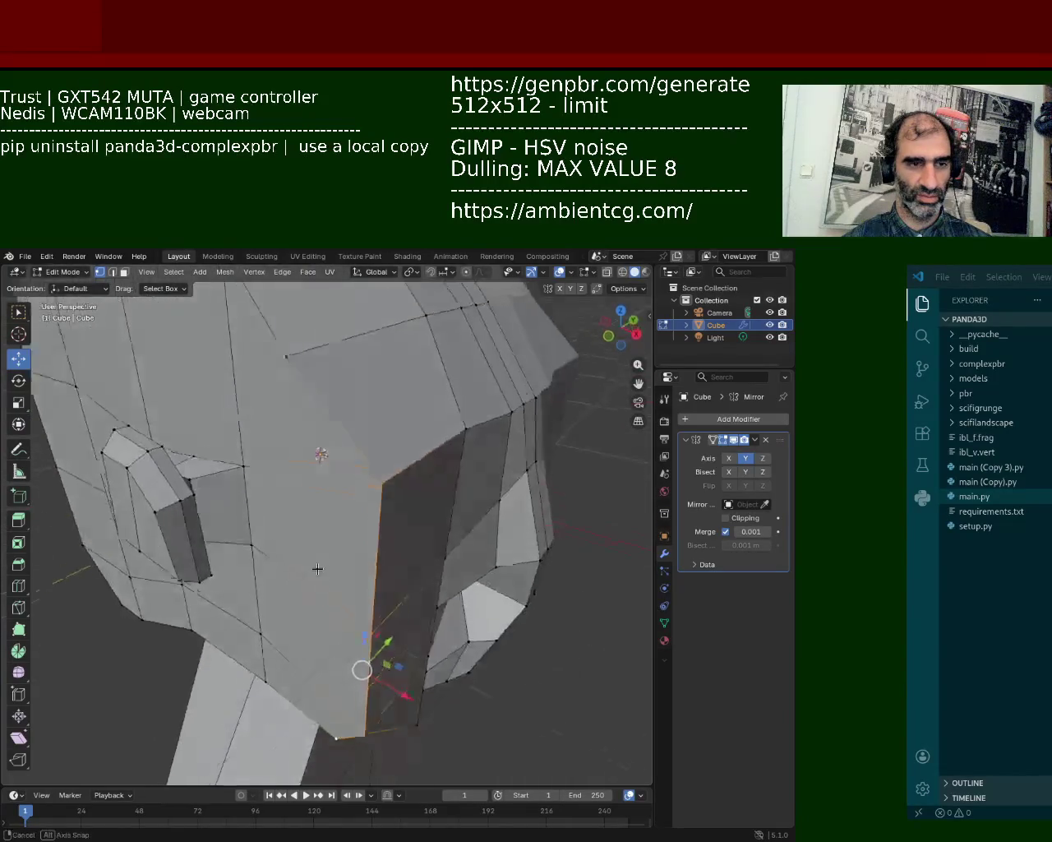
left_click_drag(361, 649, 403, 690)
middle_click_drag(373, 720, 322, 436)
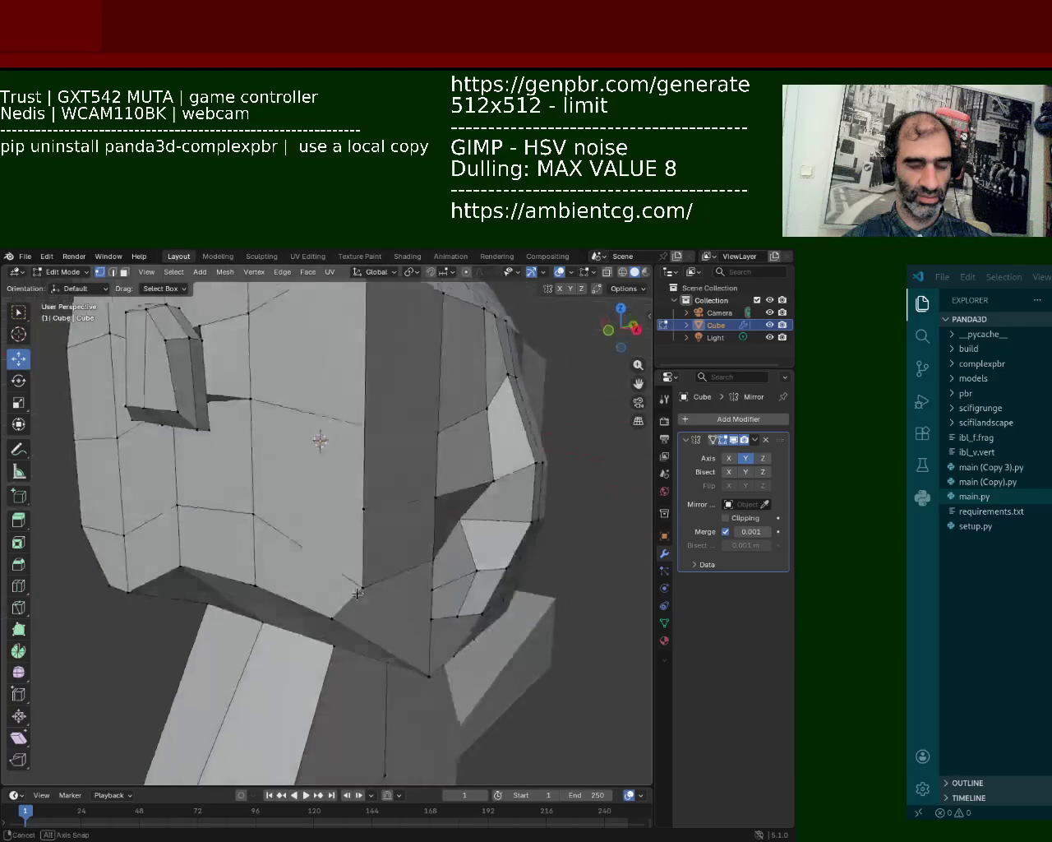
left_click(341, 543)
middle_click_drag(340, 543, 355, 499)
left_click(321, 600, "shift")
left_click(322, 524, "shift")
left_click(321, 344, "shift")
- Slide the centre-seam vertices sideways to reshape the face
key("g")
key("x")
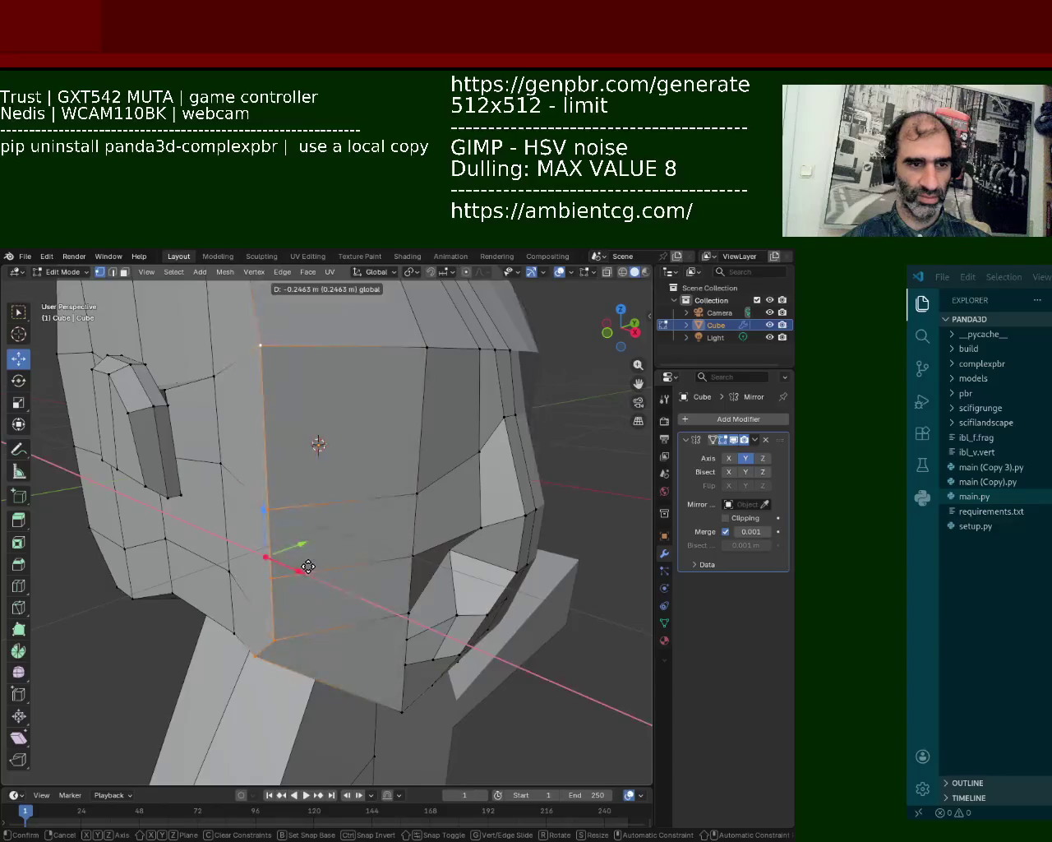
key("Return")
key("g")
mouse_move(362, 526)
middle_mouse_down()
mouse_move(390, 513)
mouse_move(407, 535)
middle_mouse_up()
- Move a cheek vertex along the Y axis
left_click(367, 530)
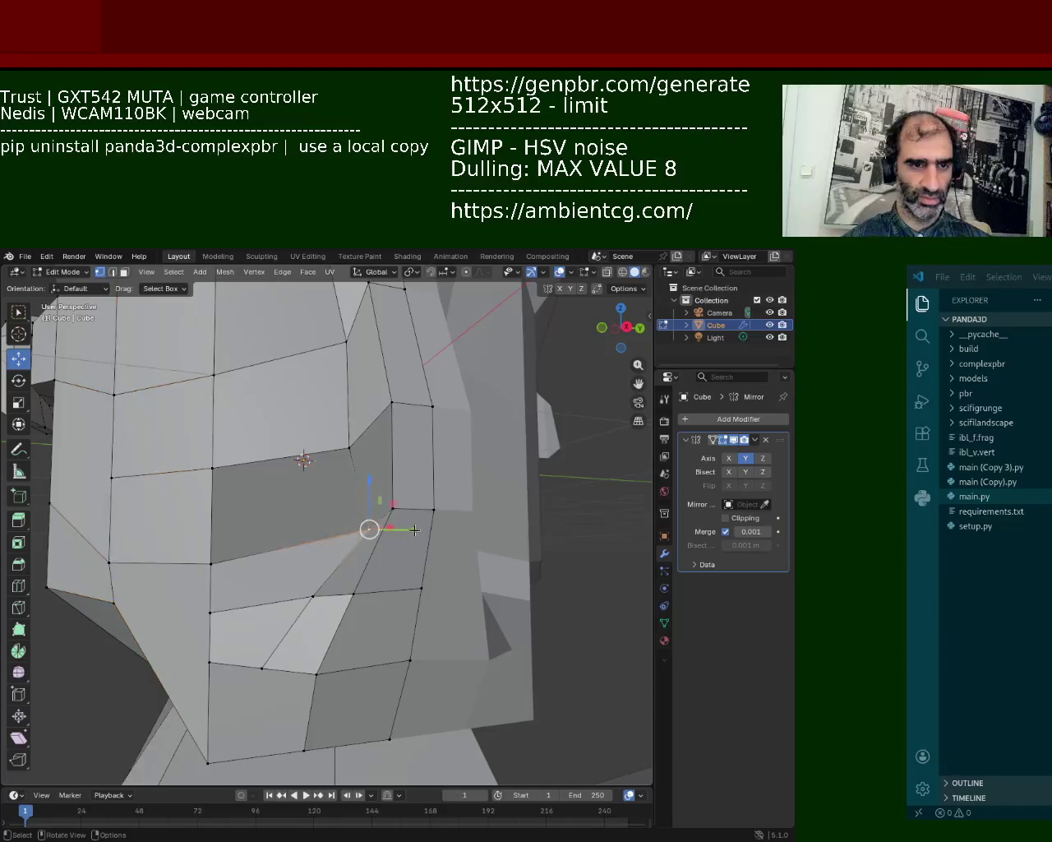
key("g")
key("y")
key("Return")
- Move a pair of cheek vertices along the X axis
left_click(433, 510)
left_click(421, 587)
left_click(353, 594, "shift")
mouse_move(354, 593)
middle_mouse_down()
mouse_move(472, 721)
mouse_move(453, 565)
middle_mouse_up()
key("g")
key("x")
left_click(482, 726)
- Adjust the cheek-corner vertex along Z, X and Y, then move the lower vertex along Y
key("g")
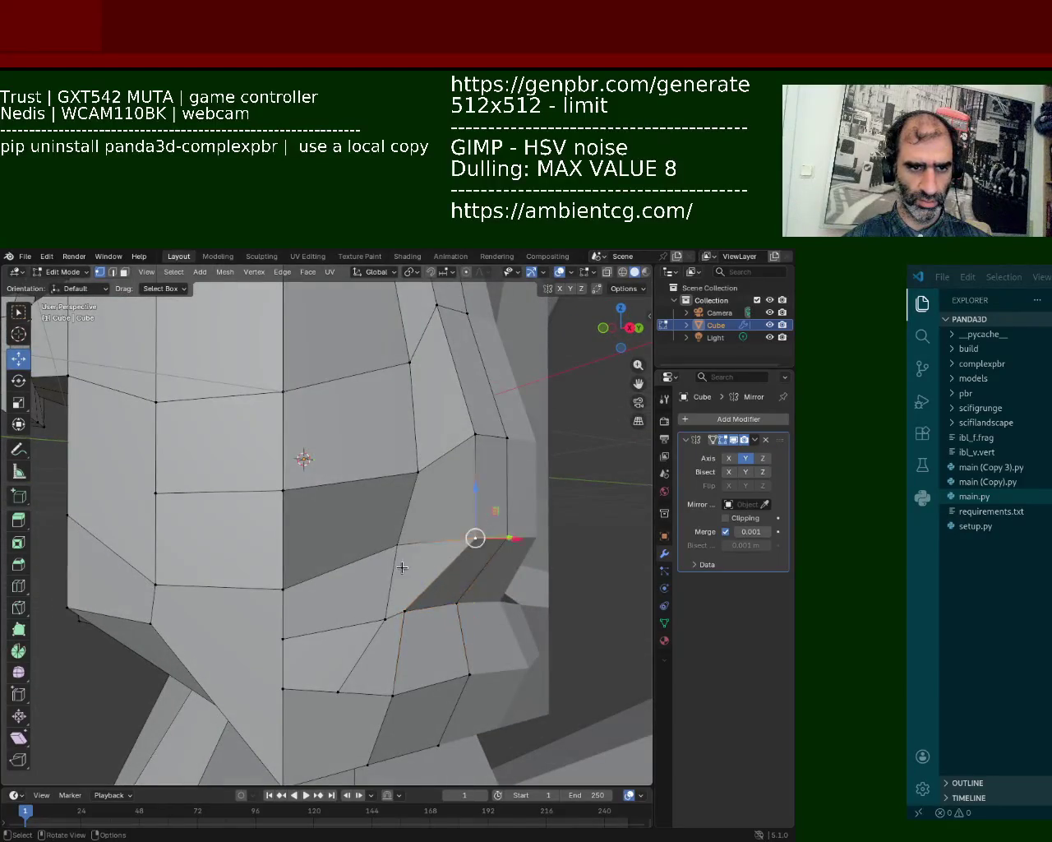
key("z")
left_click(378, 553)
key("g")
key("x")
left_click(420, 458)
key("g")
key("y")
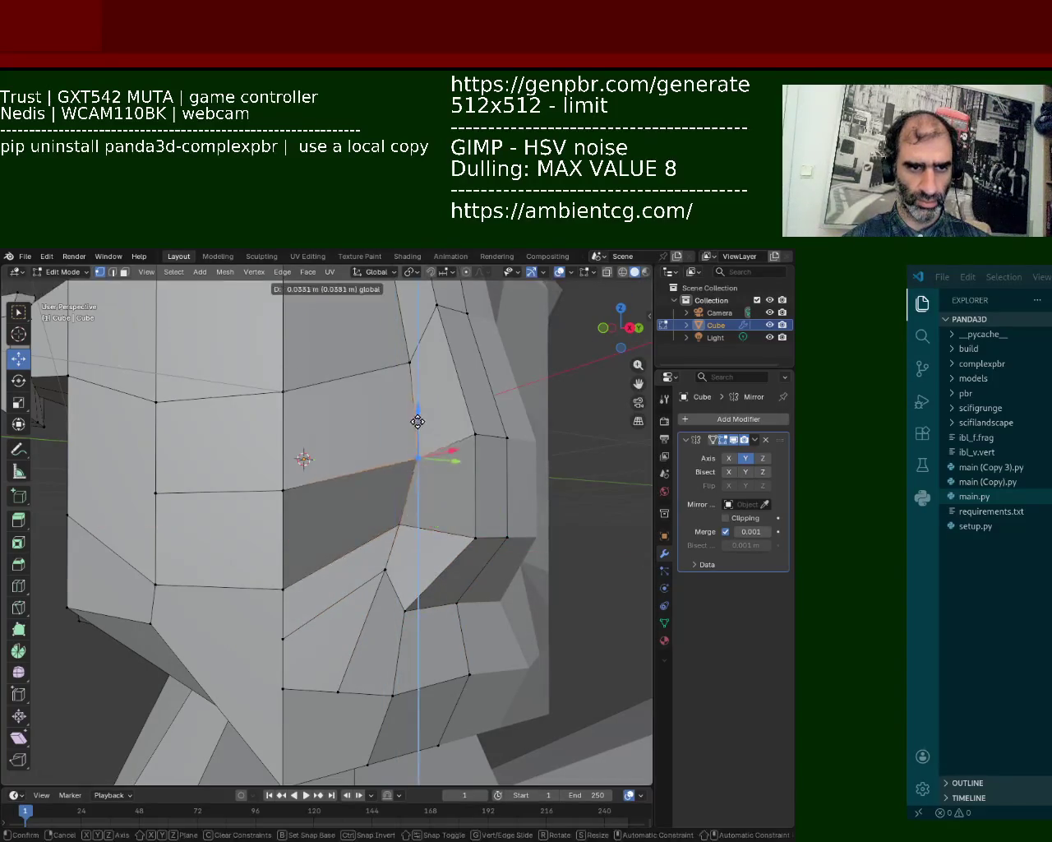
left_click(414, 549)
key("g")
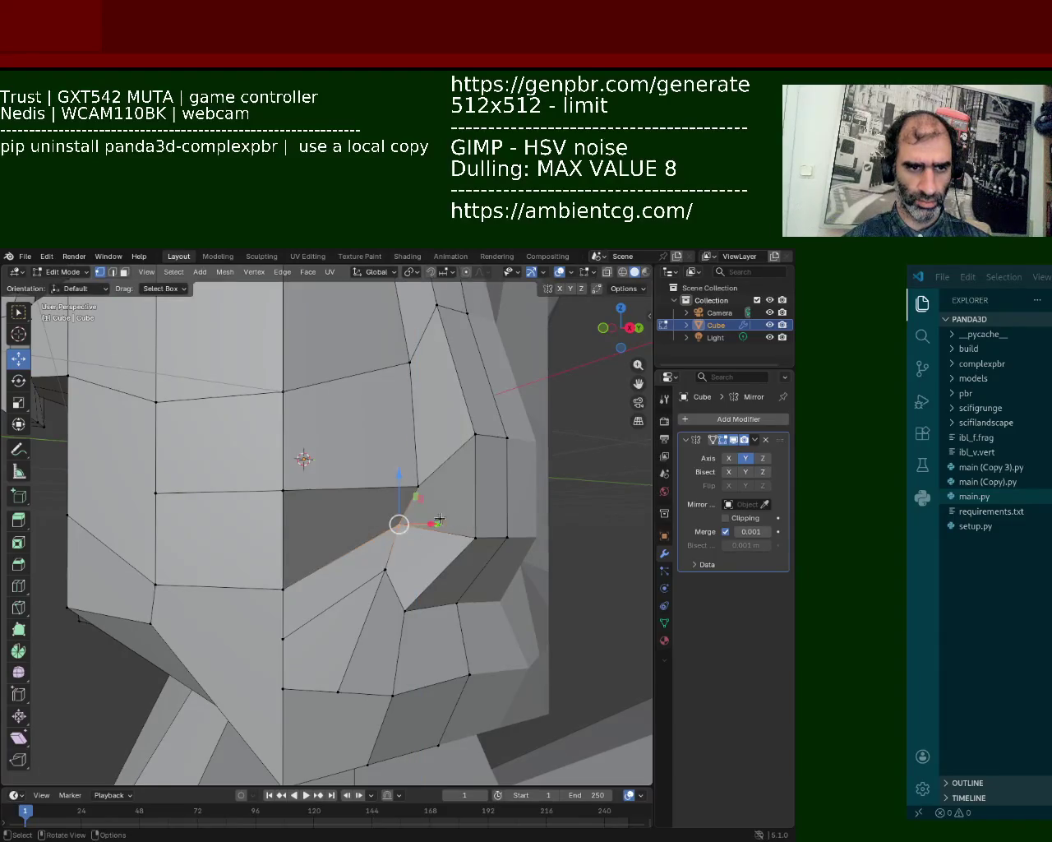
key("y")
left_click(411, 505)
- Orbit and zoom to inspect the reshaped cheek and jaw from the side and top
mouse_move(417, 466)
middle_mouse_down()
mouse_move(382, 554)
mouse_move(356, 490)
mouse_move(363, 547)
mouse_move(336, 592)
mouse_move(346, 576)
middle_mouse_up()
scroll(370, 526, "down", 3)
scroll(365, 563, "up", 2)
middle_click_drag(236, 574, 270, 523)
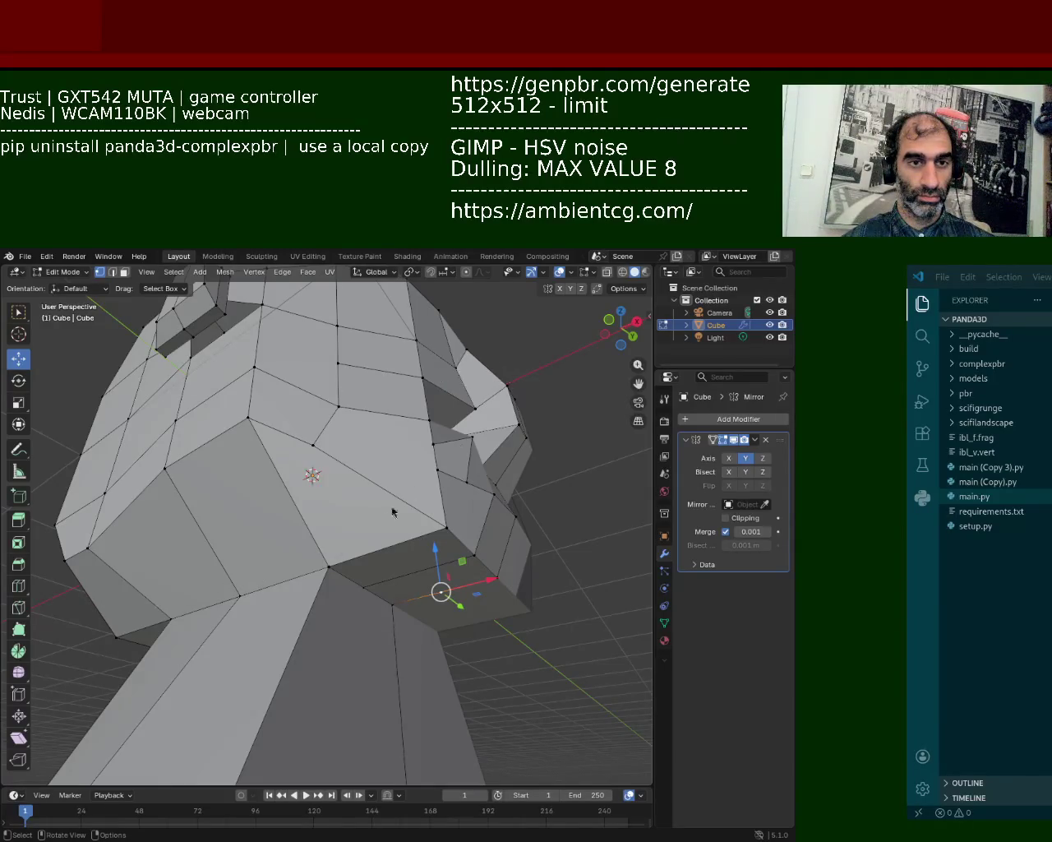
- Extrude the jaw-side edge with Extrude Edges to fill the gap, then clear the selection
middle_click_drag(393, 512, 348, 513)
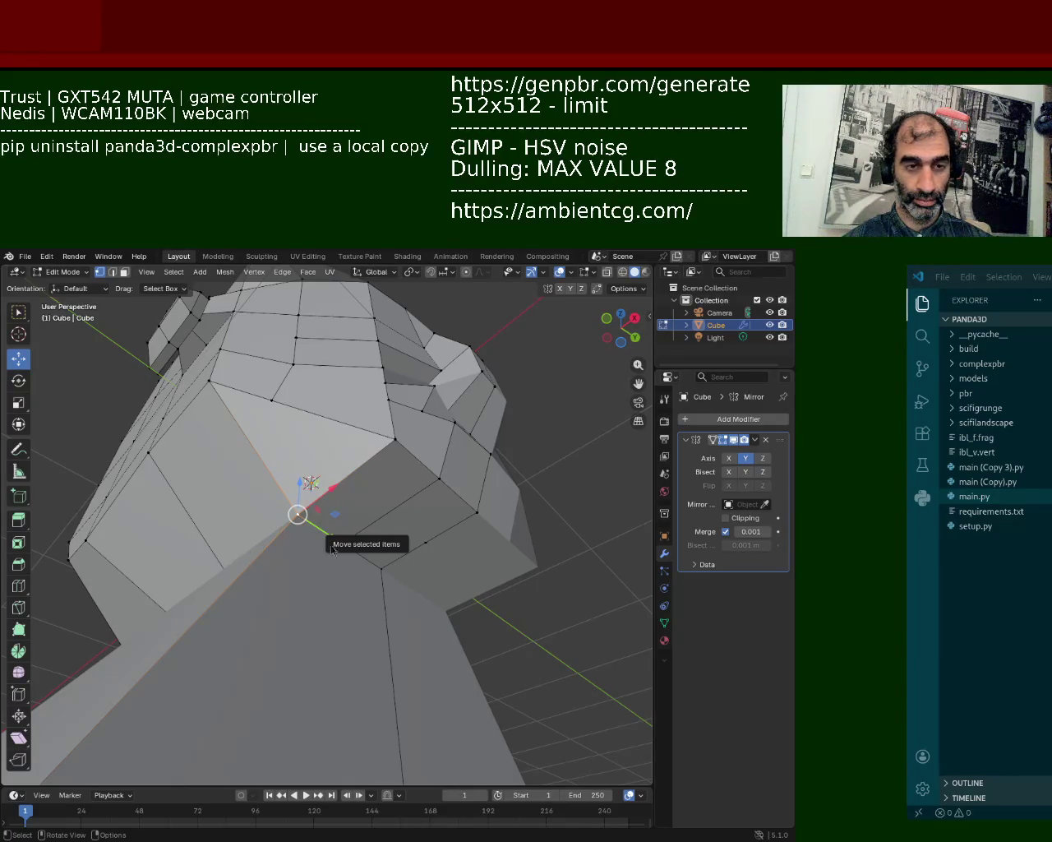
middle_click_drag(404, 465, 324, 431)
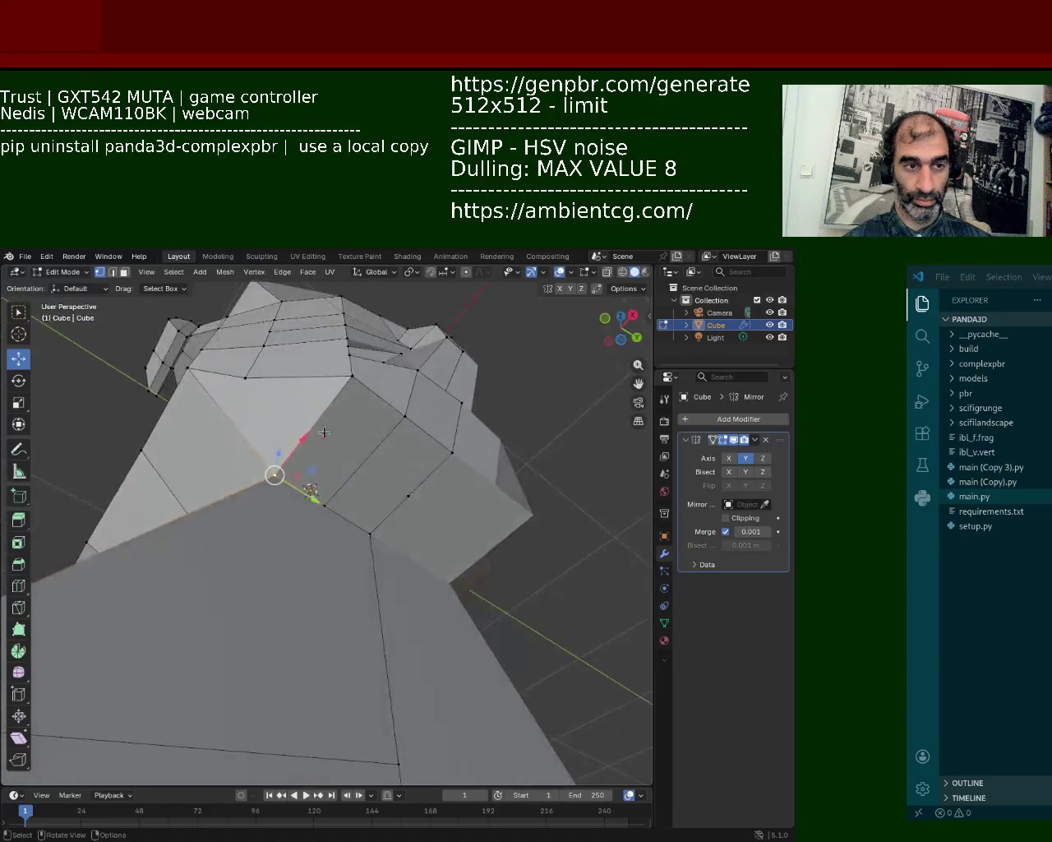
left_click(347, 380)
key("ctrl+e")
left_click(309, 434)
left_click(419, 505)
key("alt+a")
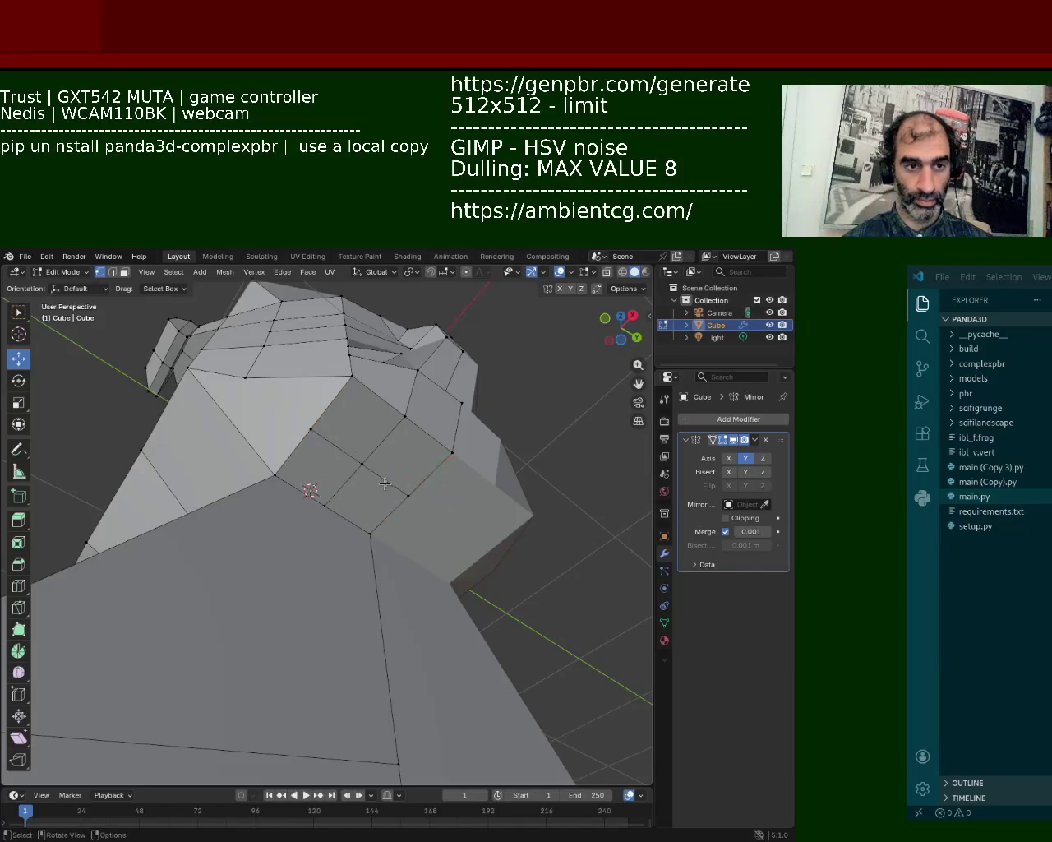
left_click(386, 481)
- Select two jaw edges and nudge them into place, then pick a bottom jaw edge
left_click(337, 447, "shift")
mouse_move(336, 448)
middle_mouse_down()
mouse_move(339, 543)
mouse_move(362, 609)
middle_mouse_up()
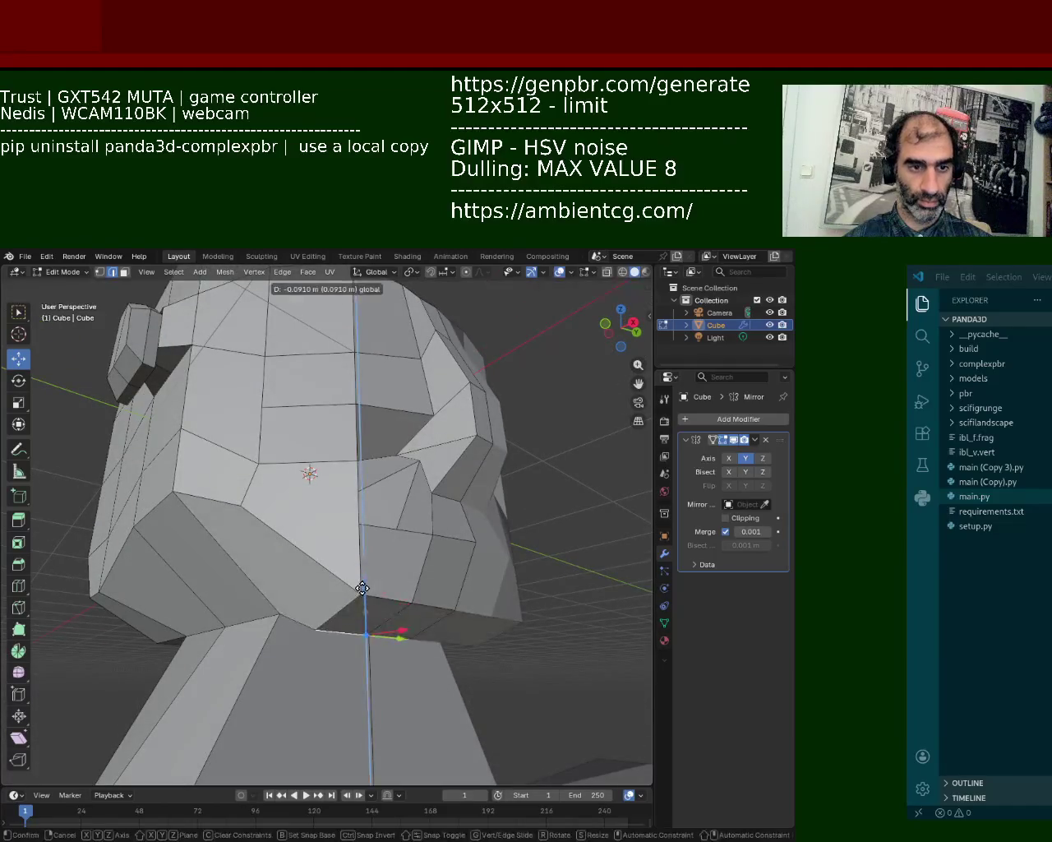
left_click_drag(364, 613, 348, 575)
mouse_move(348, 575)
middle_mouse_down()
mouse_move(368, 546)
mouse_move(308, 587)
middle_mouse_up()
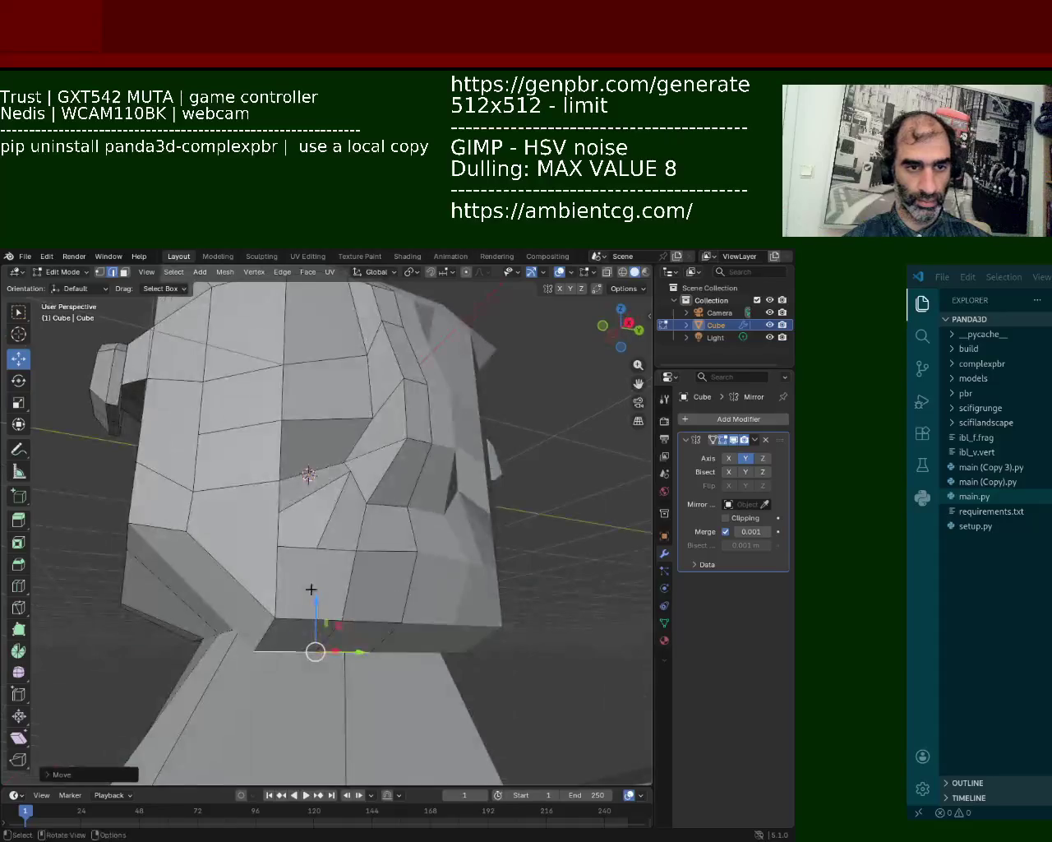
left_click(295, 615)
- In vertex select mode, move two chin vertices up and back
left_click(102, 273)
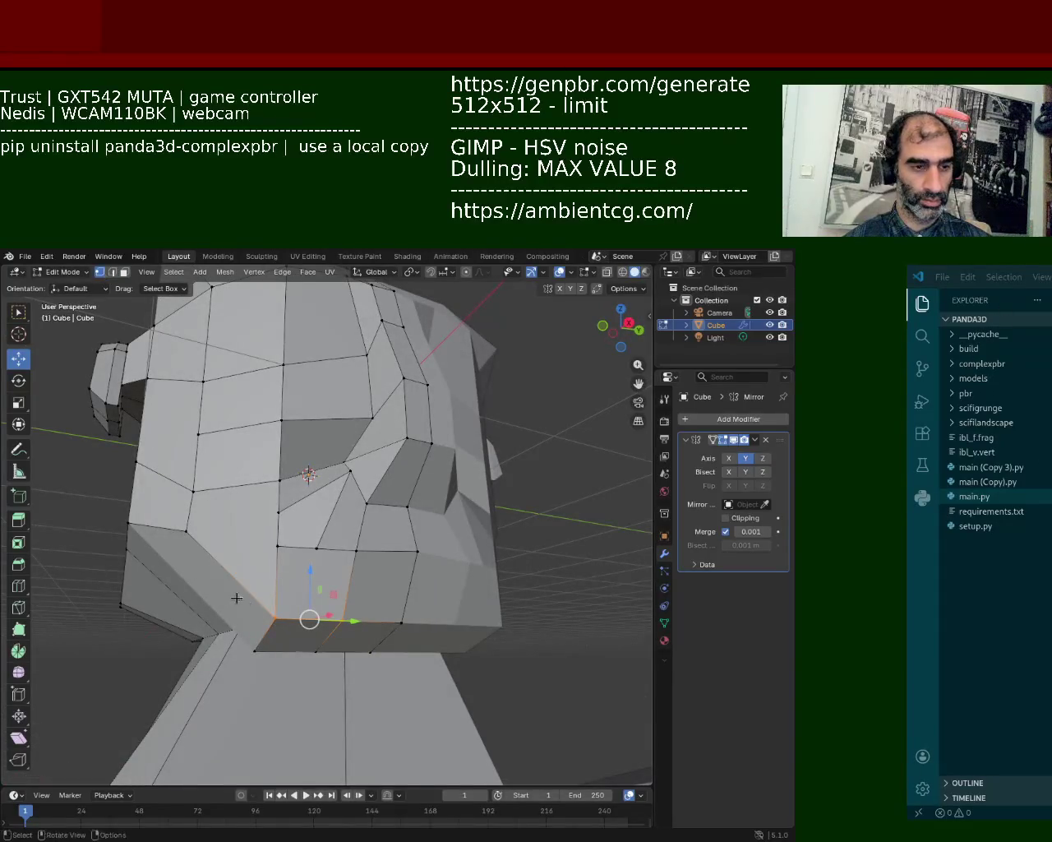
left_click(262, 649)
left_click_drag(266, 634, 287, 555)
left_click(327, 637)
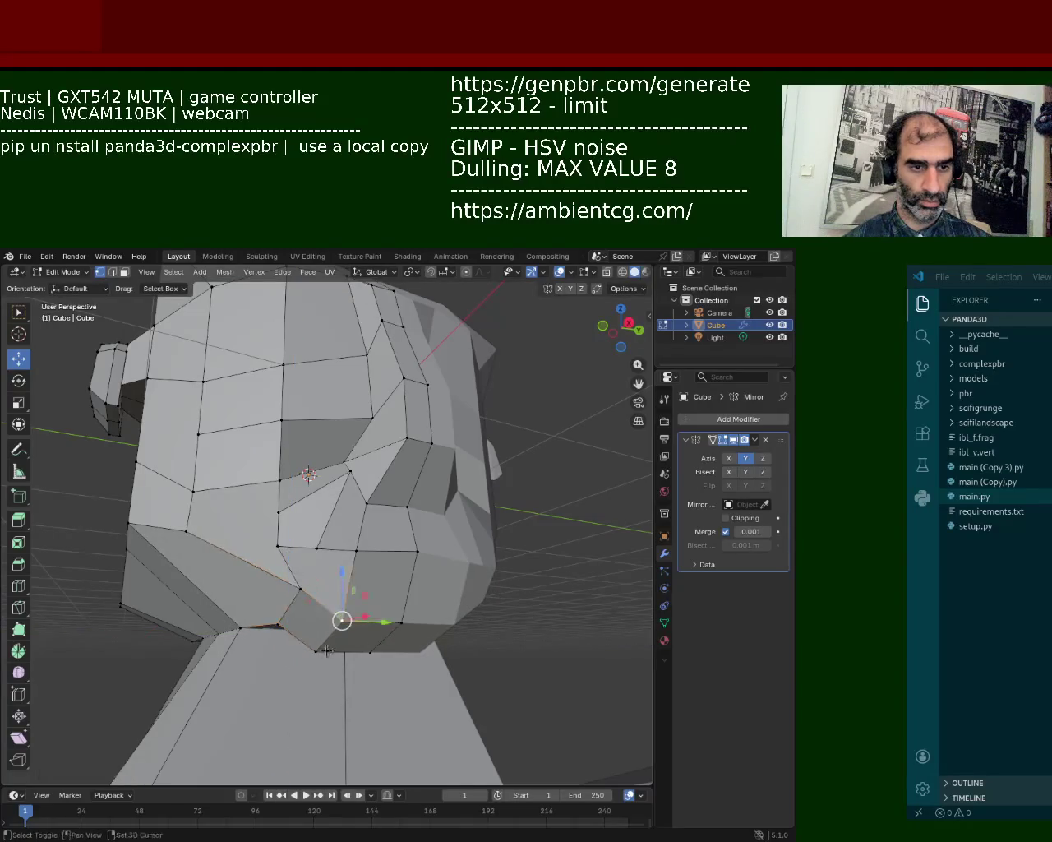
left_click_drag(333, 598, 333, 585)
middle_click_drag(333, 586, 421, 524)
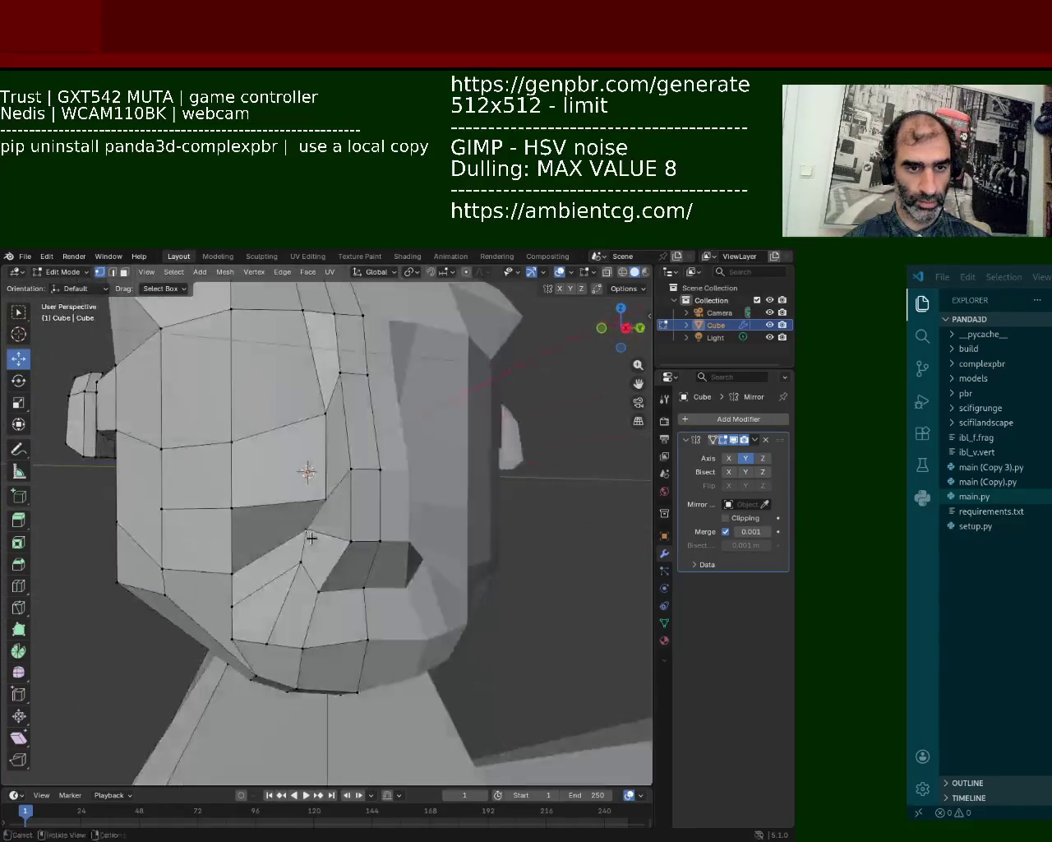
- Lower the nose, nostril and above-nose faces along the Z axis
left_click_drag(287, 629, 407, 444)
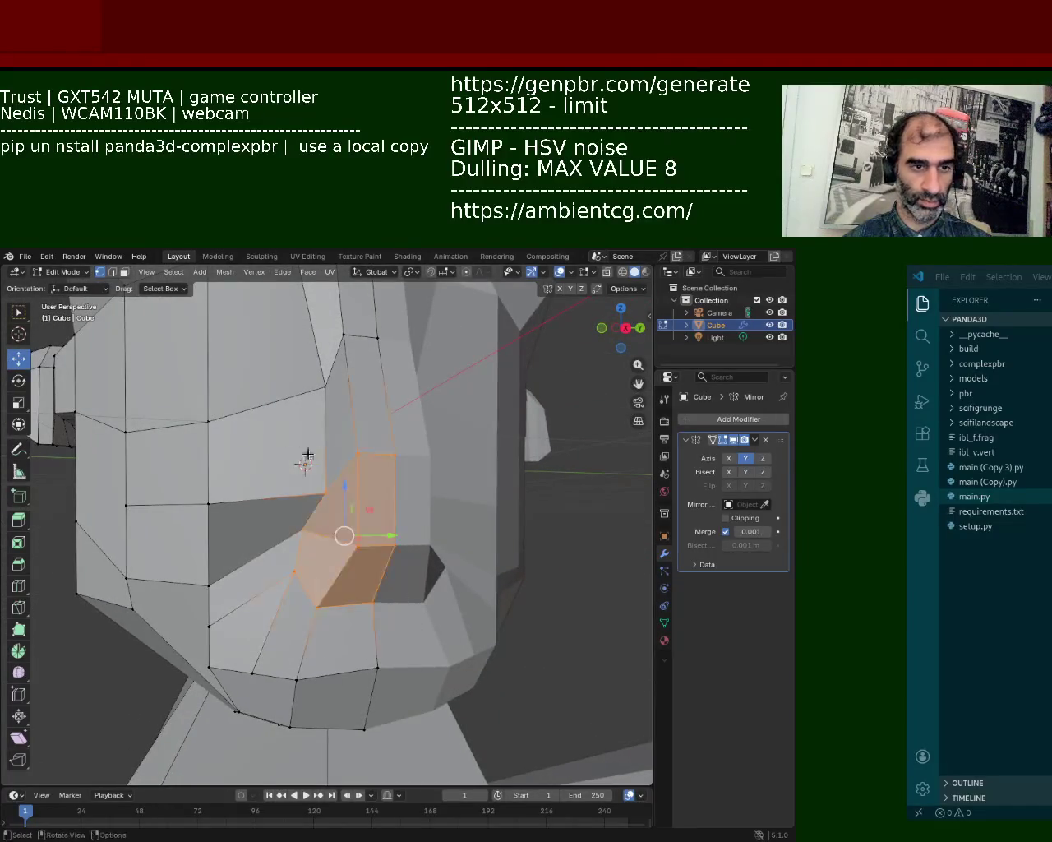
left_click(357, 387, "shift")
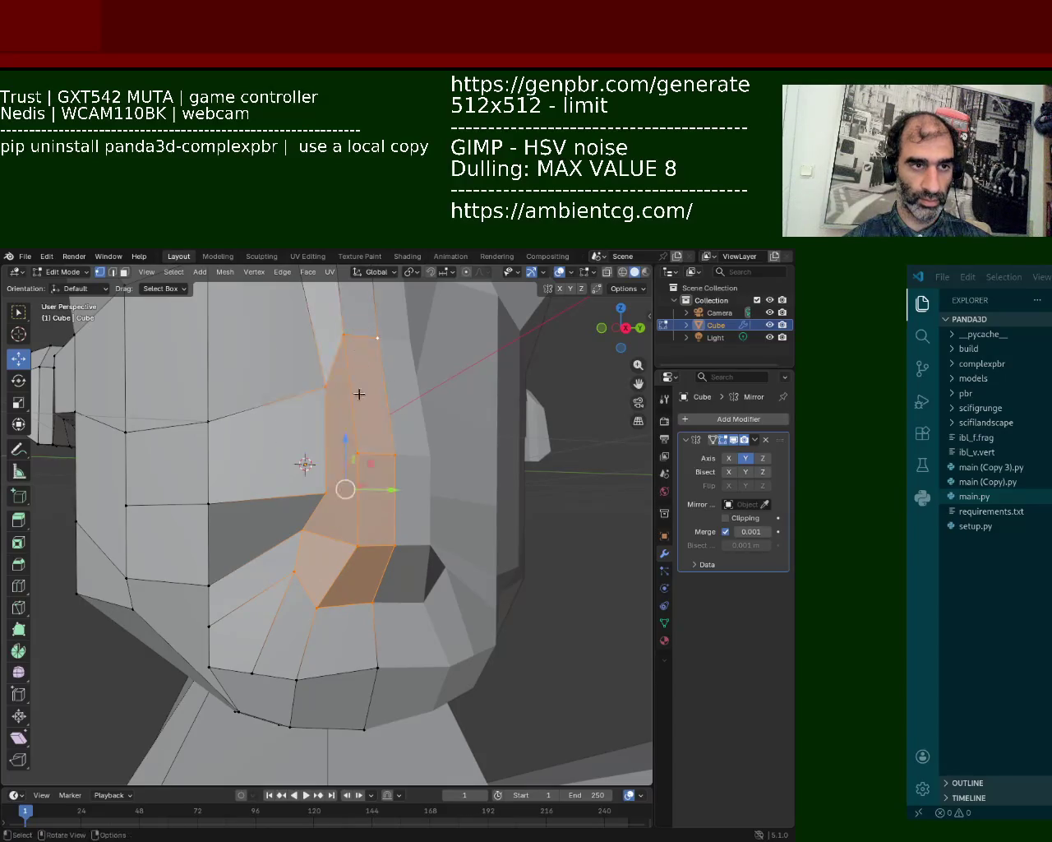
key("g")
key("z")
left_click(340, 405)
- Raise the vertices beside the nostril to enlarge the dark face
mouse_move(197, 455)
left_mouse_down()
mouse_move(238, 607)
mouse_move(232, 639)
left_mouse_up()
left_click_drag(208, 518, 210, 425)
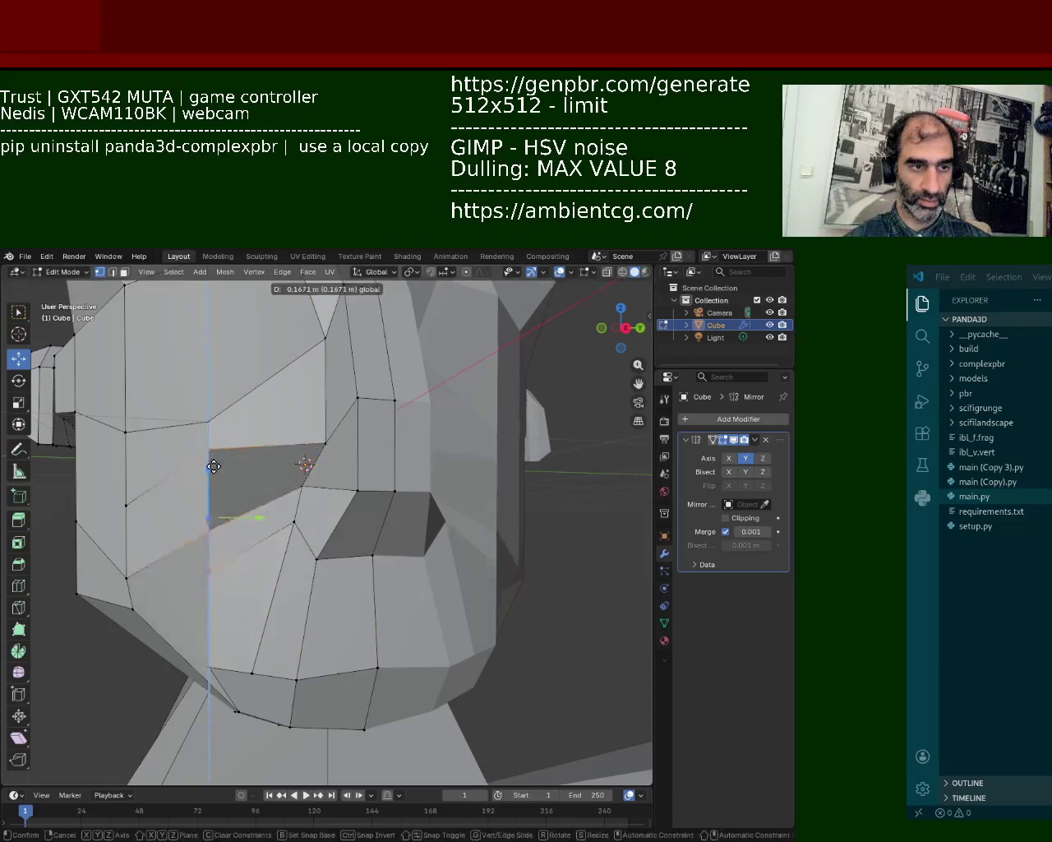
left_click(210, 425)
middle_click_drag(210, 425, 397, 498)
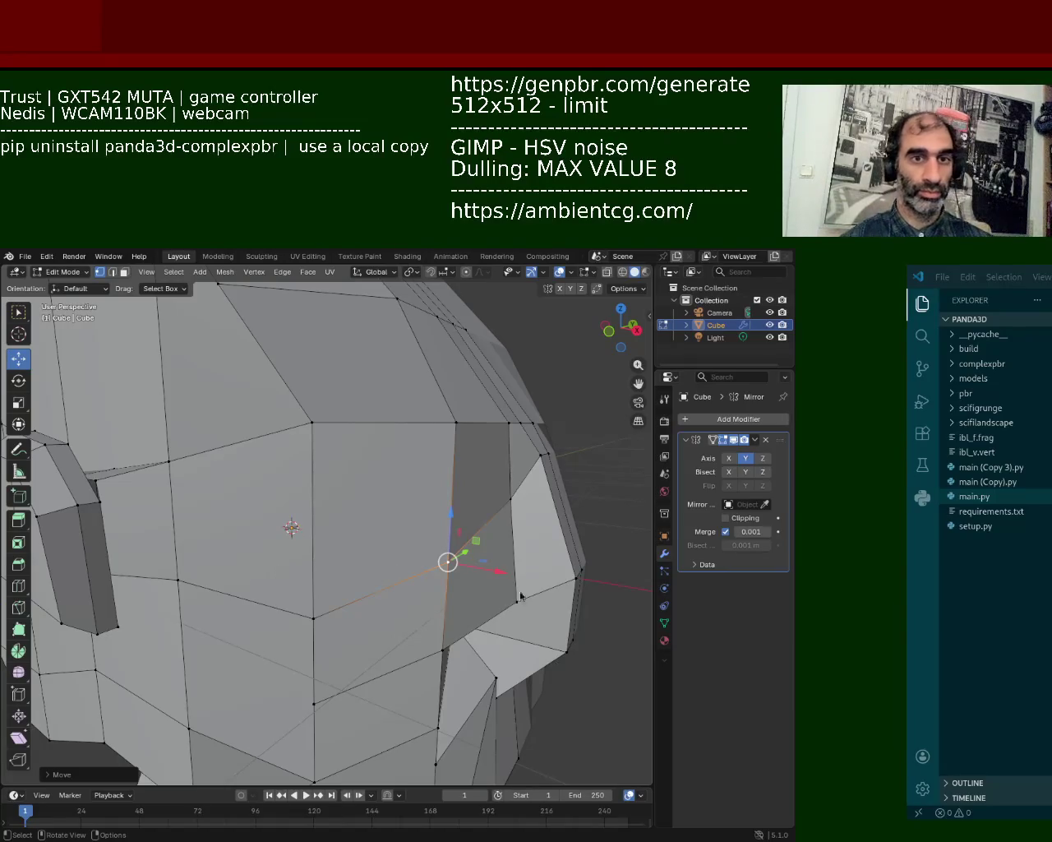
- Raise the vertex on the side of the cheek along the Z axis
mouse_move(517, 533)
middle_mouse_down()
mouse_move(494, 461)
mouse_move(268, 456)
middle_mouse_up()
left_click(490, 451)
left_click(459, 498)
left_click(471, 417)
left_click(369, 398)
left_click(370, 398)
key("g")
key("z")
key("Escape")
key("g")
key("Escape")
key("g")
key("z")
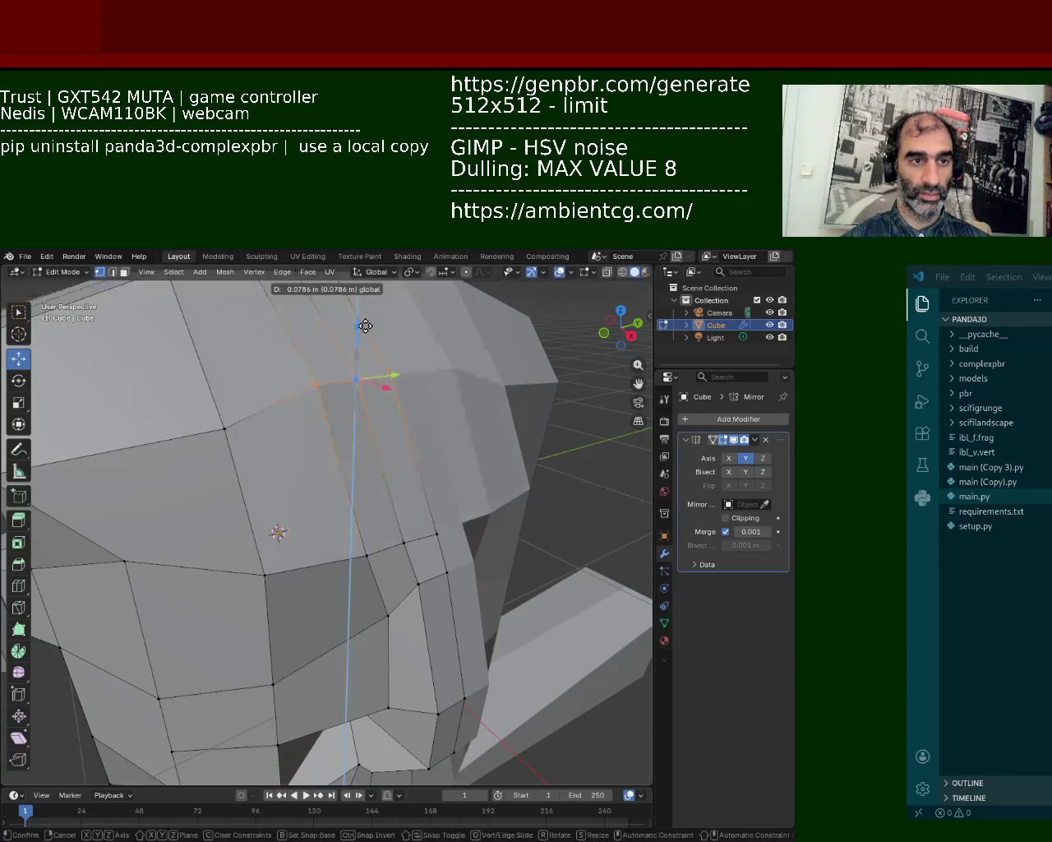
left_click(364, 326)
- Slide the nose's upper-corner vertex along Y and move the lower vertex beside the nose
mouse_move(365, 327)
middle_mouse_down()
mouse_move(333, 458)
mouse_move(312, 493)
middle_mouse_up()
scroll(312, 493, "up", 3)
left_click(319, 491)
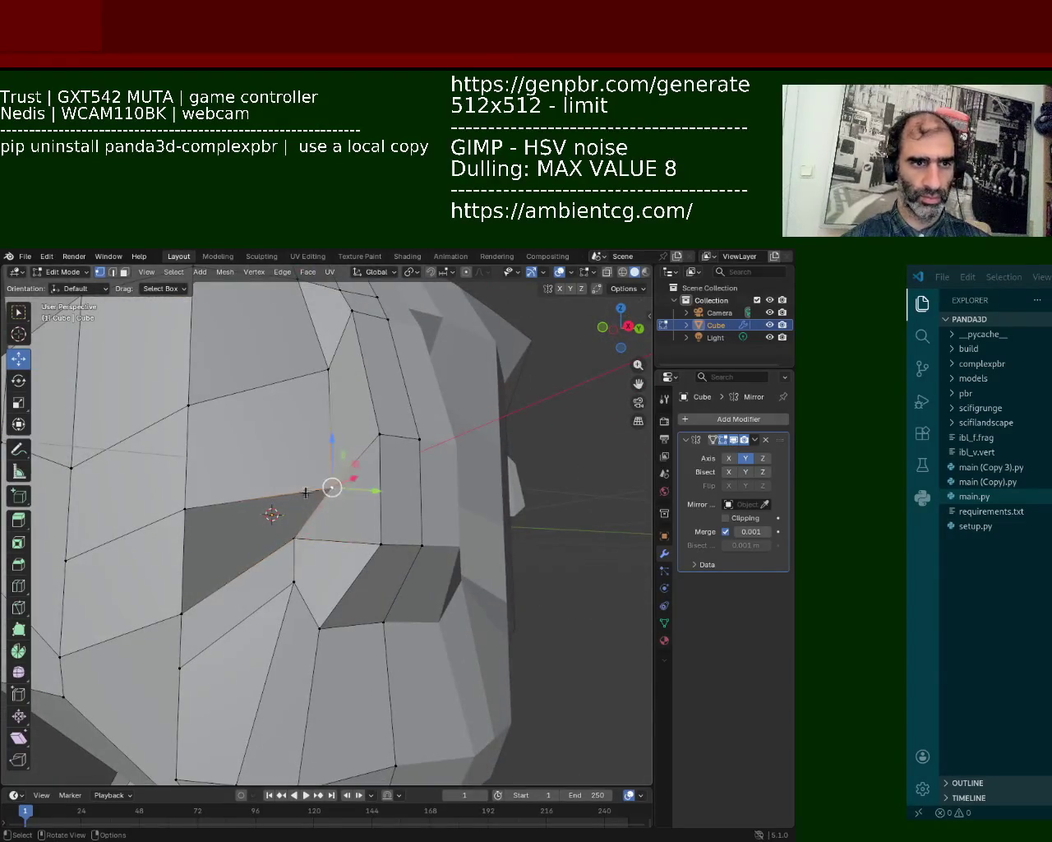
key("g")
key("y")
left_click(280, 493)
left_click(296, 536)
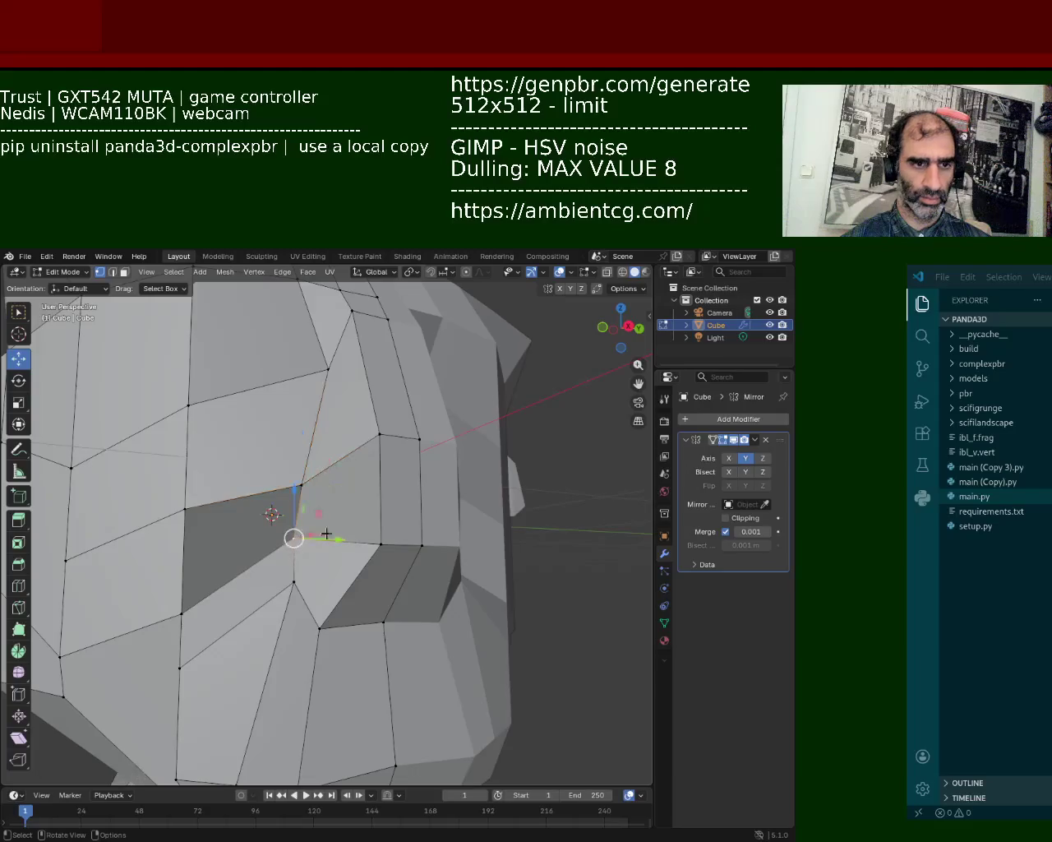
key("g")
left_click(332, 451)
- Move two vertices on the side of the nose to reshape the side
left_click(380, 433)
left_click(411, 439, "shift")
key("g")
key("x")
key("Escape")
left_click_drag(402, 421, 395, 474)
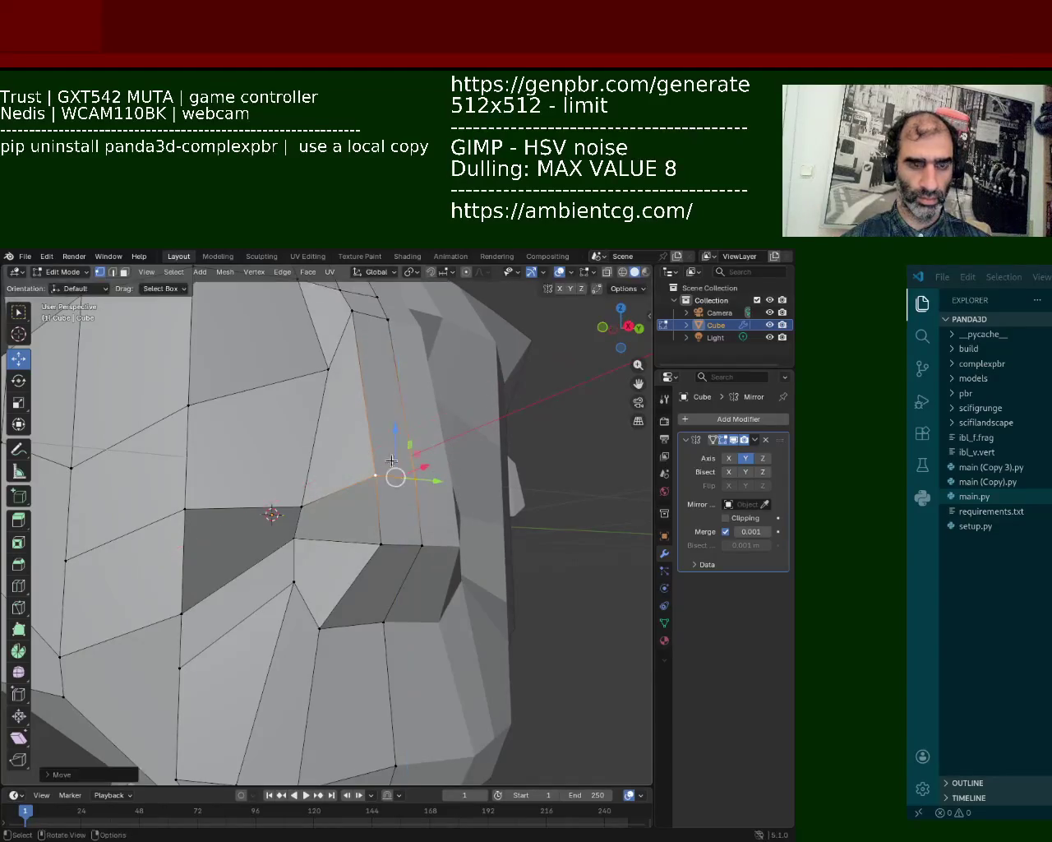
- Box-select the faces around the nose and up over the nose bridge
left_click_drag(233, 459, 355, 652)
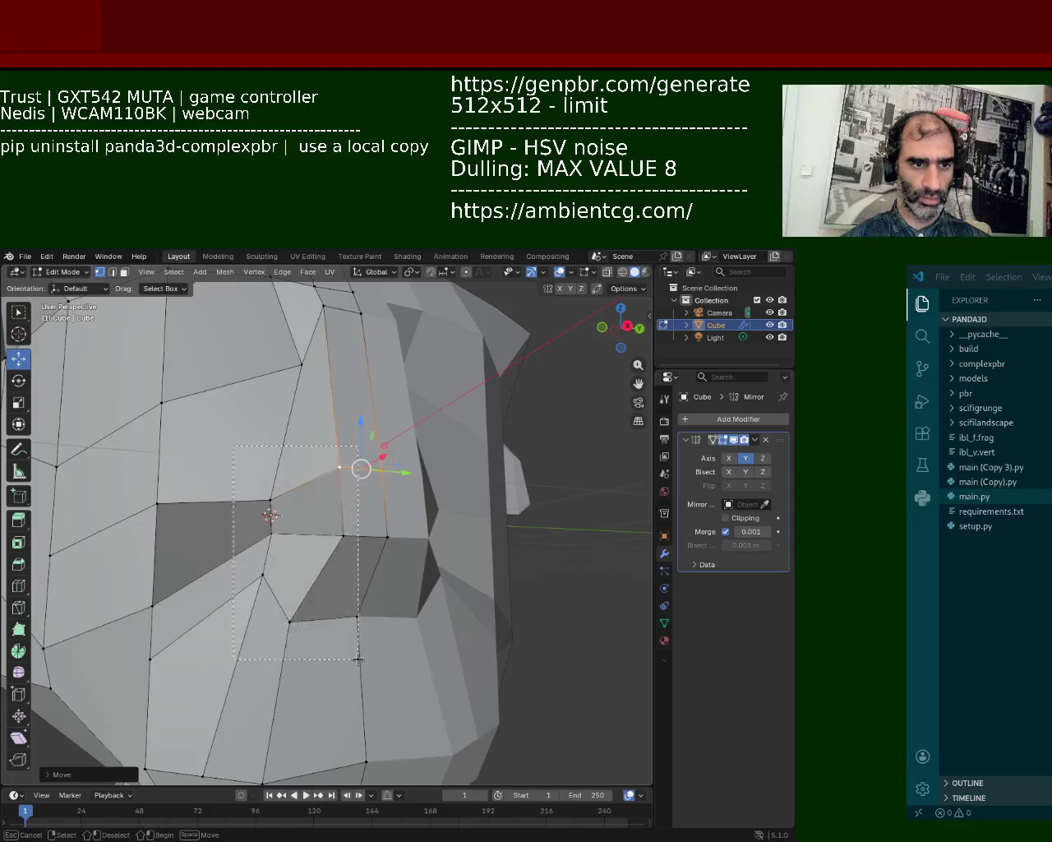
left_click(337, 535, "shift")
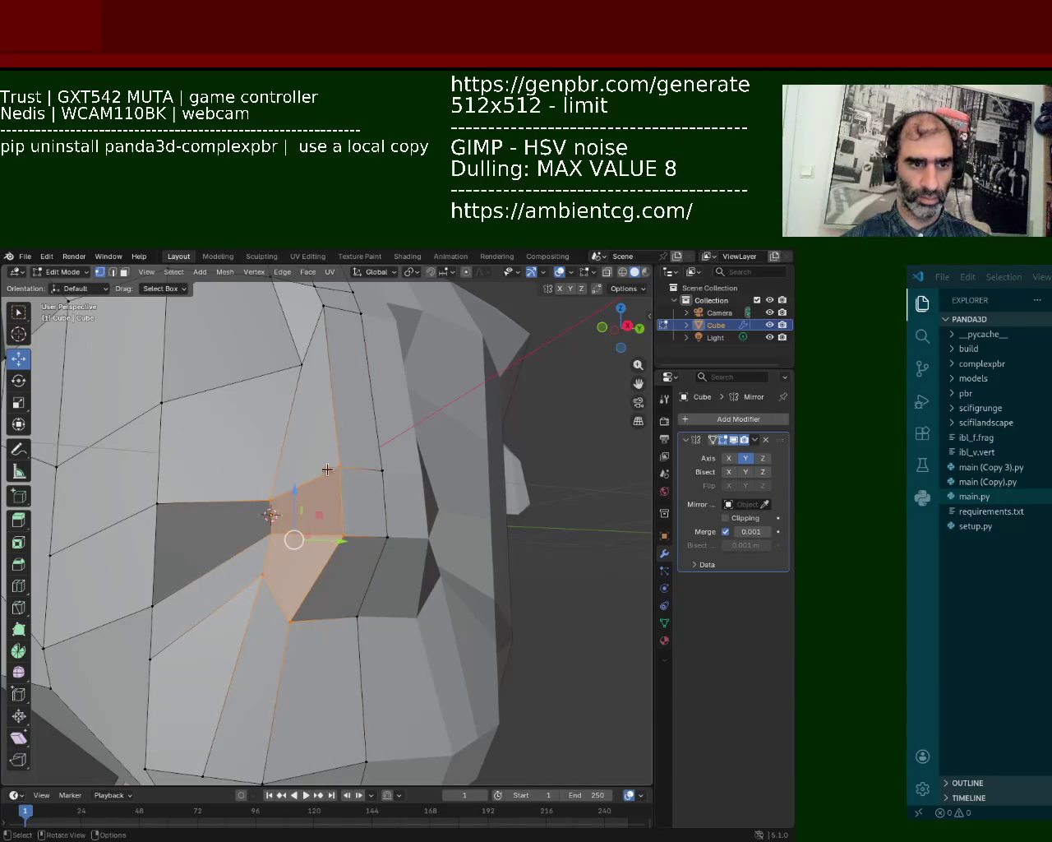
left_click_drag(292, 288, 327, 378)
- Shift the selected nose faces slightly sideways
scroll(329, 460, "down", 3)
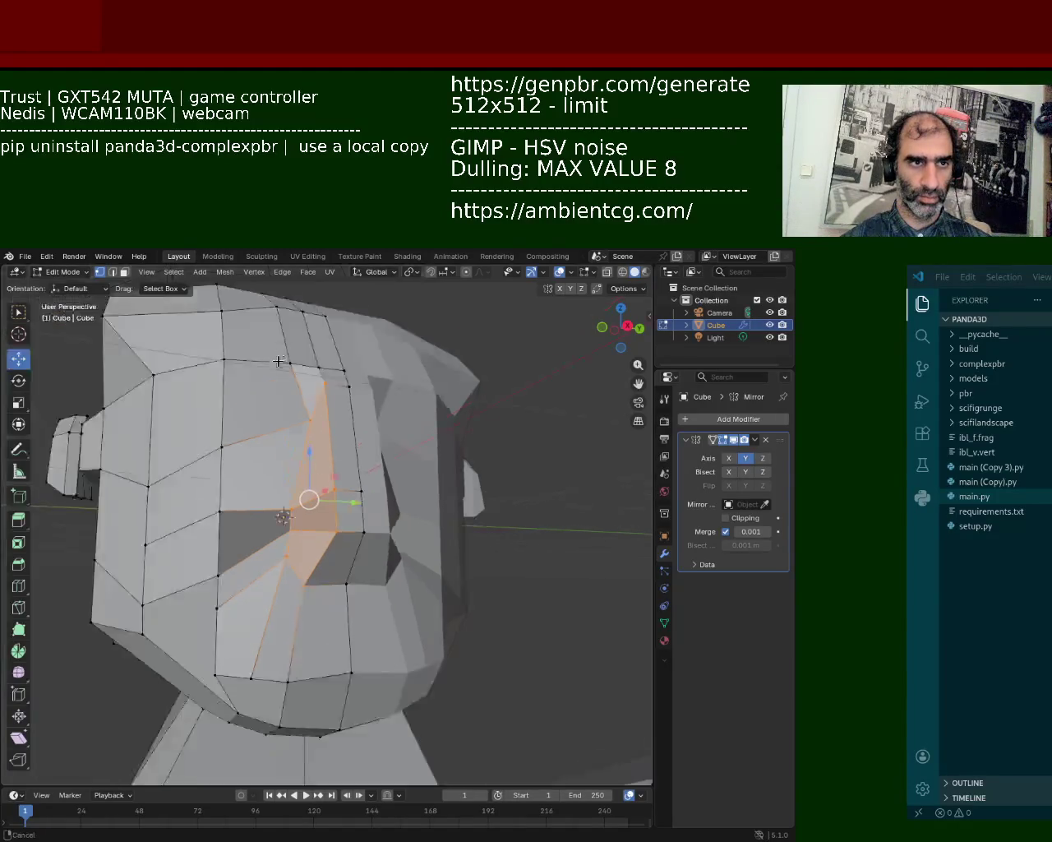
middle_click_drag(329, 460, 329, 498)
key("g")
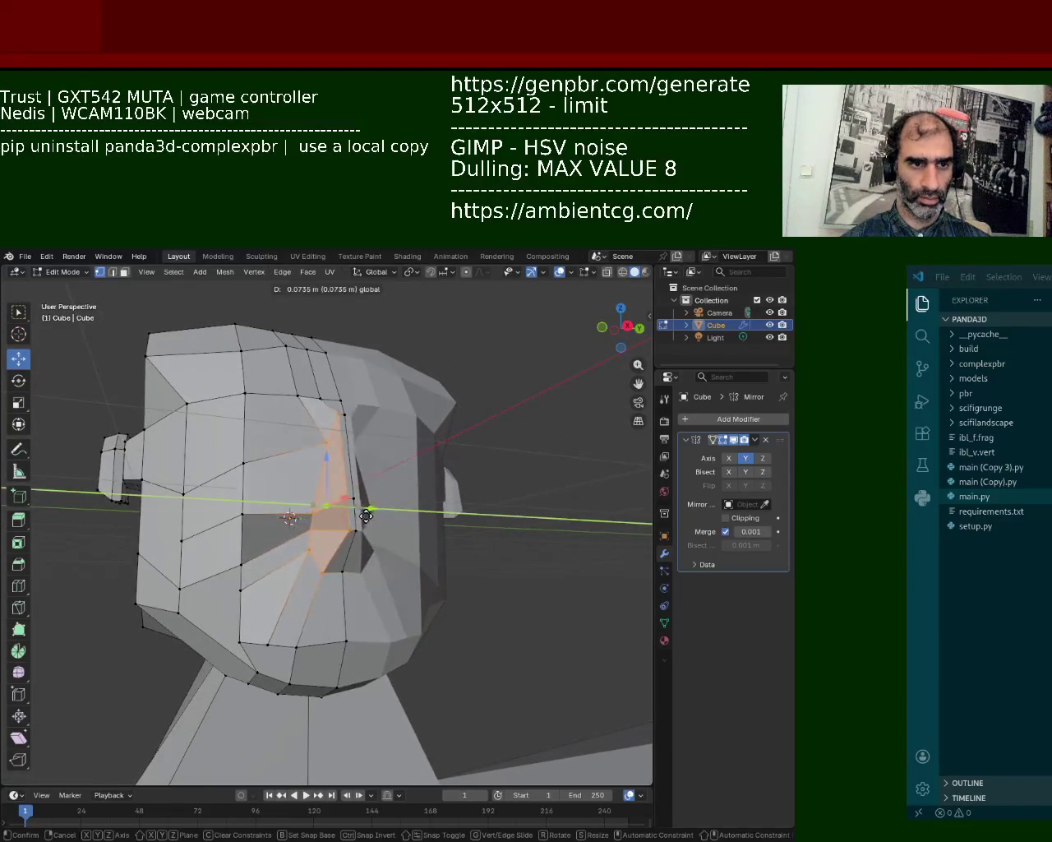
left_click(369, 617)
- Box-select the vertices beneath the nose and start moving them
mouse_move(369, 617)
middle_mouse_down()
mouse_move(341, 639)
mouse_move(241, 664)
middle_mouse_up()
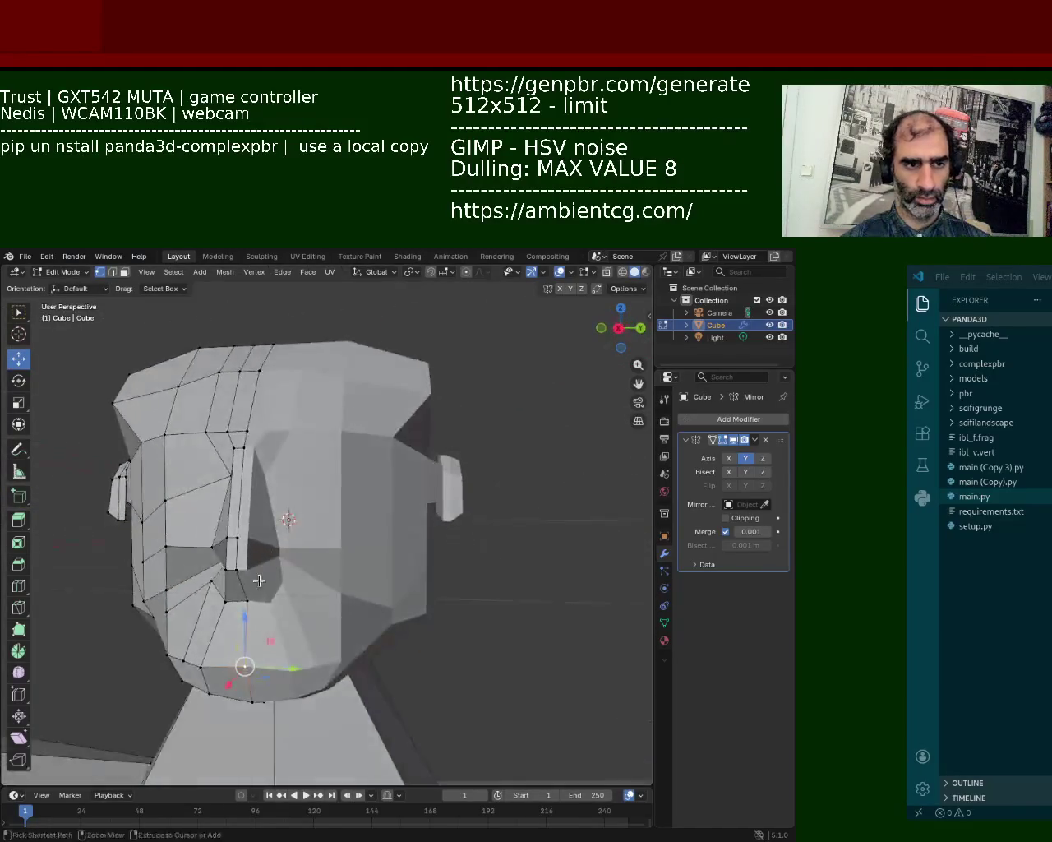
scroll(246, 625, "up", 5)
mouse_move(263, 512)
middle_mouse_down()
mouse_move(263, 497)
mouse_move(250, 526)
middle_mouse_up()
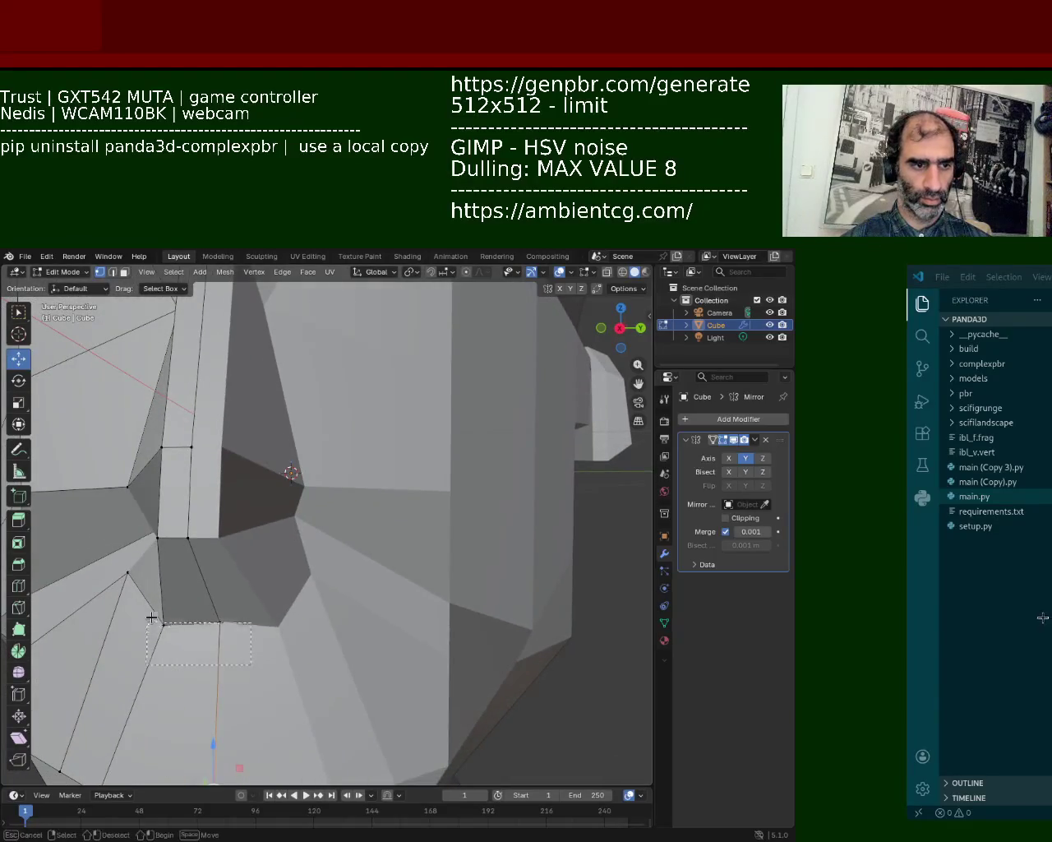
key("g")
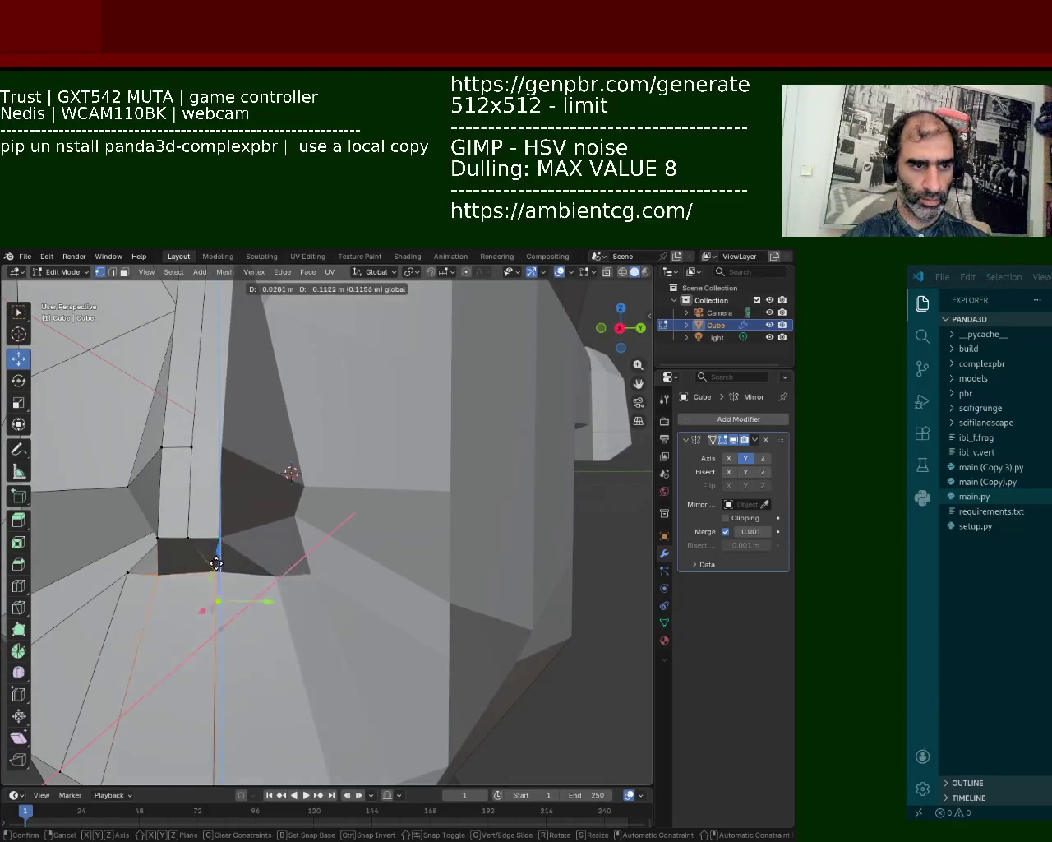
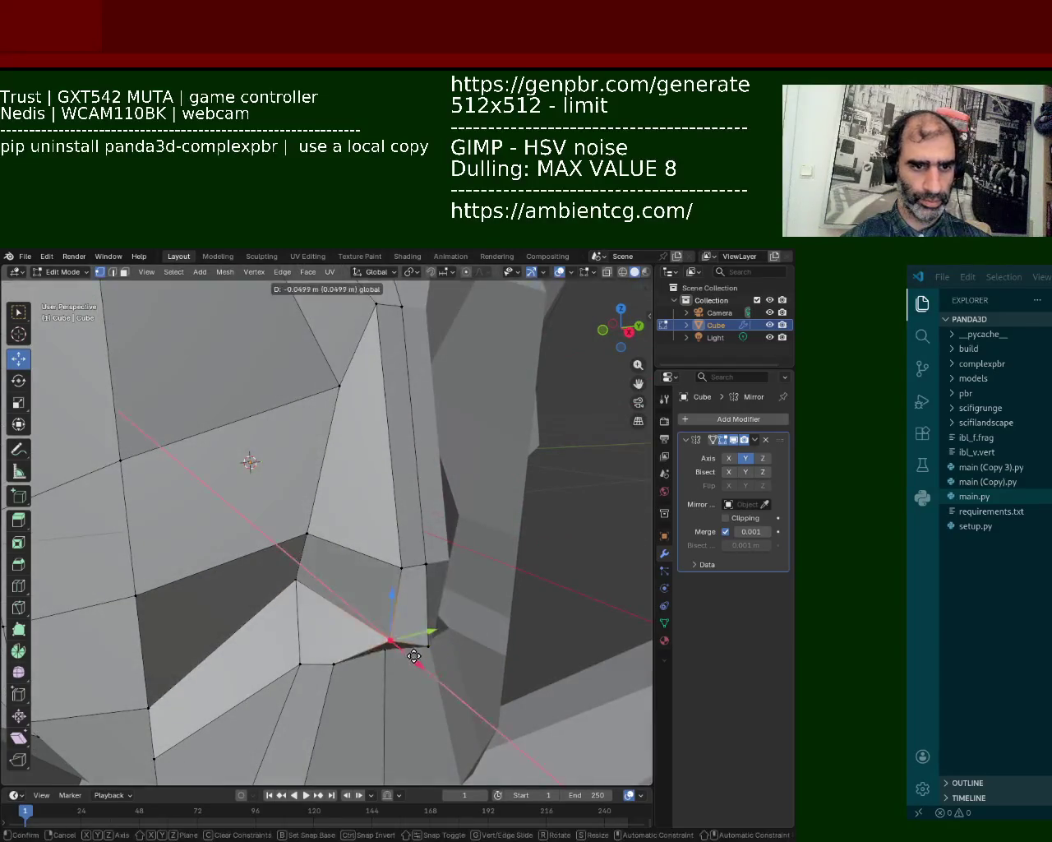
- Finish a vertical vertex move, then join two nose-side vertices with a new edge
key("z")
left_click(423, 587)
middle_click_drag(423, 587, 349, 457)
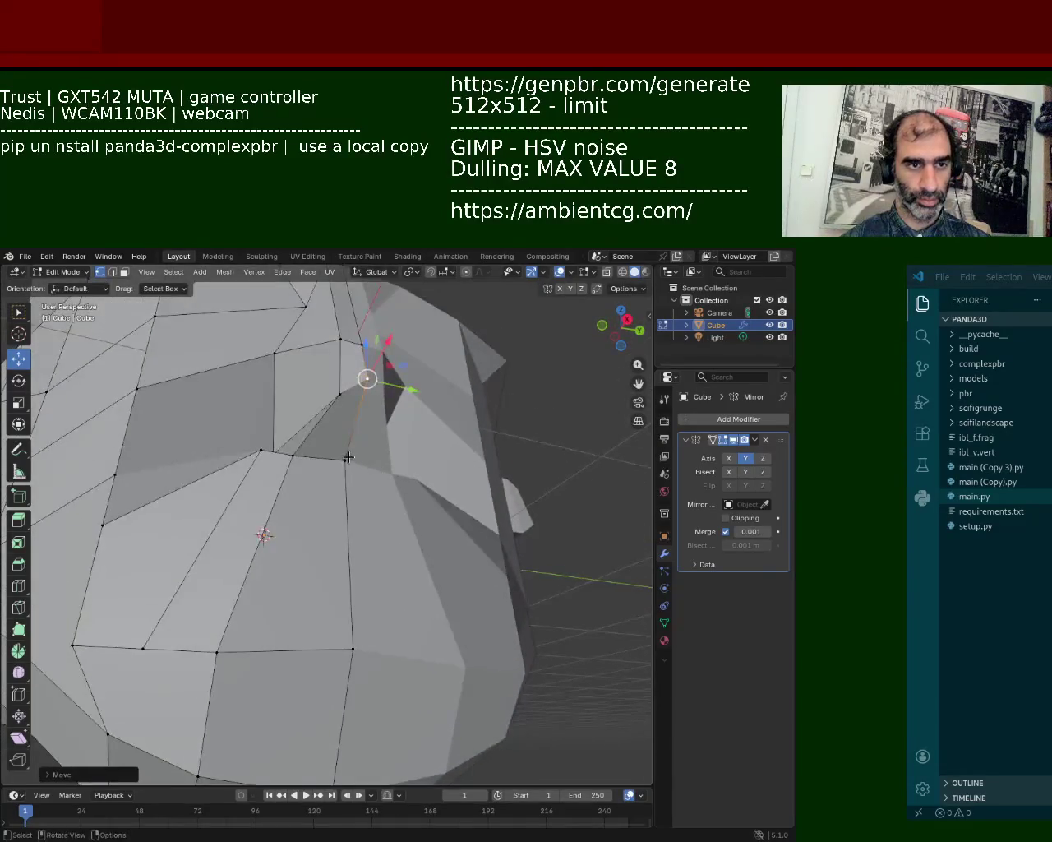
left_click(349, 457)
left_click(368, 379, "shift")
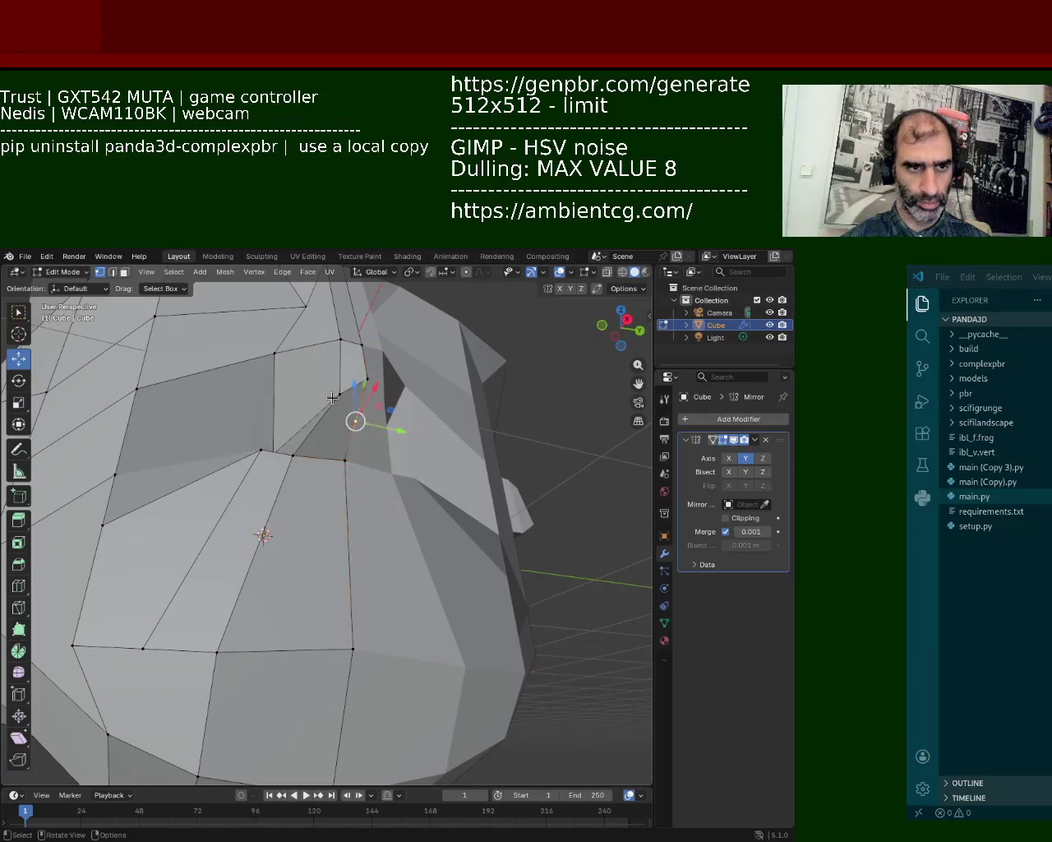
right_click(323, 424)
left_click(321, 427)
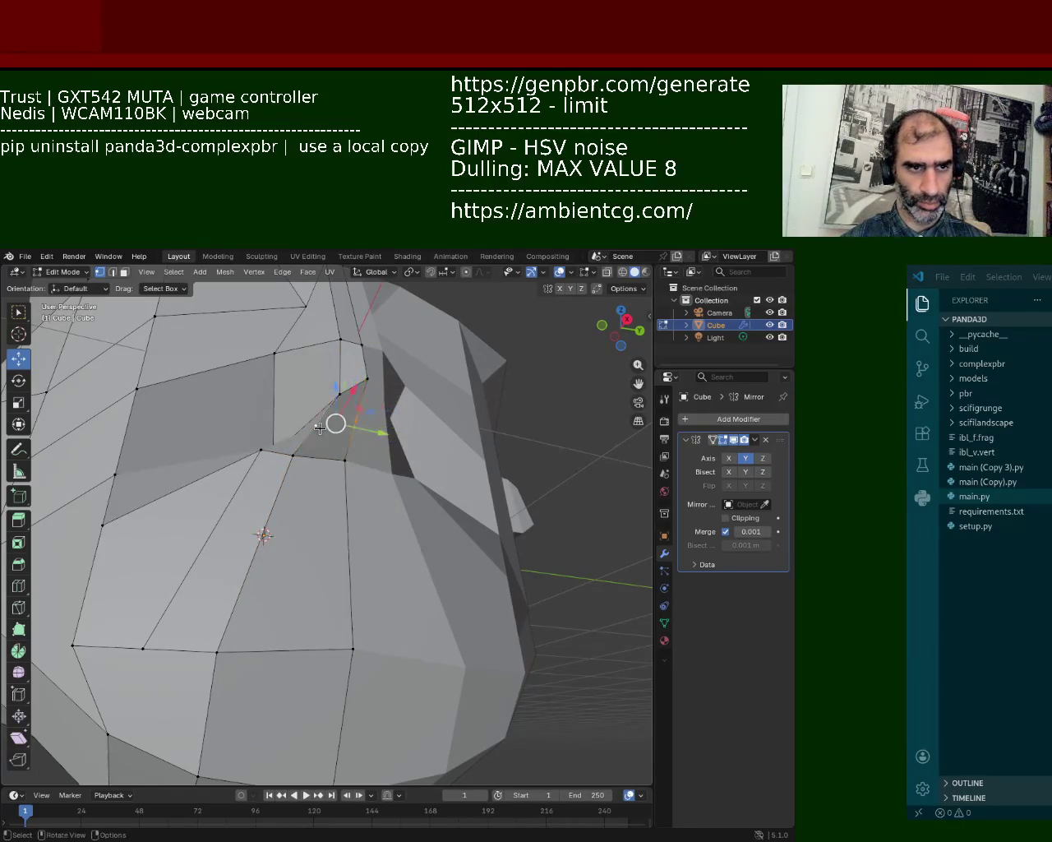
- Pull the nose-side vertex sideways and upward to refine the nose shape
mouse_move(336, 422)
left_mouse_down()
mouse_move(363, 407)
mouse_move(357, 400)
left_mouse_up()
middle_click_drag(353, 411, 348, 537)
left_click_drag(348, 536, 360, 508)
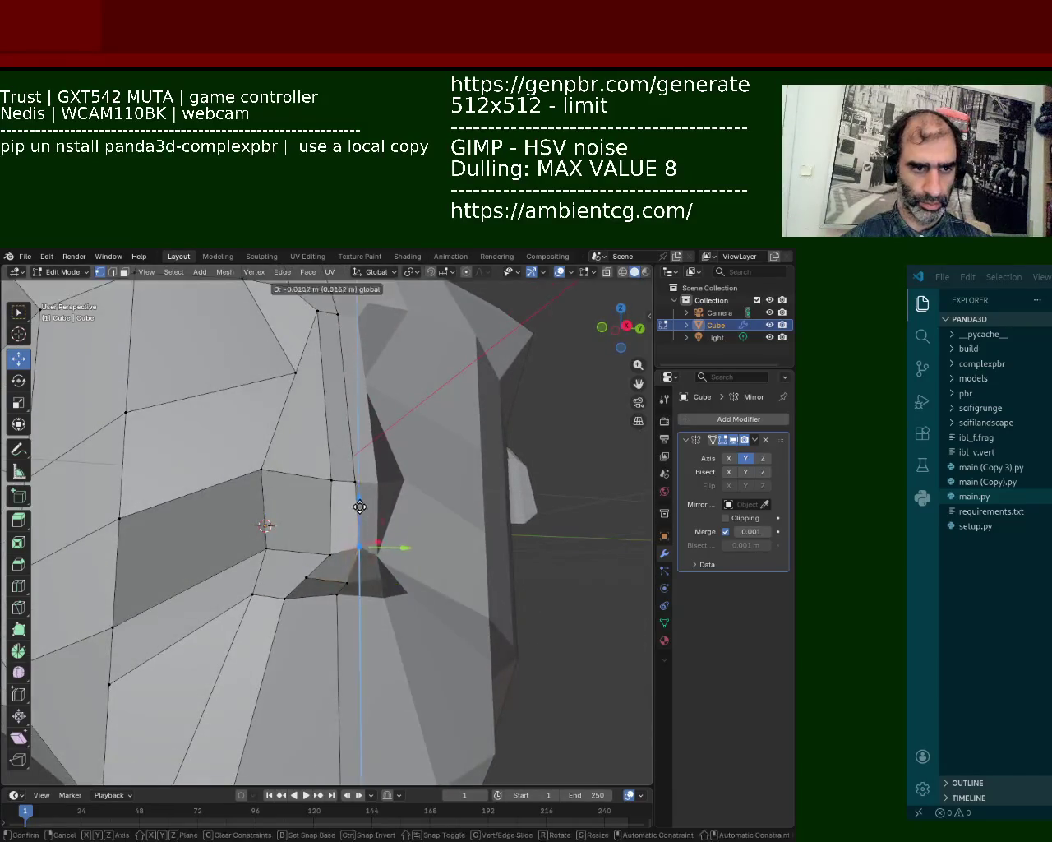
left_click(297, 582)
middle_click_drag(297, 582, 361, 526)
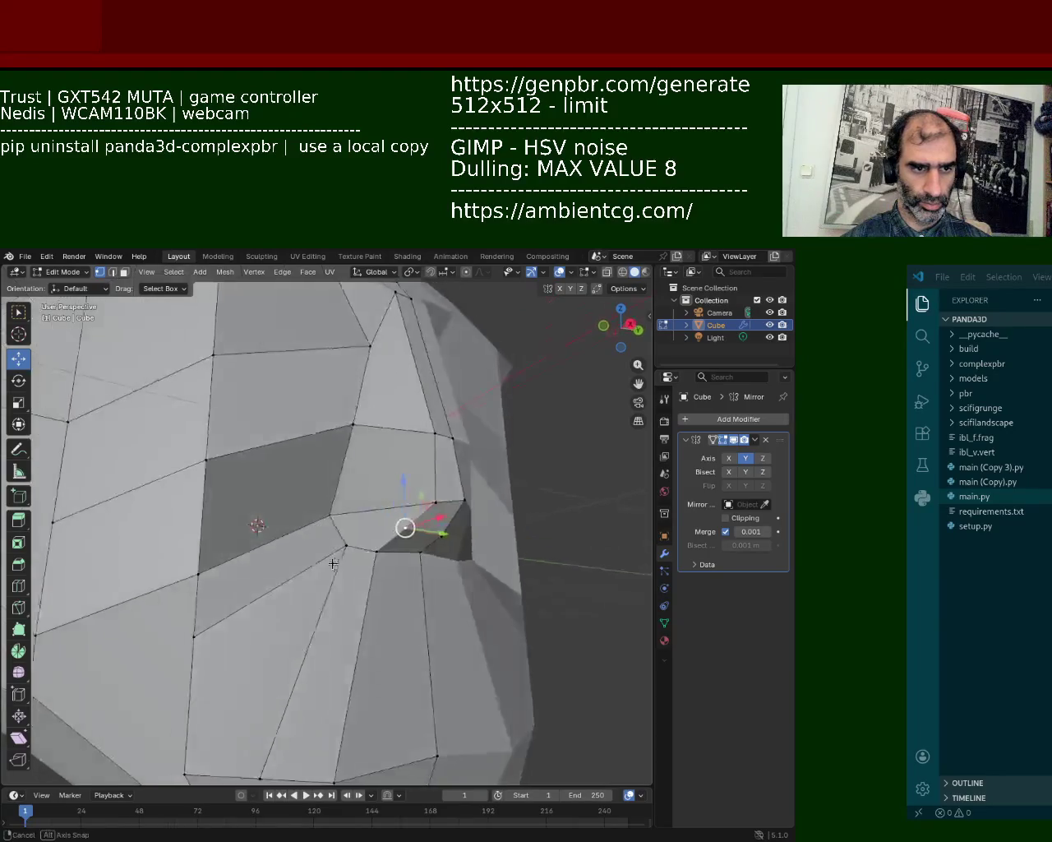
left_click_drag(365, 481, 372, 447)
key("Escape")
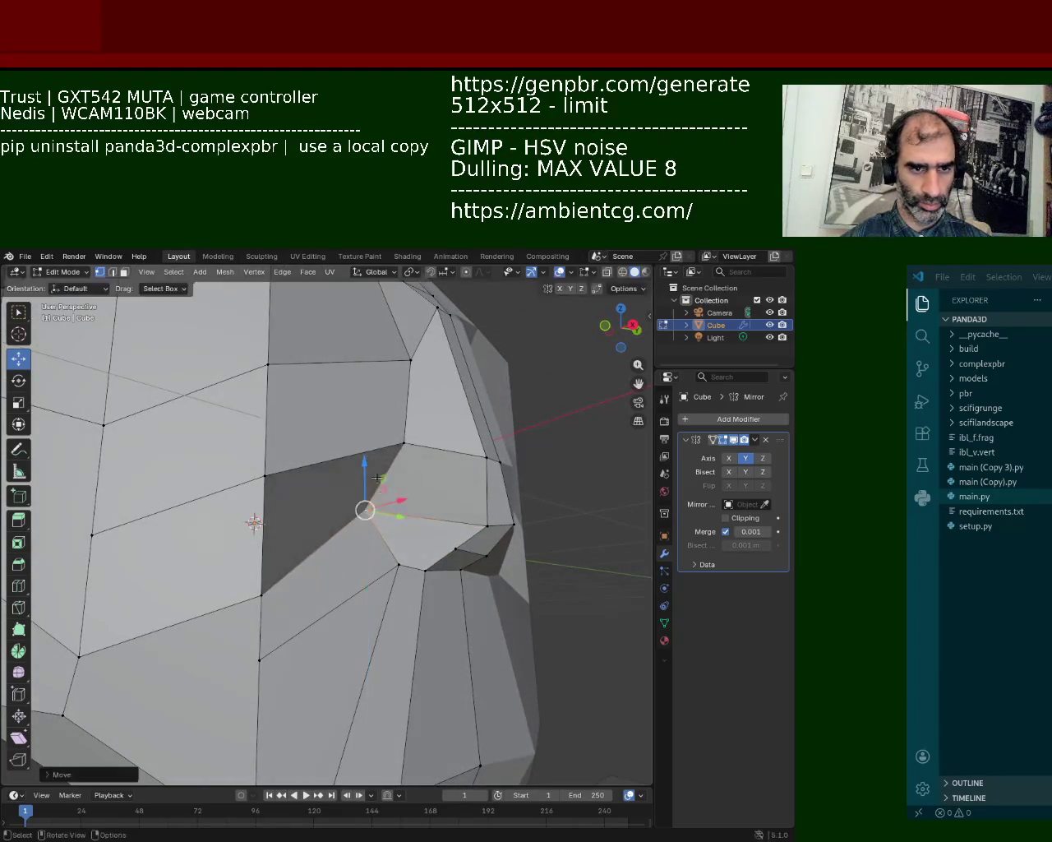
- Subdivide a nose edge and pull the new midpoint vertex right and down
left_click(399, 564, "shift")
right_click(380, 534)
left_click(381, 535)
left_click_drag(384, 532, 441, 551)
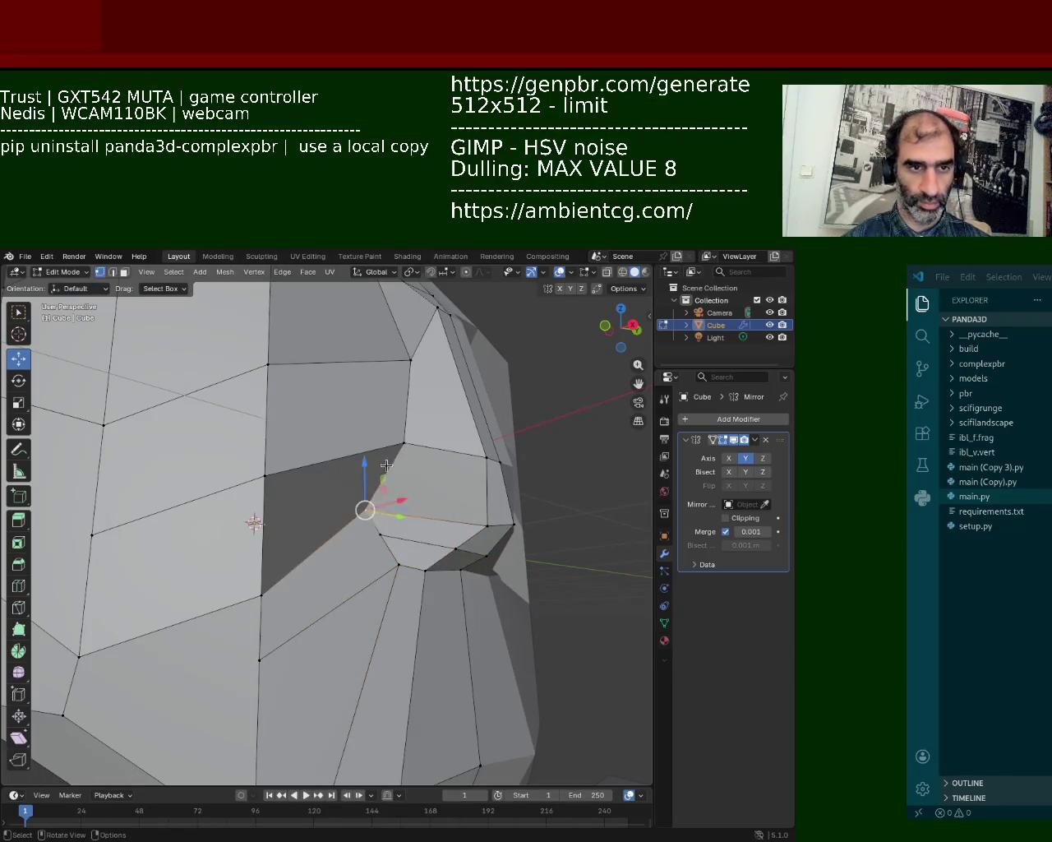
middle_click_drag(470, 472, 424, 520)
- Raise the vertical edge beside the nose and subdivide it
left_click(196, 505, "shift")
left_click_drag(249, 507, 256, 420)
left_click(281, 523)
left_click(257, 462)
right_click(257, 592)
left_click(247, 573)
- Shift a vertex beside the nose along the Y axis
left_click(217, 506)
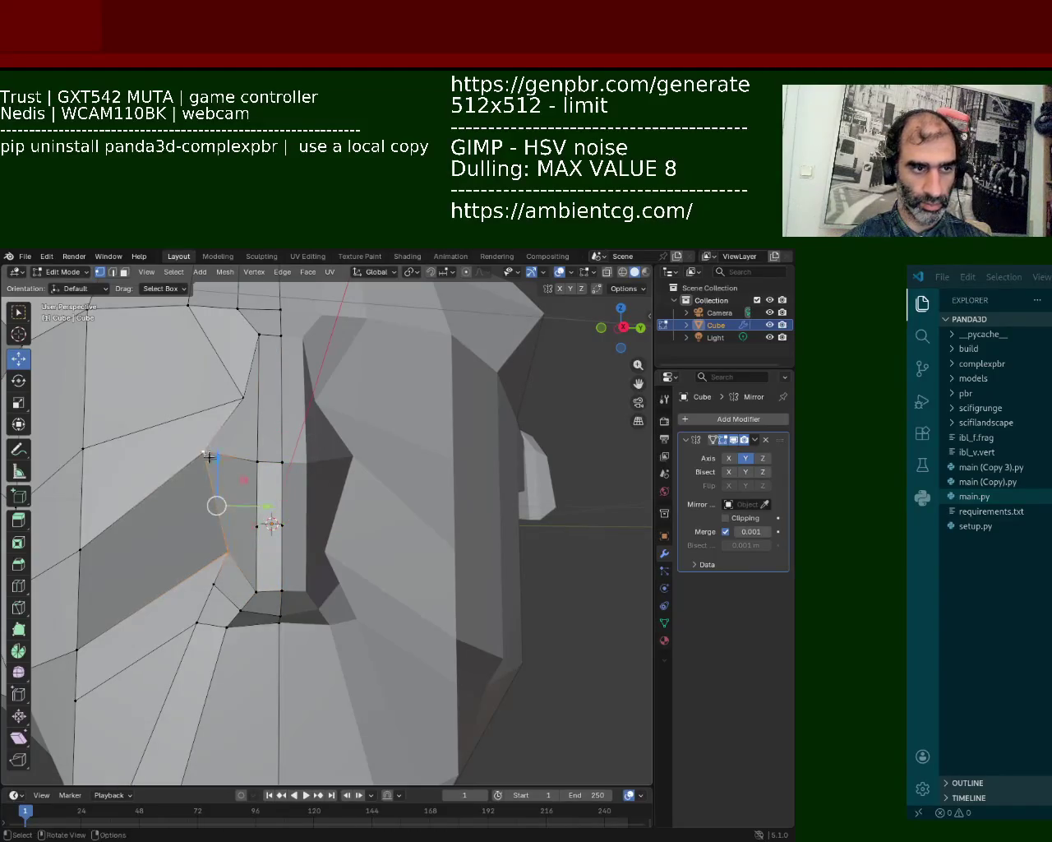
left_click(273, 523)
middle_click_drag(271, 523, 397, 457)
left_click(397, 456)
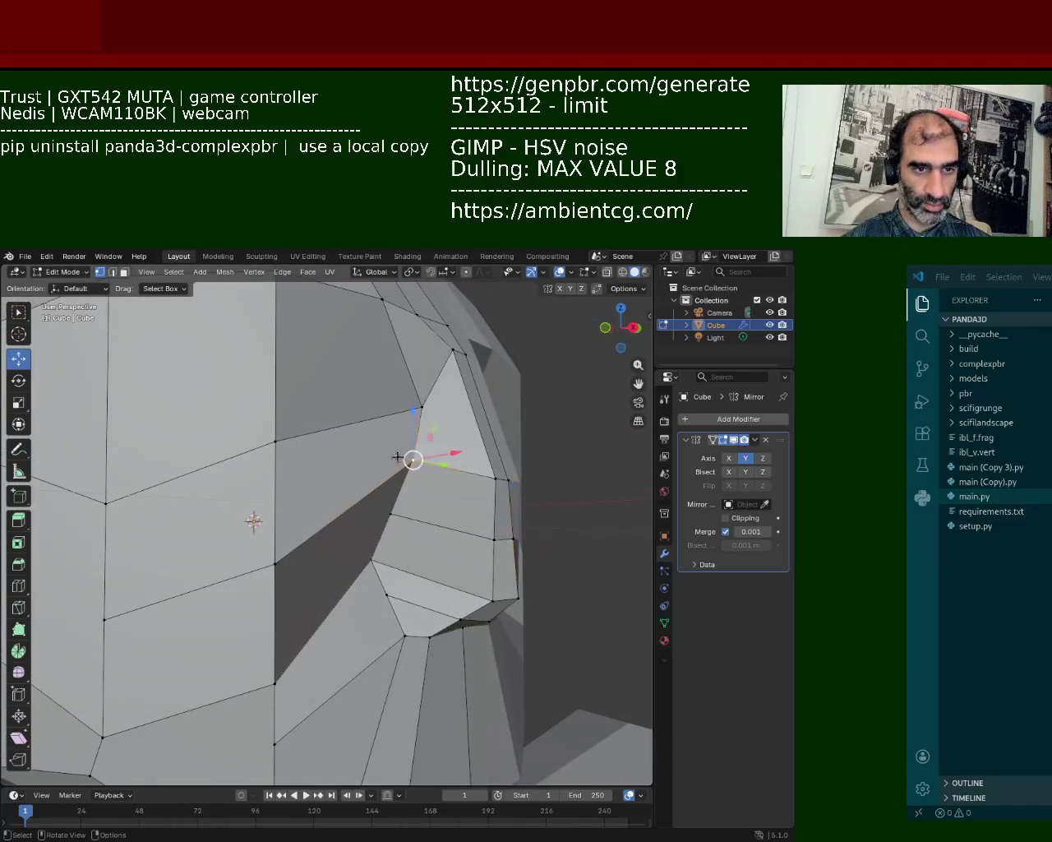
left_click(369, 518)
mouse_move(457, 537)
middle_mouse_down()
mouse_move(336, 521)
mouse_move(306, 557)
middle_mouse_up()
left_click(306, 558)
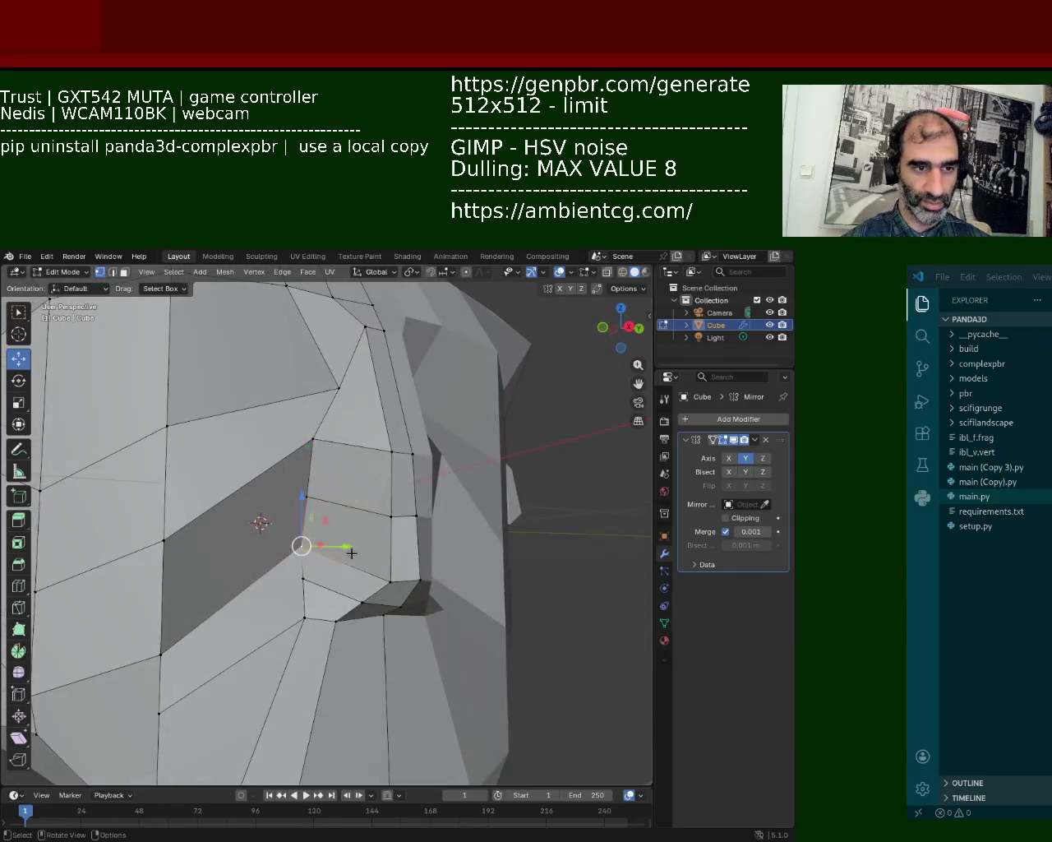
key("g")
key("y")
left_click(317, 568)
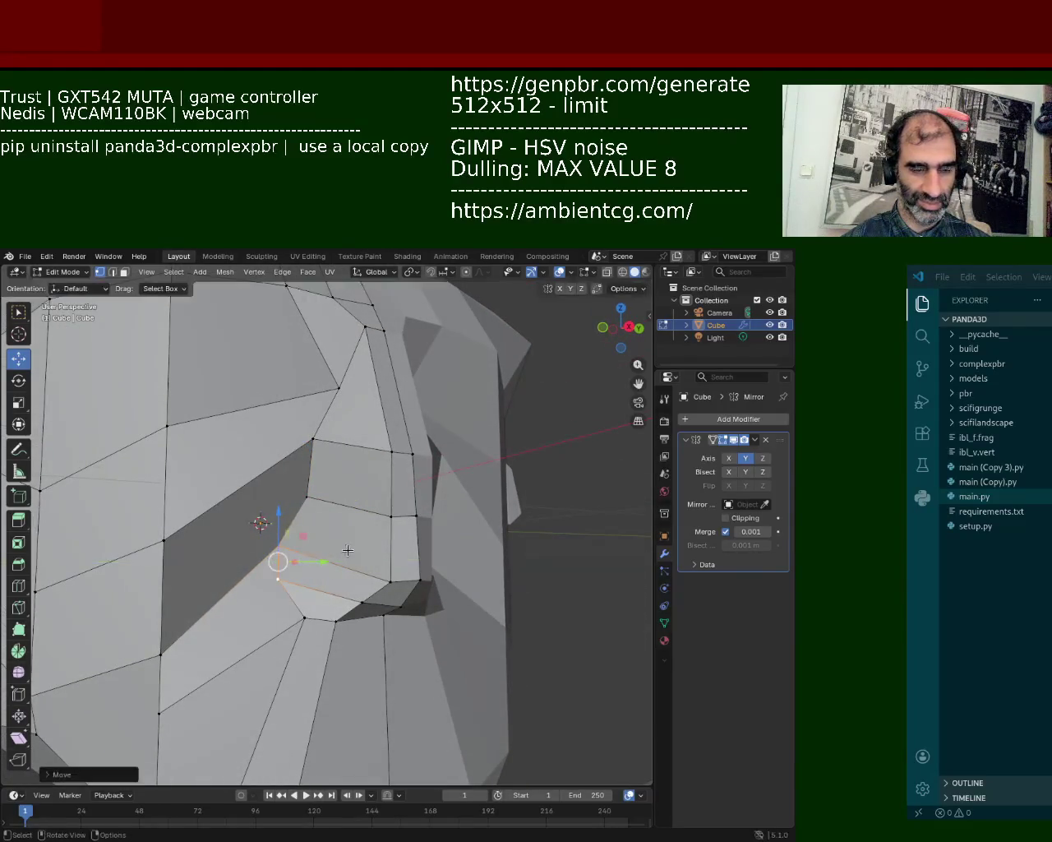
- Move the vertex under the nose up and right, and lower the nose-base vertex slightly
middle_click_drag(316, 568, 341, 534)
left_click(329, 530)
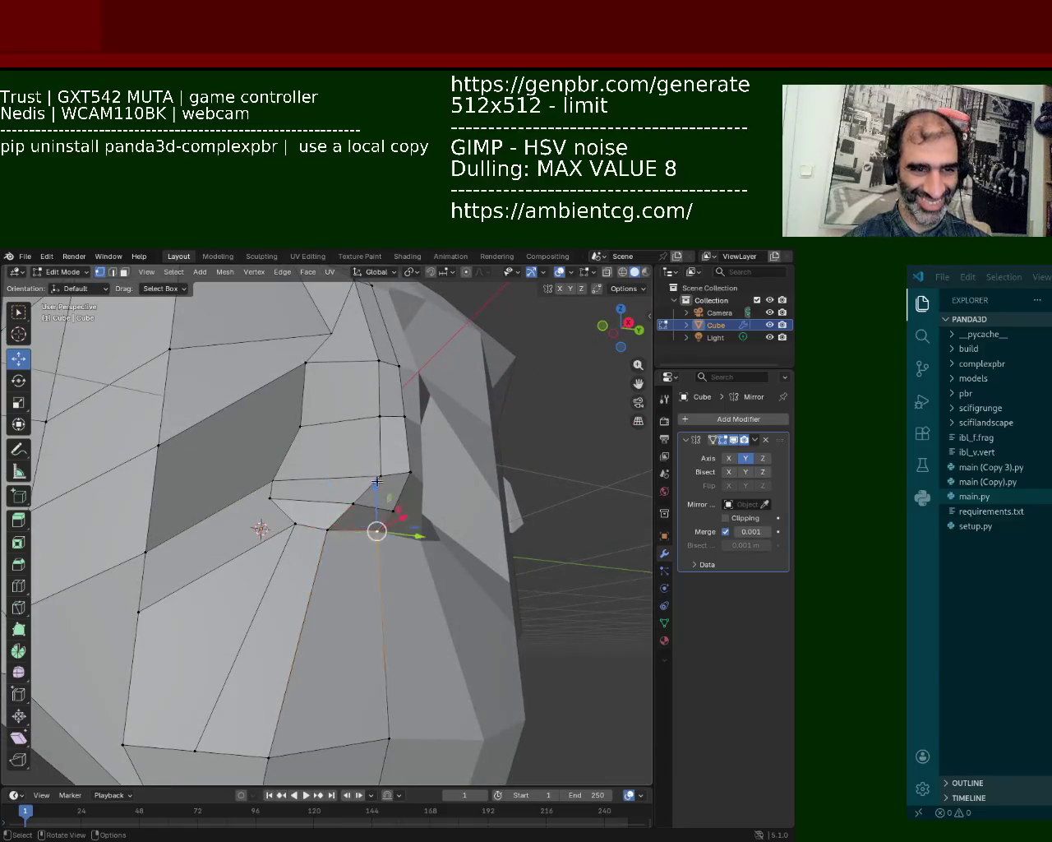
key("g")
left_click(385, 421)
left_click_drag(390, 418, 390, 367)
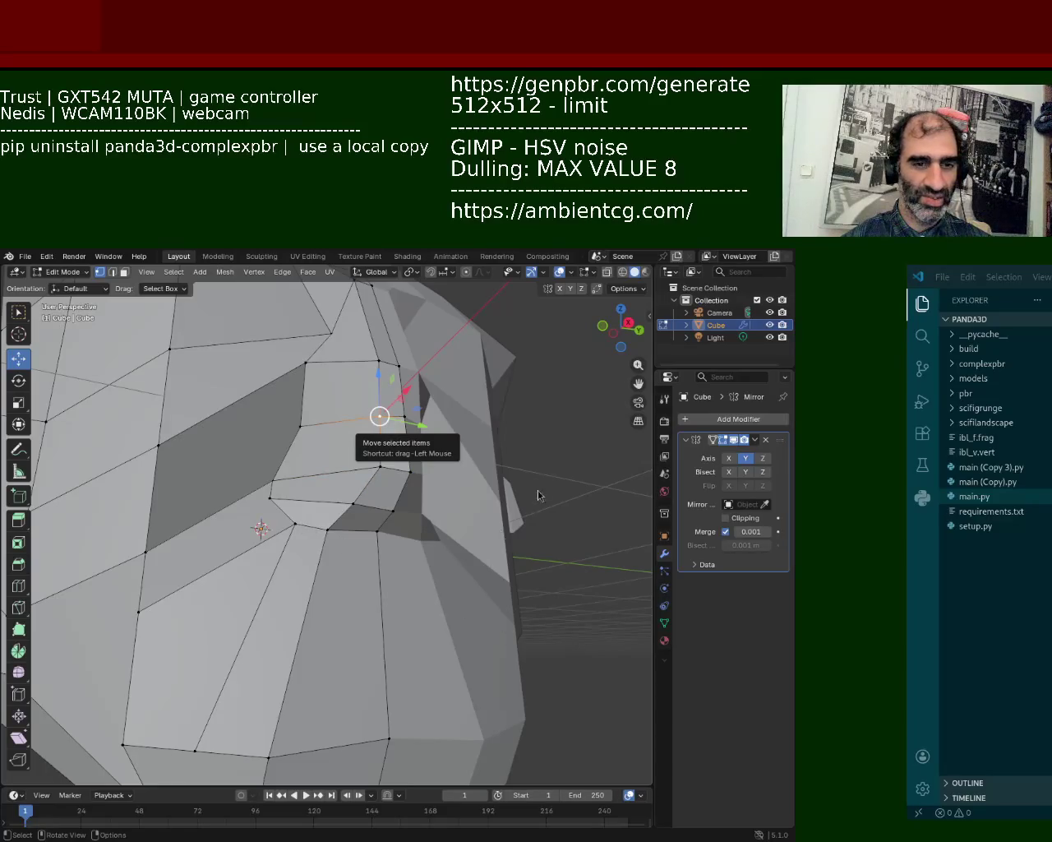
left_click(377, 530)
left_click_drag(379, 475, 380, 481)
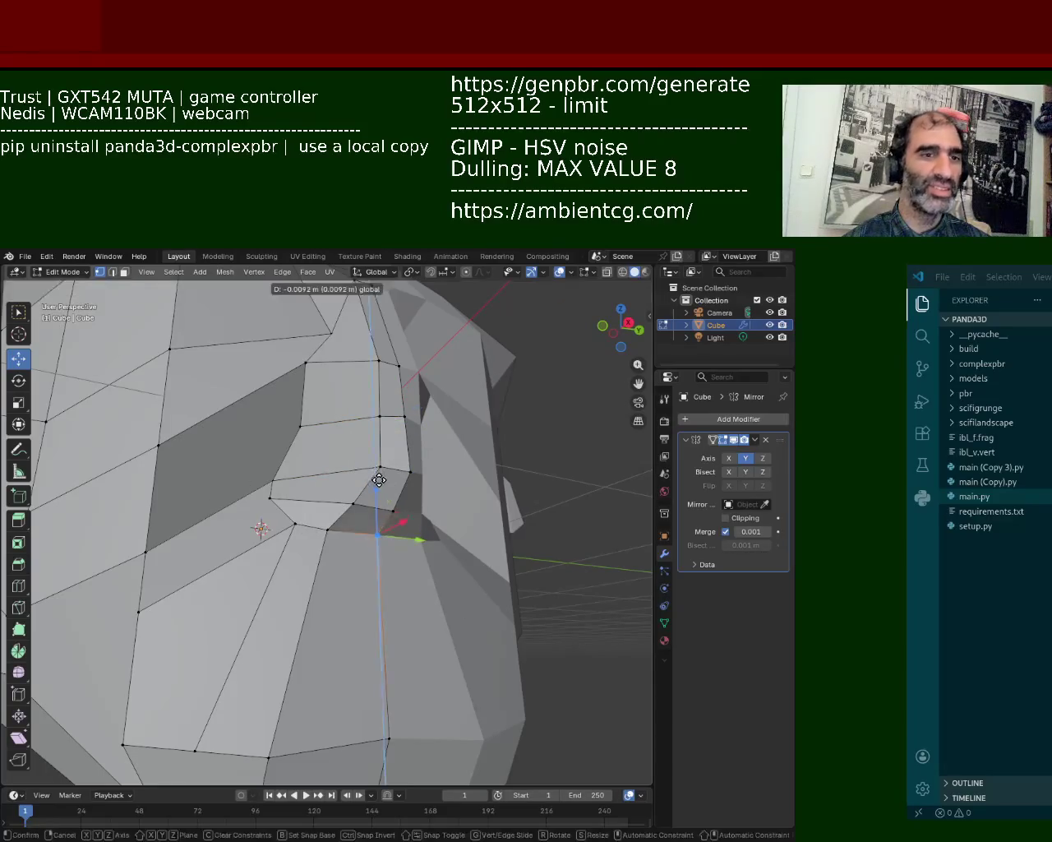
- Raise a nose vertex along Z and select the upper edge beside the nose
mouse_move(406, 471)
middle_mouse_down()
mouse_move(419, 670)
mouse_move(390, 615)
middle_mouse_up()
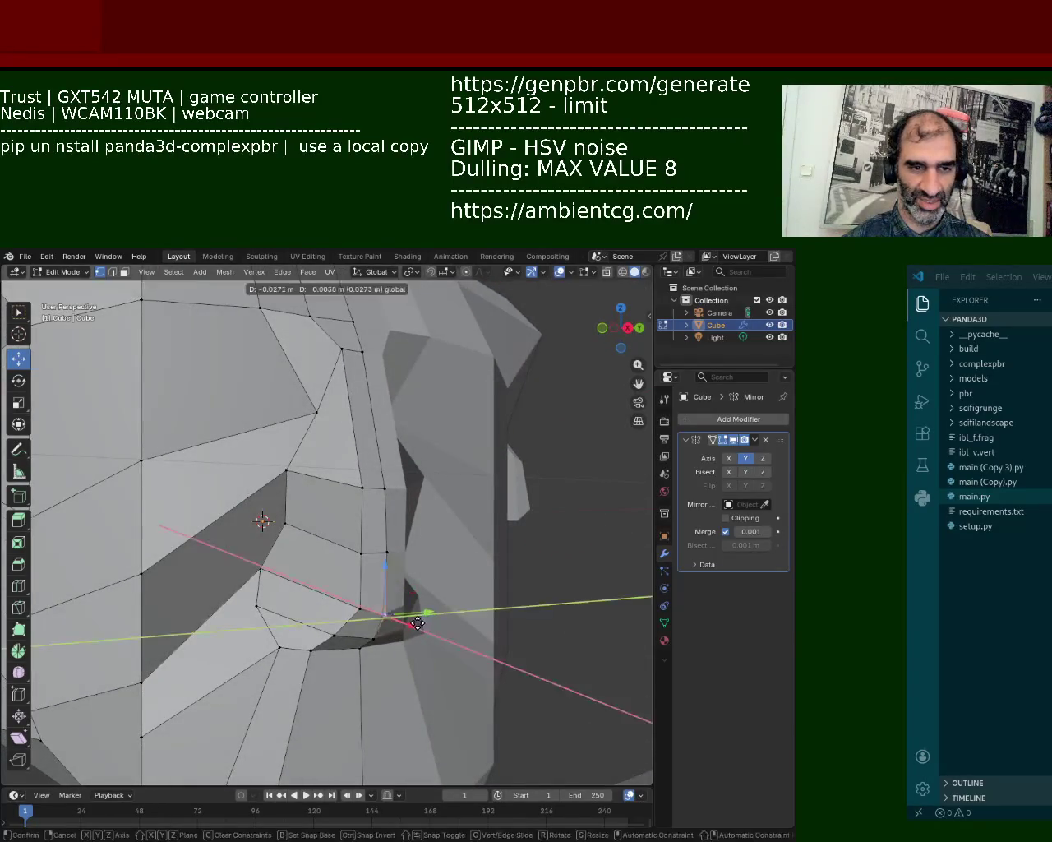
mouse_move(384, 614)
left_mouse_down()
mouse_move(383, 557)
mouse_move(383, 612)
left_mouse_up()
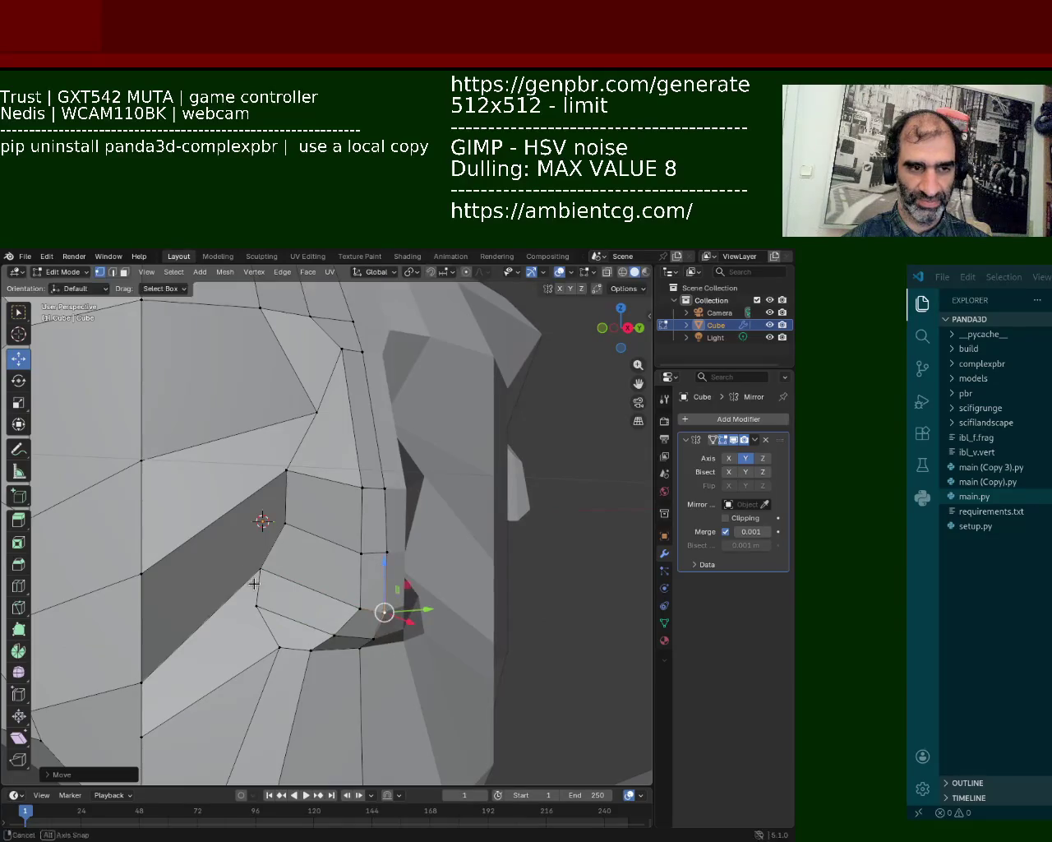
middle_click_drag(384, 613, 323, 578)
left_click(329, 548)
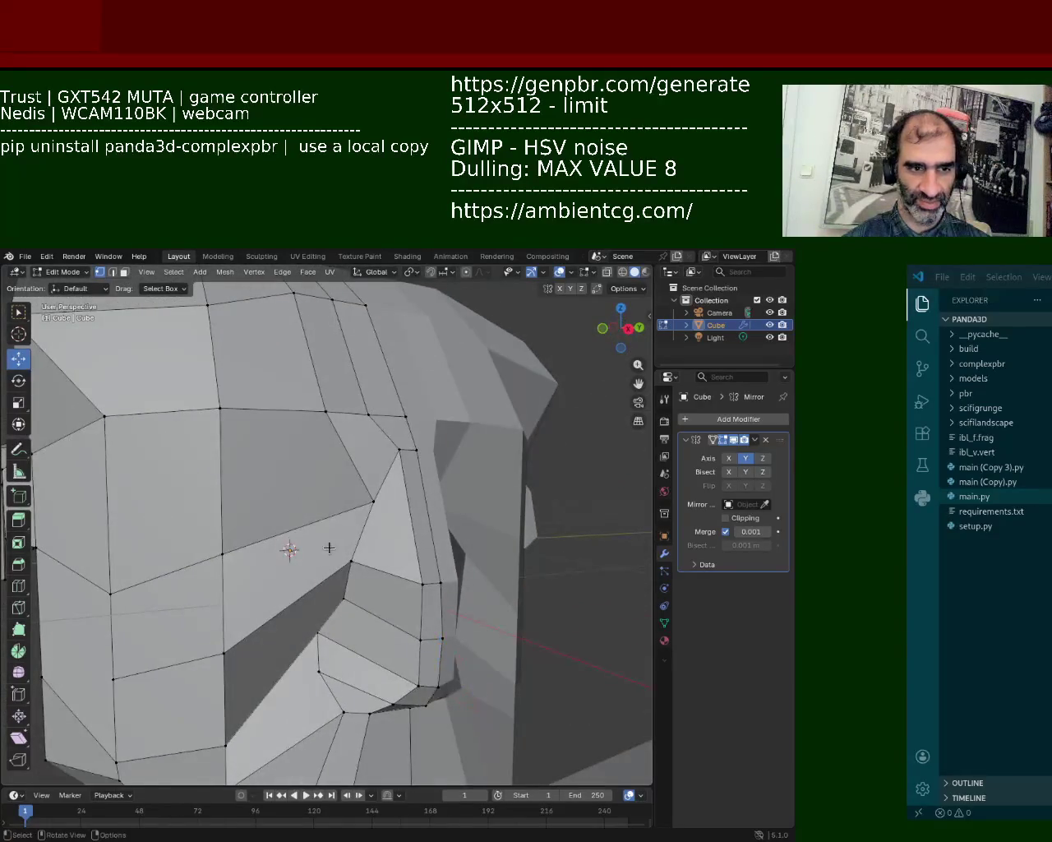
left_click_drag(223, 652, 220, 487)
left_click(223, 412)
- Subdivide the edge beside the nose and extrude the vertical edge on the left
key("ctrl+e")
left_click(247, 464)
middle_click_drag(258, 634, 187, 589)
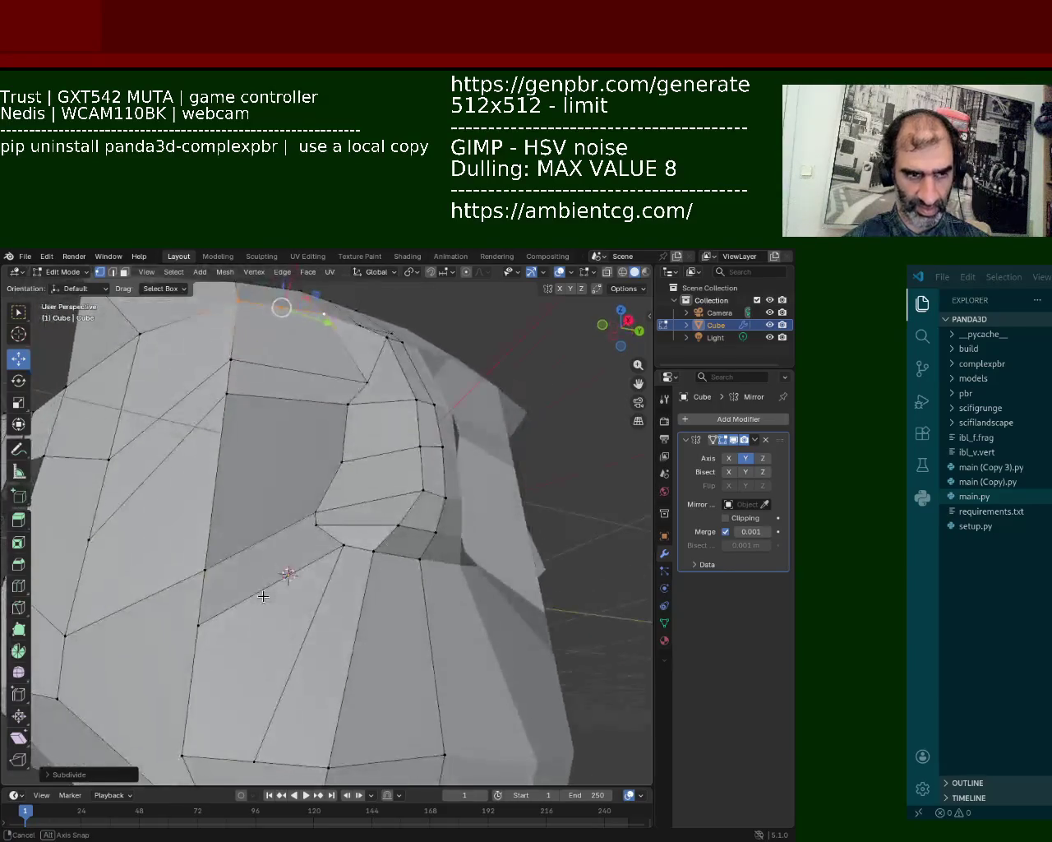
left_click(202, 568)
key("ctrl+e")
left_click(325, 508)
- Move the selected cheek vertex vertically along Z
left_click(277, 308)
left_click(267, 517, "shift")
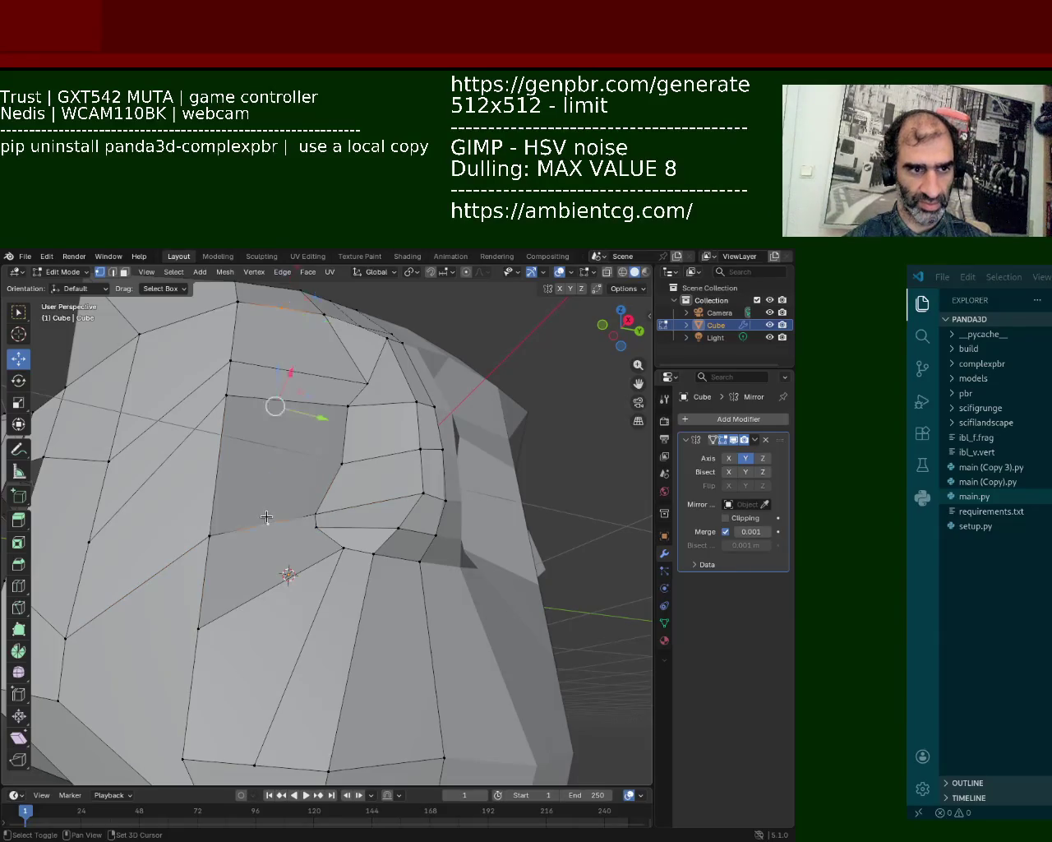
middle_click_drag(266, 517, 281, 586)
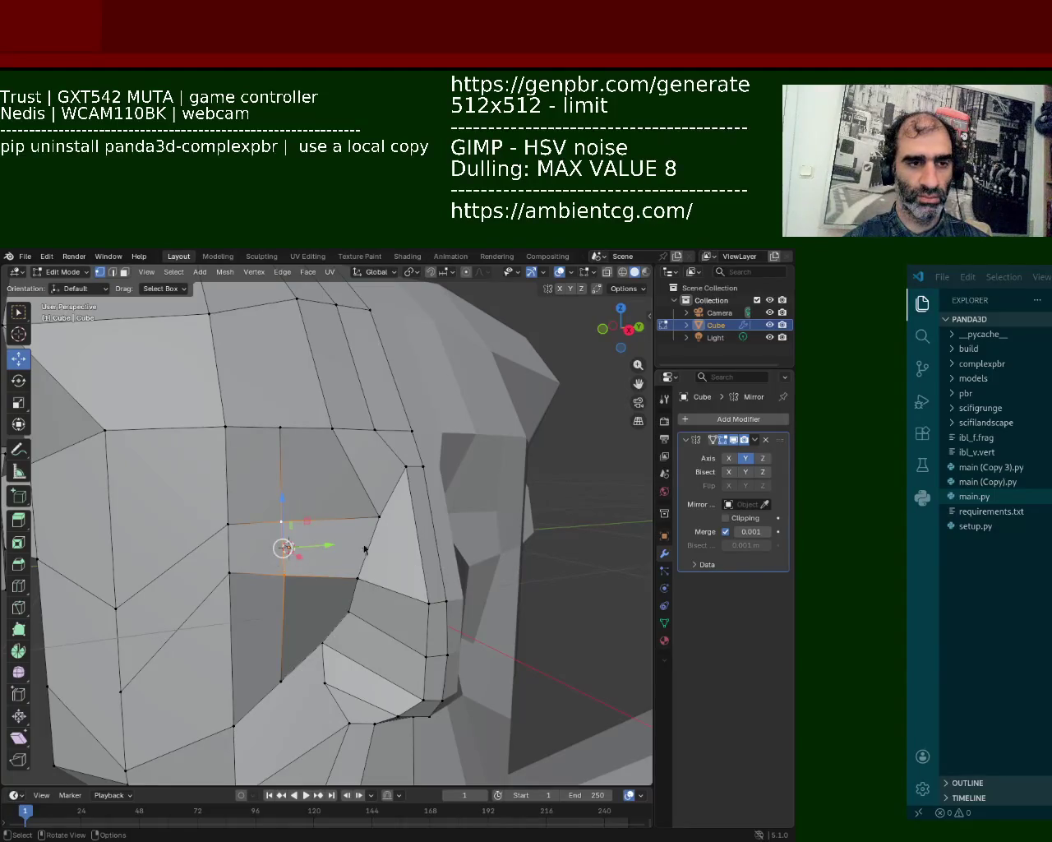
mouse_move(493, 392)
middle_mouse_down()
mouse_move(359, 427)
mouse_move(330, 520)
middle_mouse_up()
key("g")
key("z")
left_click(366, 424)
- Add a loop cut across the faces beside the nose with Ctrl+R
left_click(327, 600)
left_click(353, 558)
left_click(234, 499)
left_click(236, 651, "shift")
key("ctrl+r")
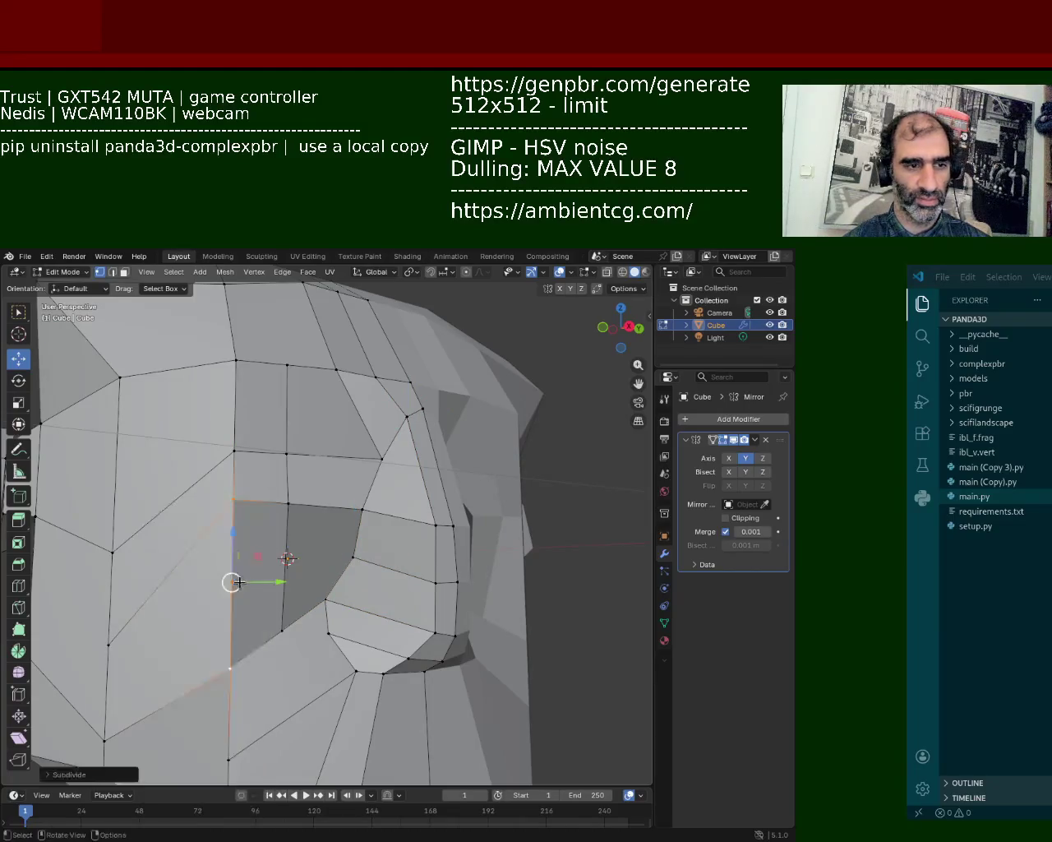
left_click(358, 560)
left_click(358, 560)
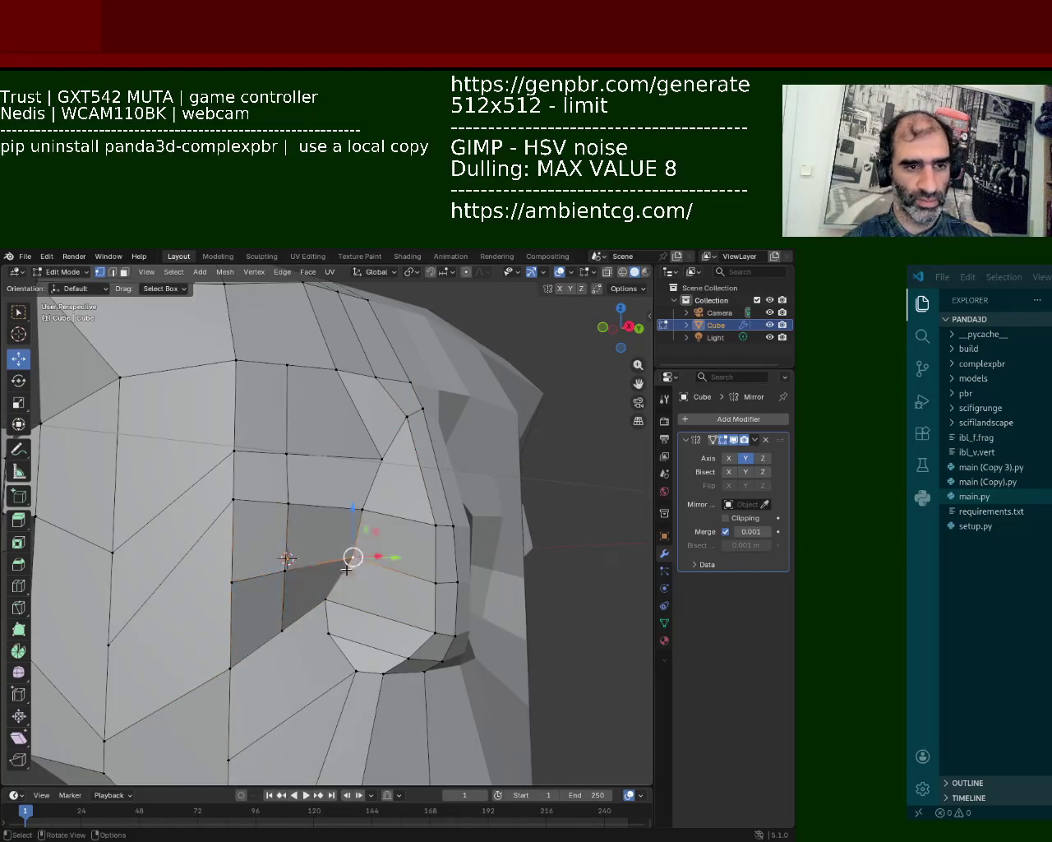
- Move the cheek vertex along X, then along Y to shape the eye socket
mouse_move(306, 565)
middle_mouse_down()
mouse_move(278, 633)
mouse_move(298, 649)
middle_mouse_up()
left_click(339, 693)
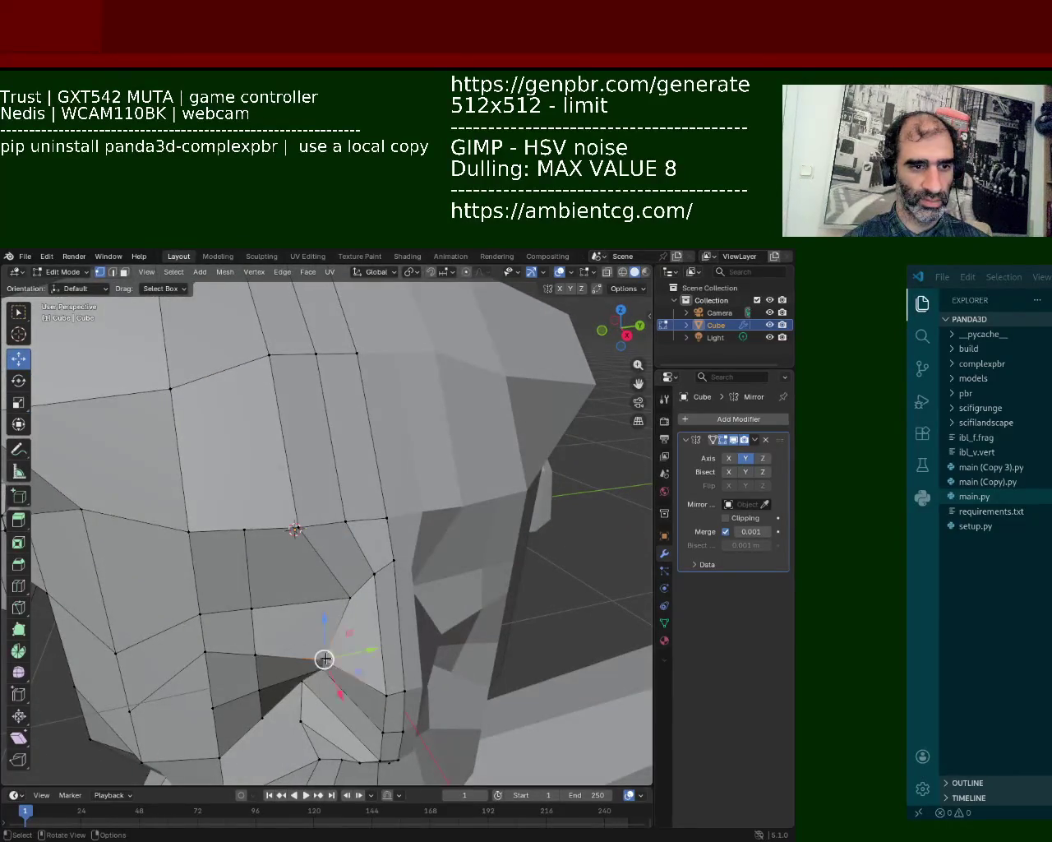
key("g")
key("x")
left_click(333, 669)
key("g")
key("y")
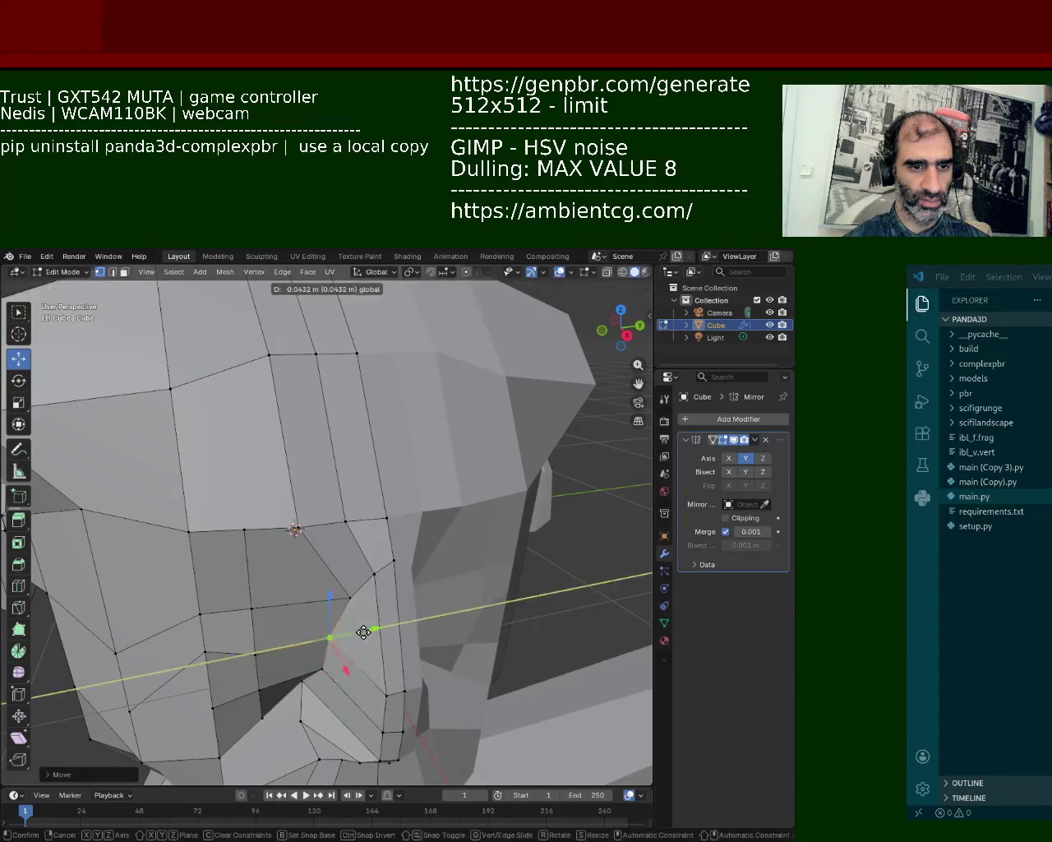
left_click(370, 631)
mouse_move(370, 632)
middle_mouse_down()
mouse_move(339, 593)
mouse_move(295, 659)
middle_mouse_up()
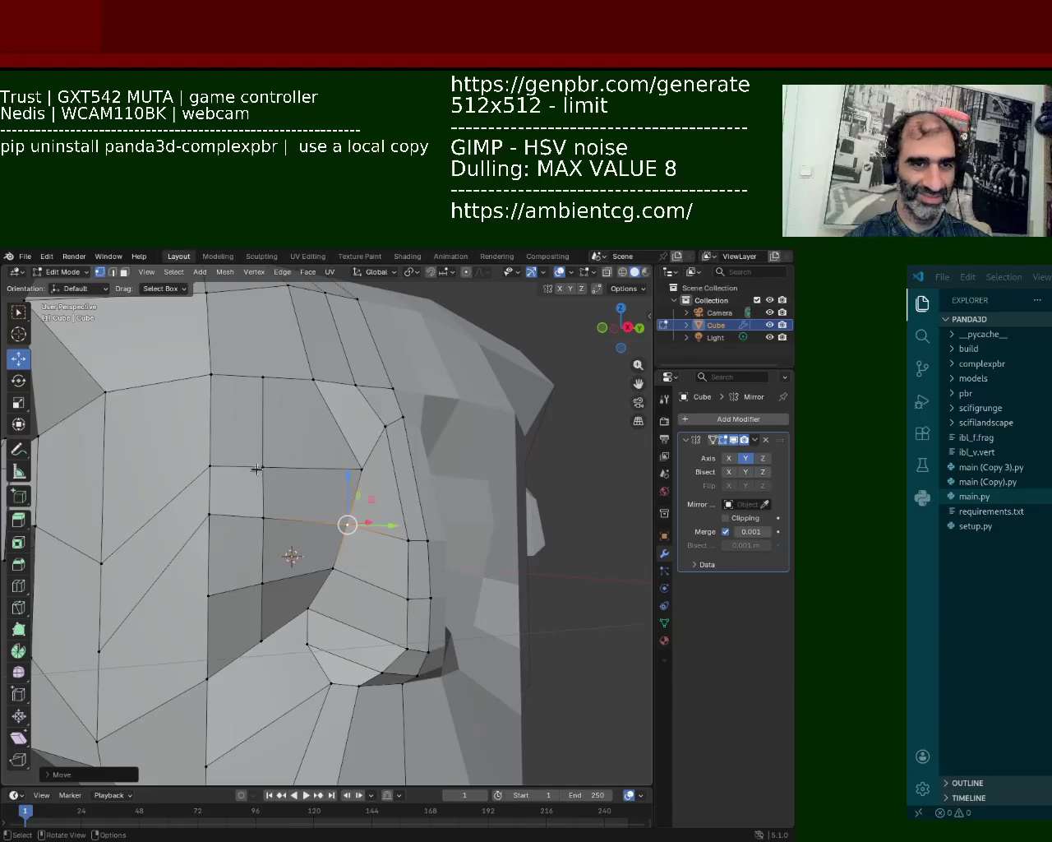
- Push a vertex above the cheek along the Y axis
left_click(334, 455)
left_click(401, 417)
left_click(317, 381)
middle_click_drag(376, 383, 245, 493)
left_click_drag(245, 493, 301, 498)
middle_click_drag(302, 498, 368, 493)
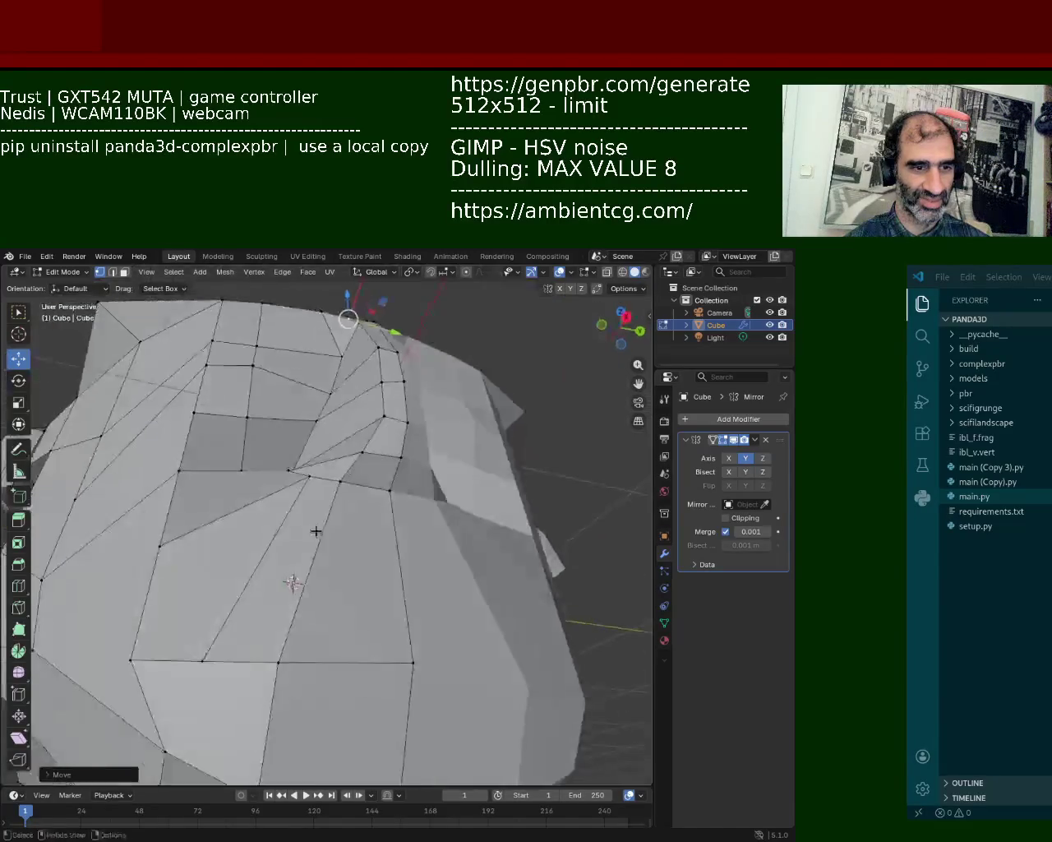
- Subdivide the short vertical edge on the cheek
left_click(371, 460)
left_click(387, 624, "shift")
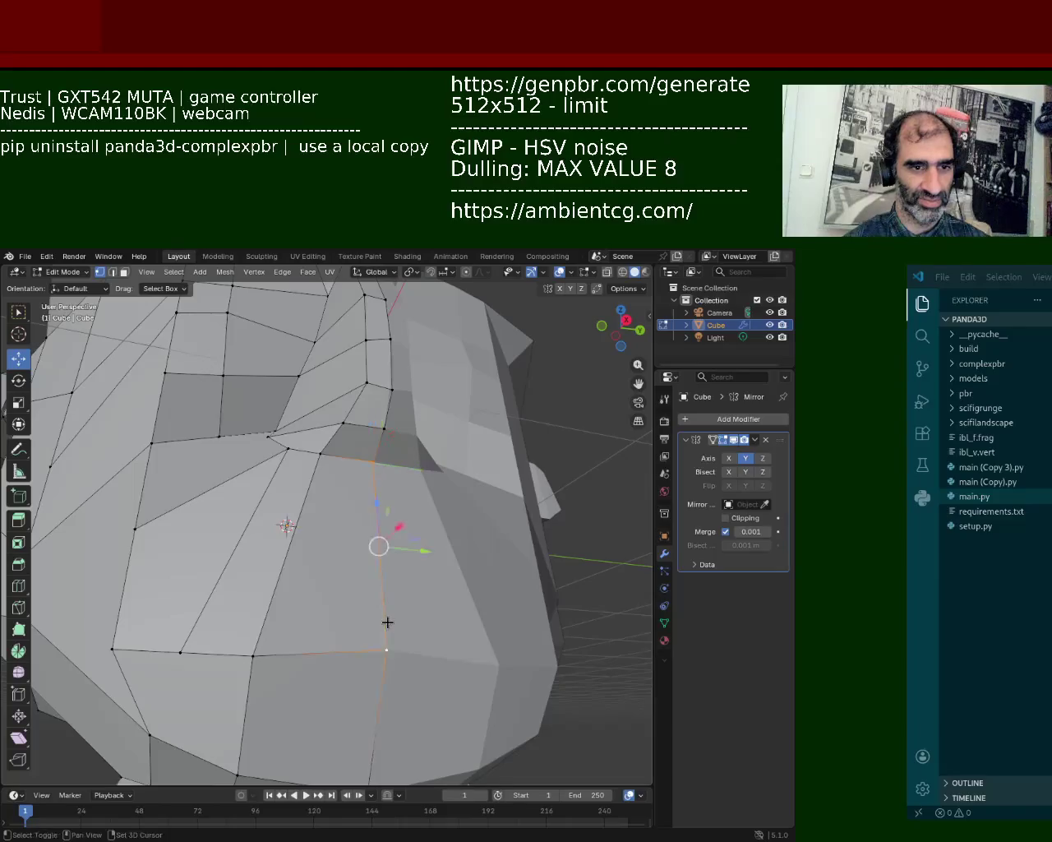
left_click(313, 455, "shift")
left_click(291, 541, "shift")
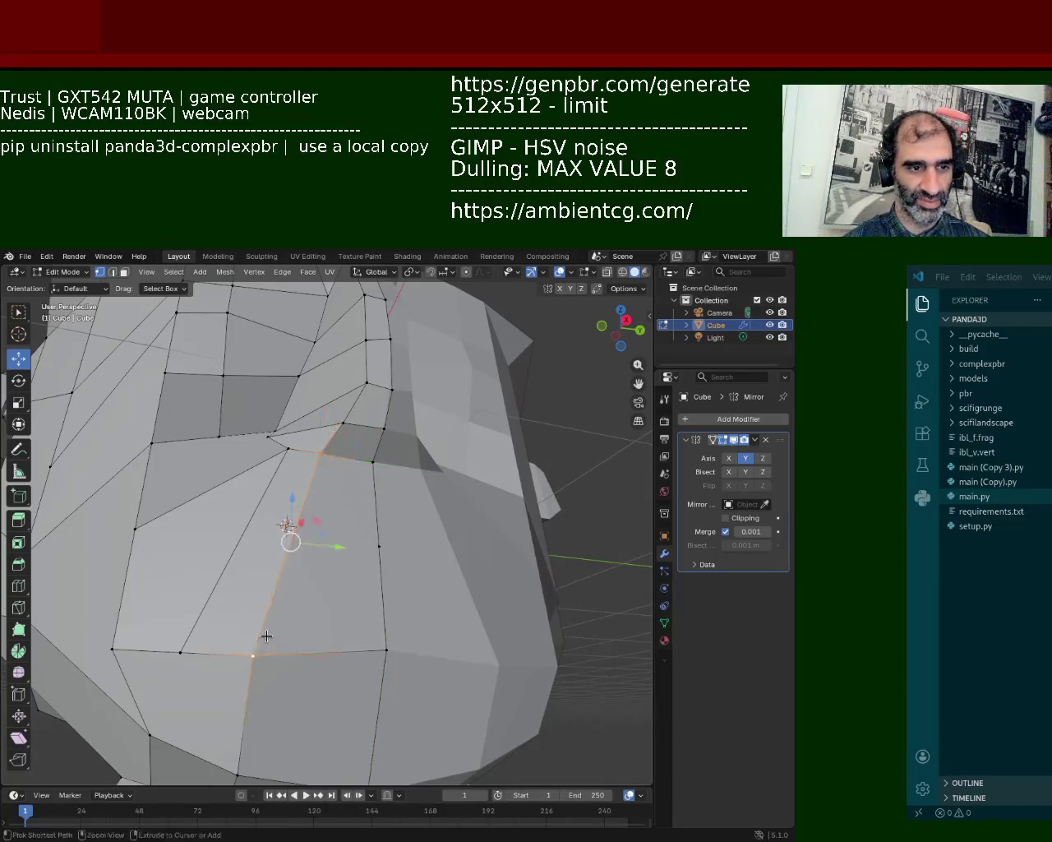
left_click(294, 540)
left_click(372, 462)
left_click(378, 538, "shift")
right_click(378, 529)
left_click(362, 517)
- Rotate the diagonal edge beside the nose and shift the midpoint vertex left
left_click(298, 519)
right_click(301, 523)
left_click(294, 518)
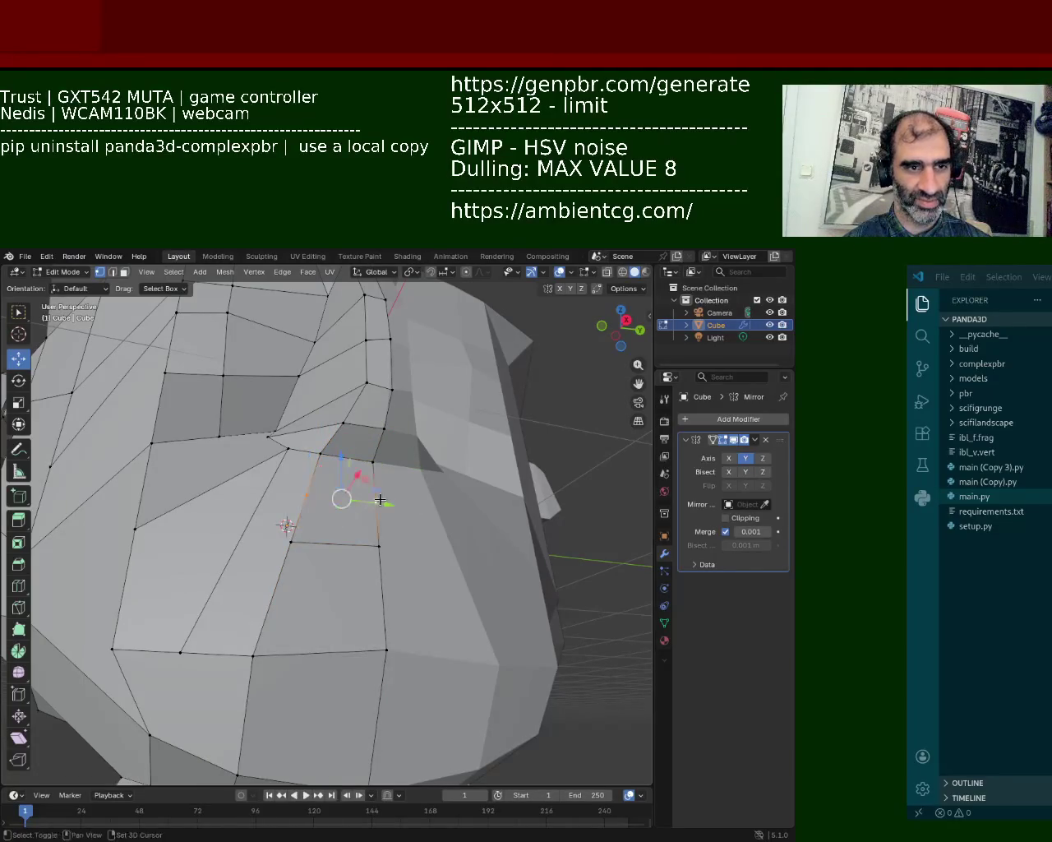
left_click(378, 499)
left_click_drag(379, 500, 300, 510)
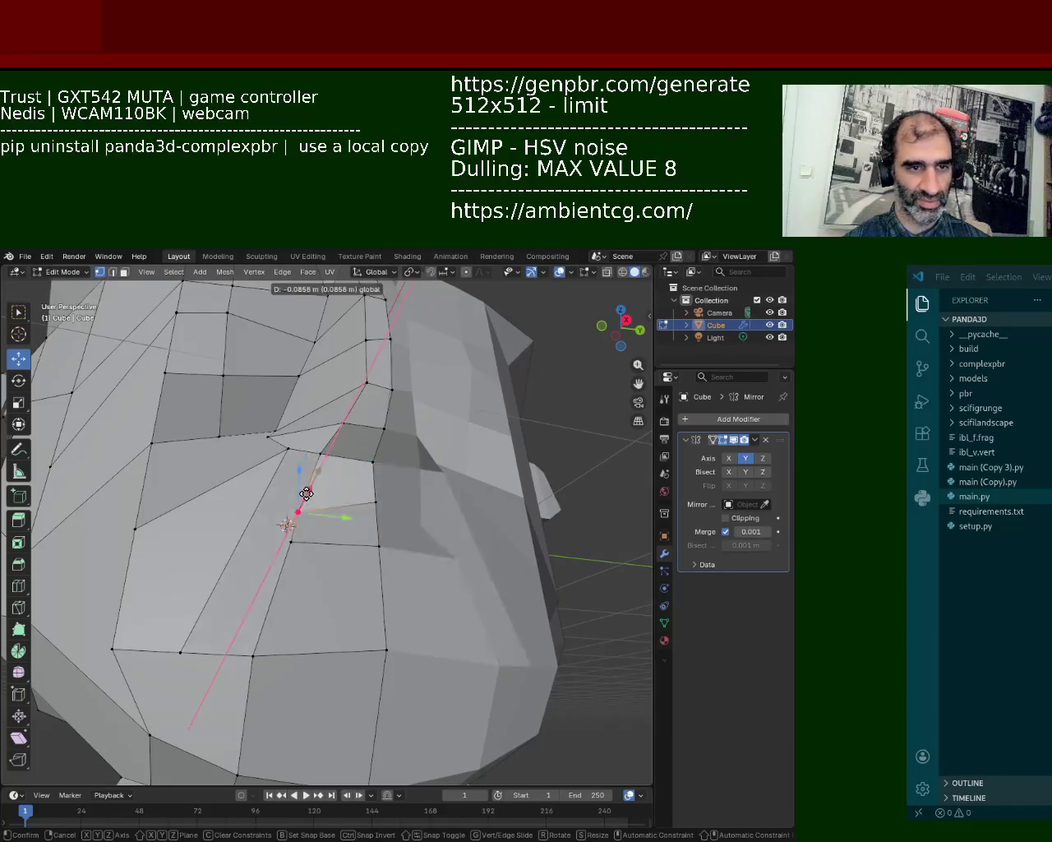
- Subdivide the face's right edge and raise the left vertex upward
left_click(387, 650)
left_click(378, 545, "shift")
right_click(354, 576)
left_click(280, 615)
left_click(279, 615)
left_click(388, 591, "shift")
left_click(273, 594)
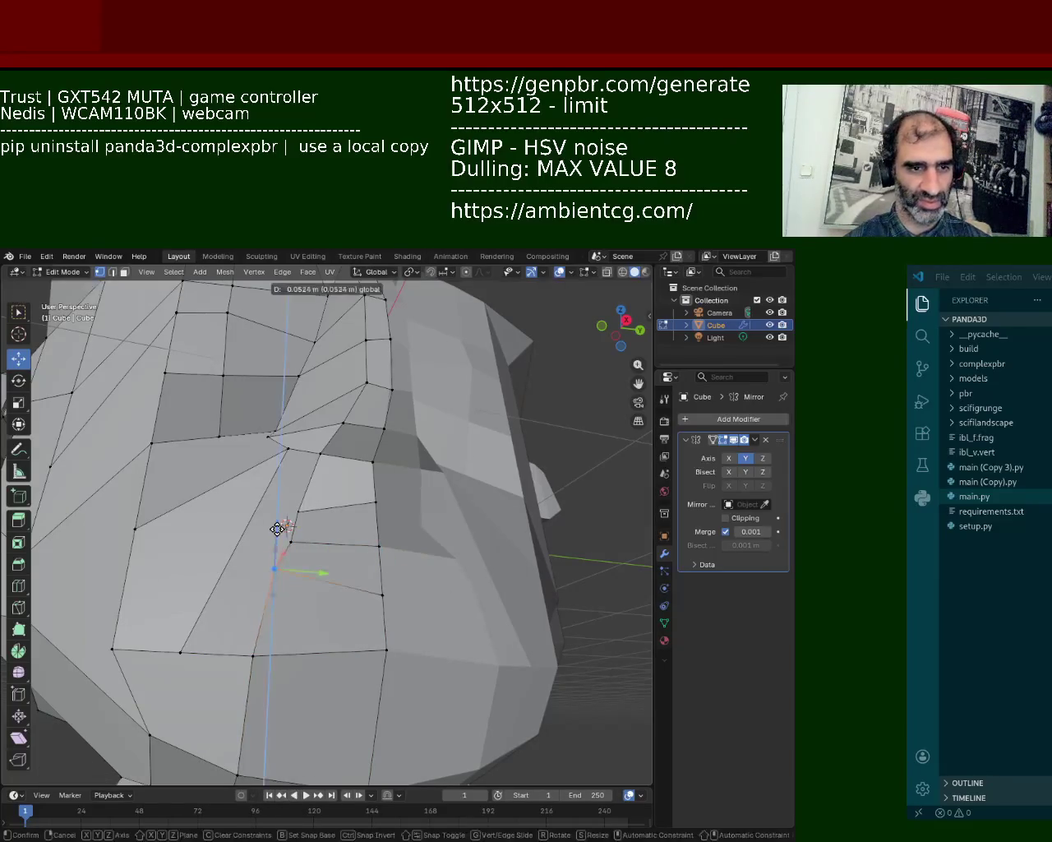
left_click_drag(275, 592, 275, 568)
- Select a shortest edge path beside the nose for subdividing
scroll(421, 645, "up", 2)
middle_click_drag(422, 645, 312, 669)
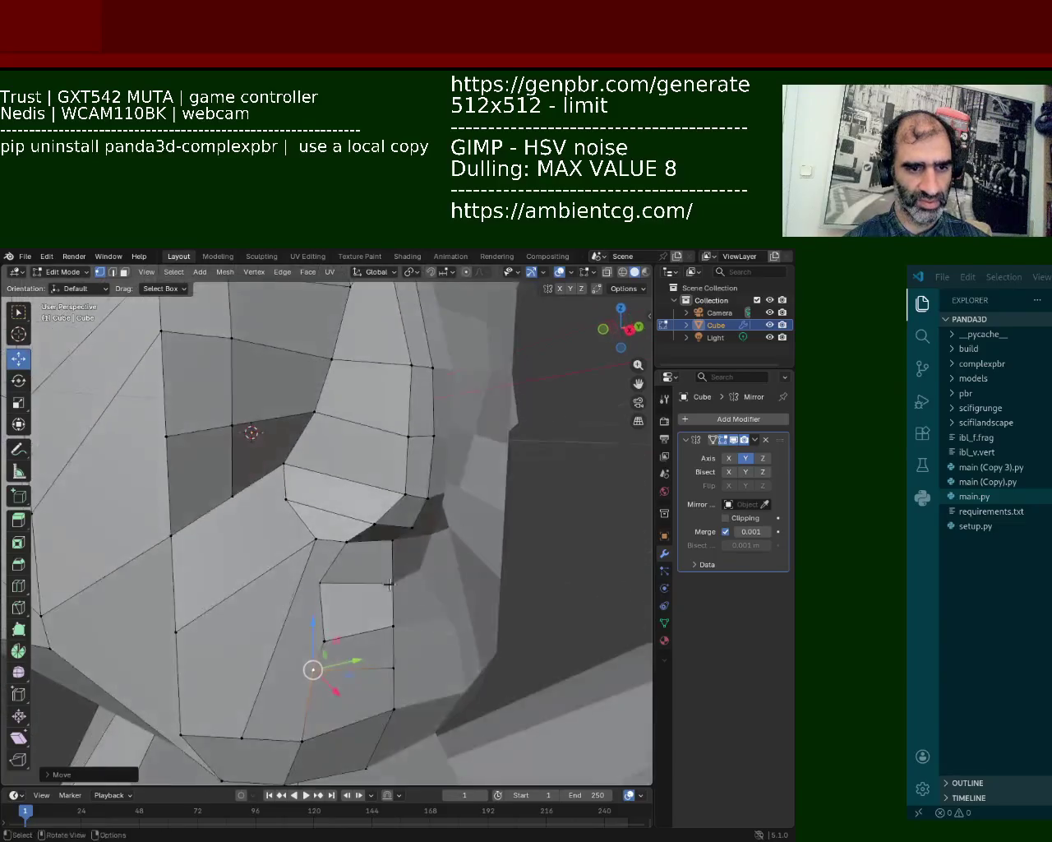
left_click(394, 667)
mouse_move(395, 667)
middle_mouse_down()
mouse_move(397, 638)
mouse_move(324, 442)
mouse_move(315, 520)
middle_mouse_up()
scroll(315, 521, "up", 1)
left_click(200, 500, "ctrl")
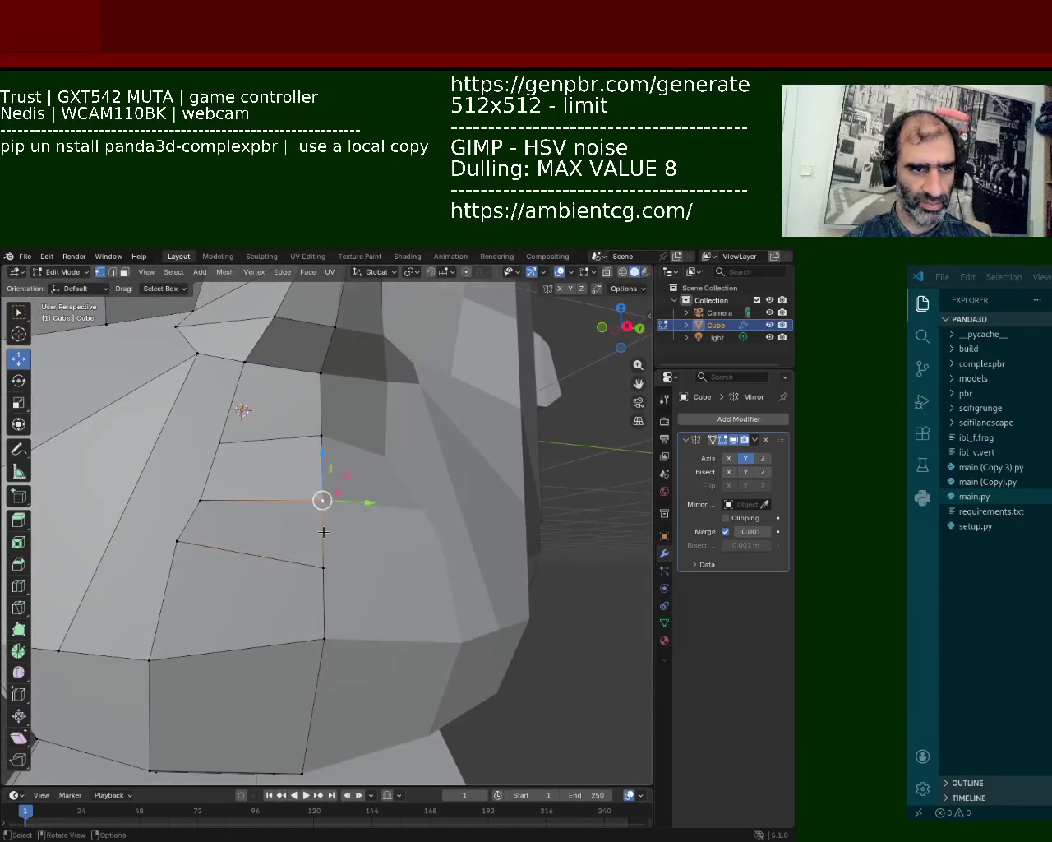
right_click(258, 512)
left_click(258, 512)
- Subdivide the edge path running across the cheek
left_click(204, 516)
right_click(204, 515)
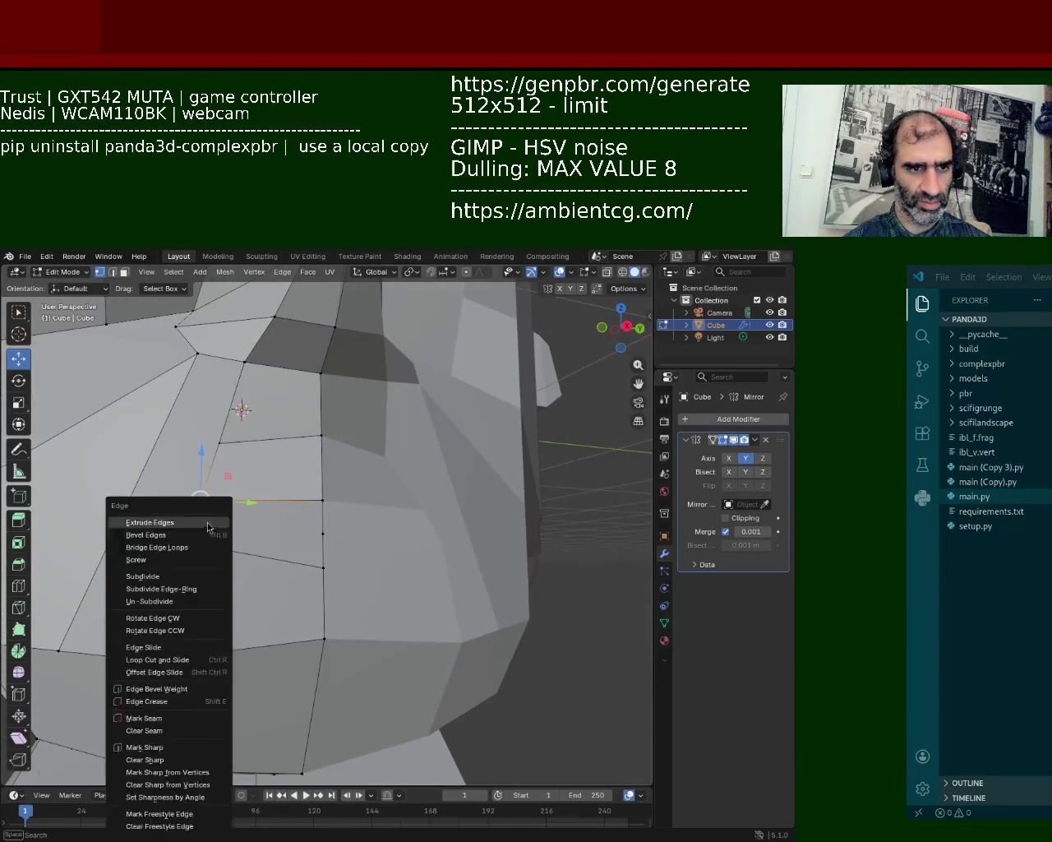
left_click(179, 541)
left_click(201, 500, "ctrl")
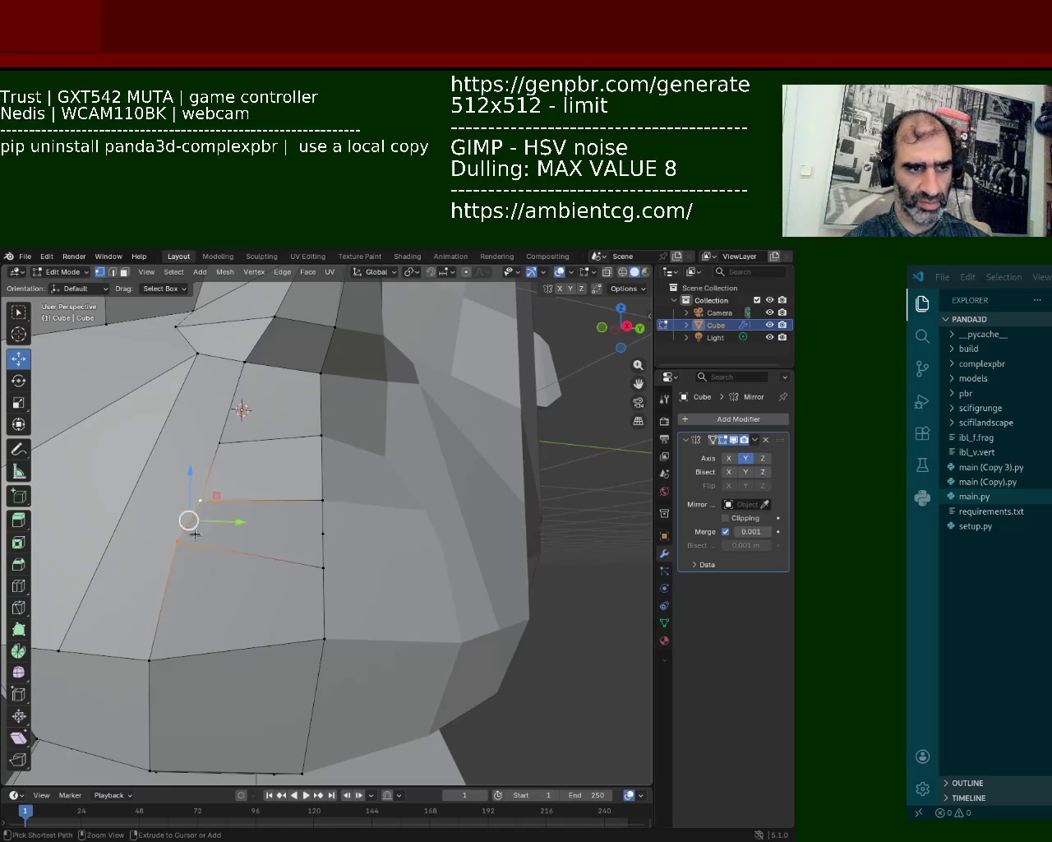
right_click(197, 514)
left_click(198, 515)
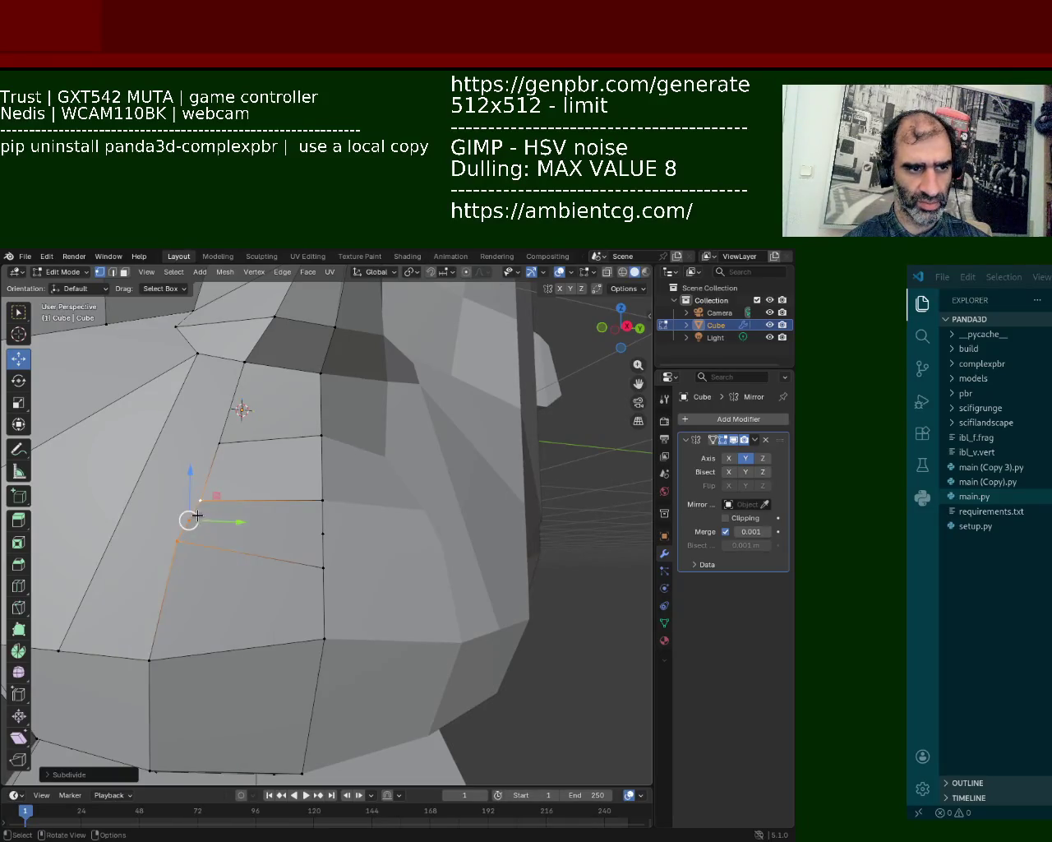
- Select vertices on the new path plus the opposite vertex, shift them along X and join them
left_click(305, 522, "shift")
key("j")
left_click(309, 525)
left_click(207, 503, "shift")
left_click(184, 518)
left_click(295, 540, "shift")
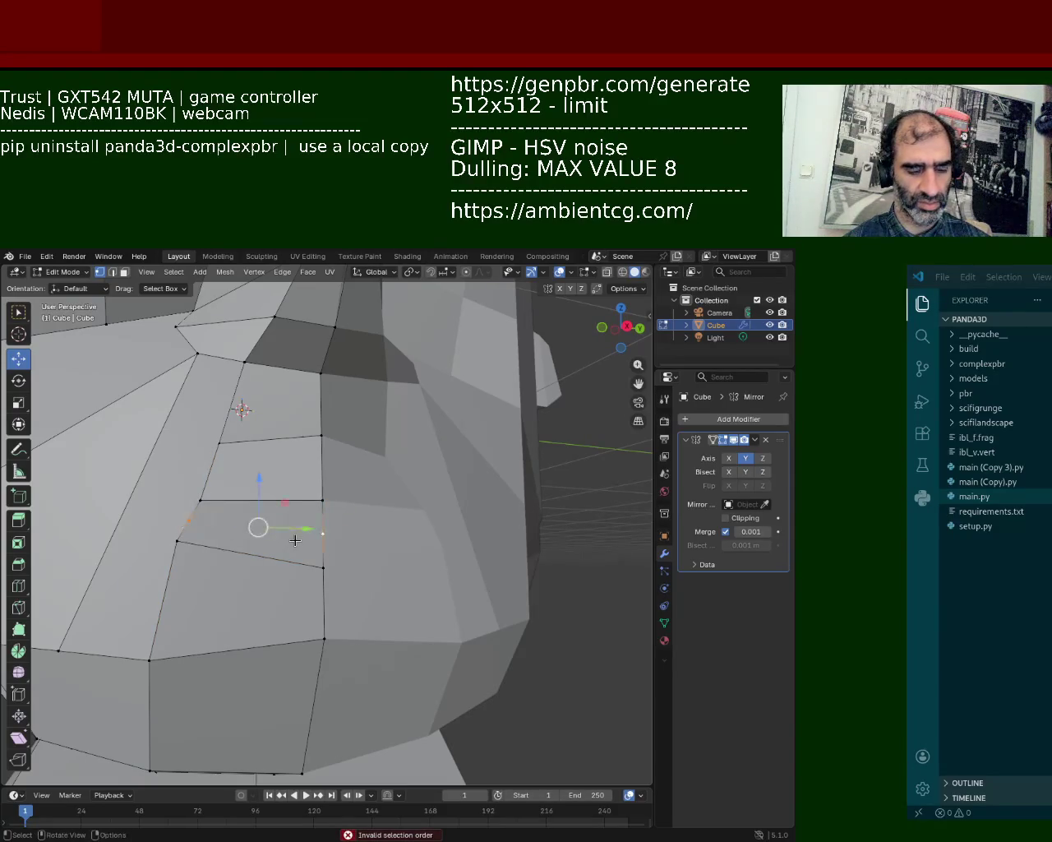
mouse_move(258, 559)
middle_mouse_down()
mouse_move(297, 625)
mouse_move(357, 527)
middle_mouse_up()
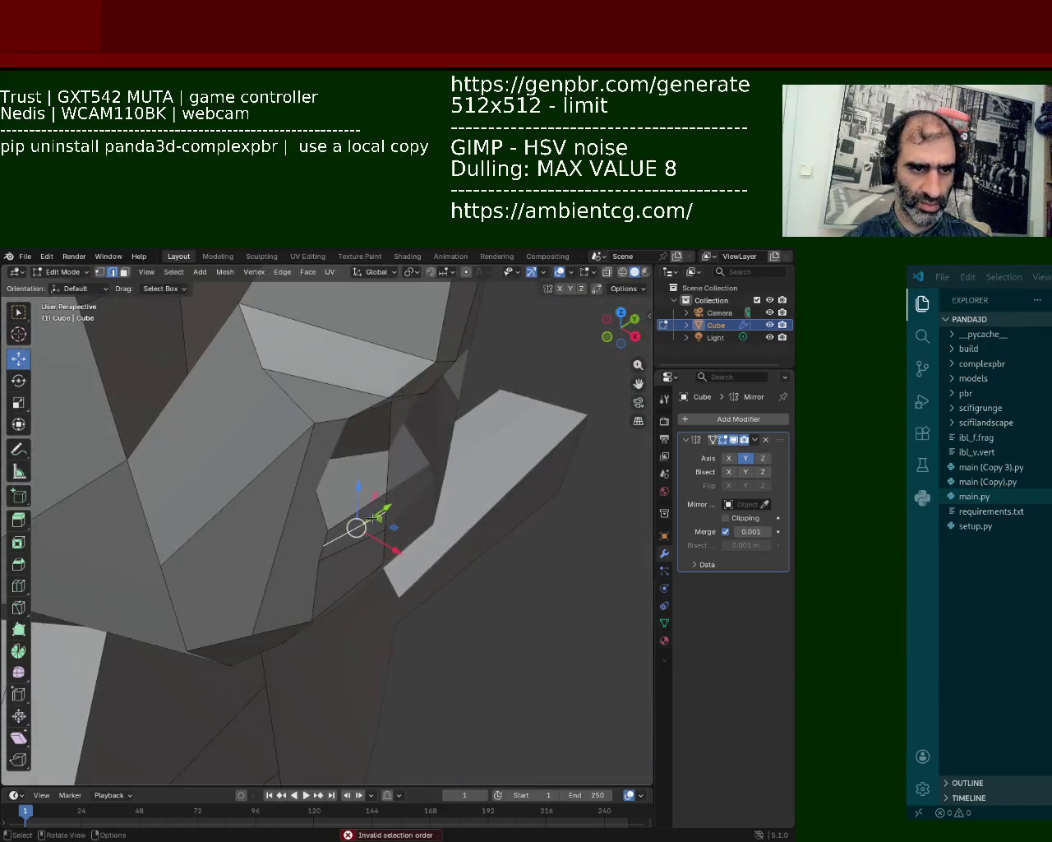
key("g")
key("x")
left_click(400, 556)
key("j")
- In vertex select mode, split the face with a new diagonal edge from its top edge
mouse_move(400, 557)
middle_mouse_down()
mouse_move(359, 435)
mouse_move(371, 489)
mouse_move(336, 531)
mouse_move(345, 503)
middle_mouse_up()
scroll(364, 425, "up", 2)
scroll(368, 454, "up", 1)
key("1")
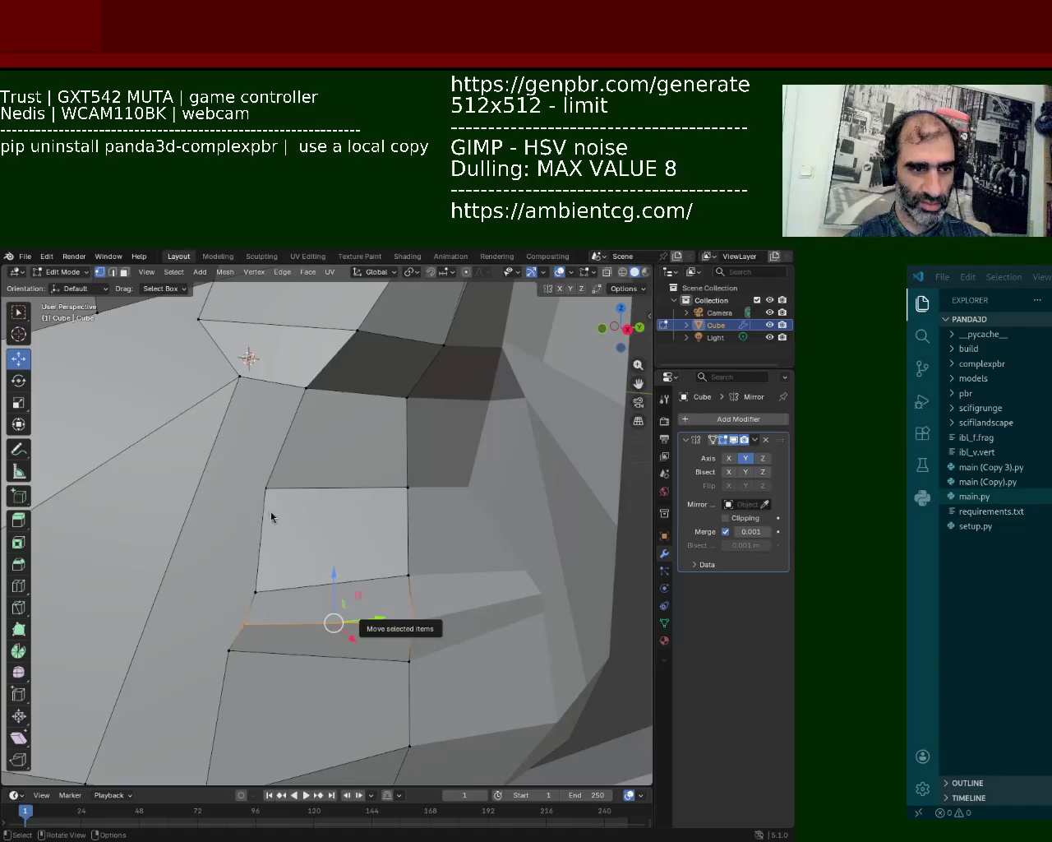
left_click(317, 545)
left_click(395, 573)
left_click(289, 585, "ctrl")
left_click(405, 493, "ctrl")
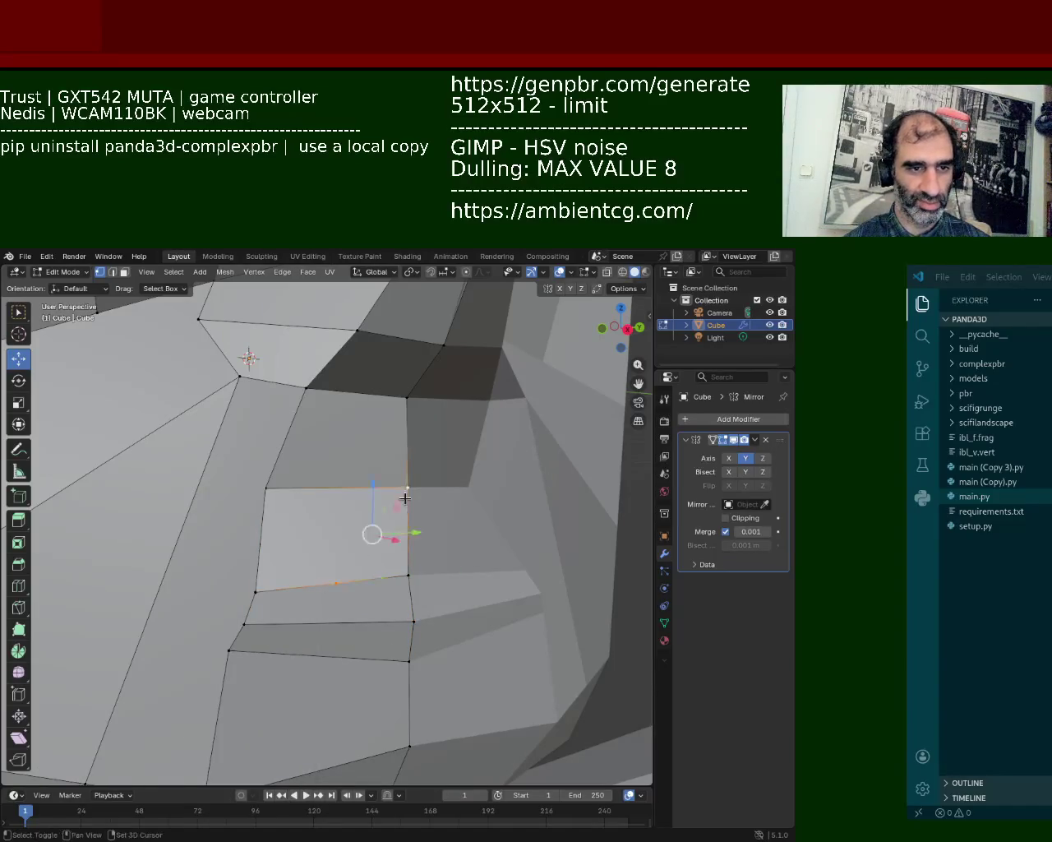
key("j")
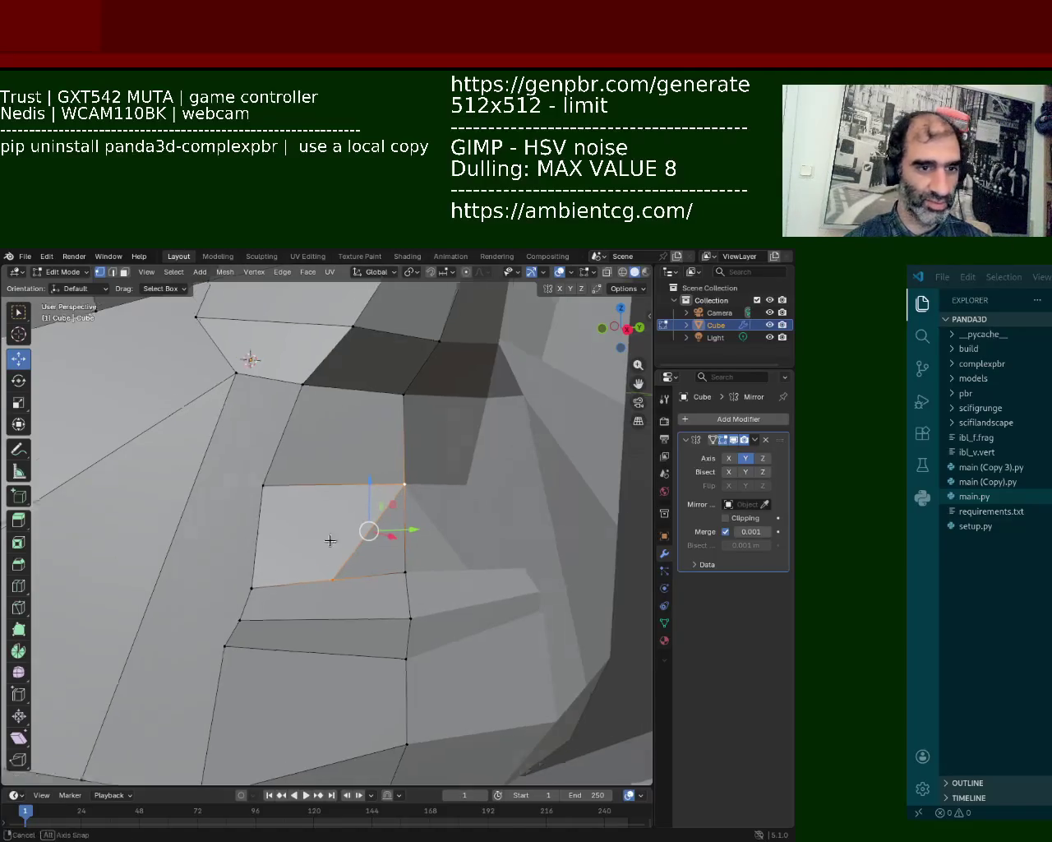
middle_click_drag(359, 539, 407, 590)
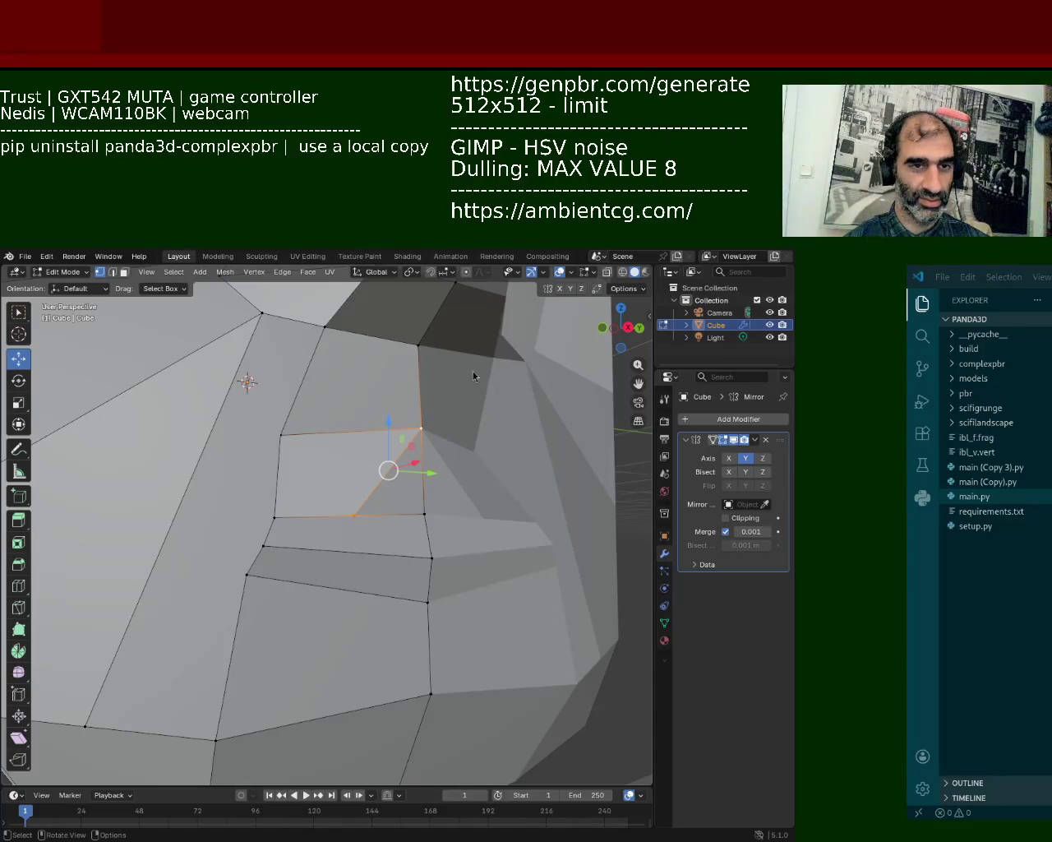
- Try pulling a vertex below the nose downward, undo it, and return to a frontal view
key("alt+a")
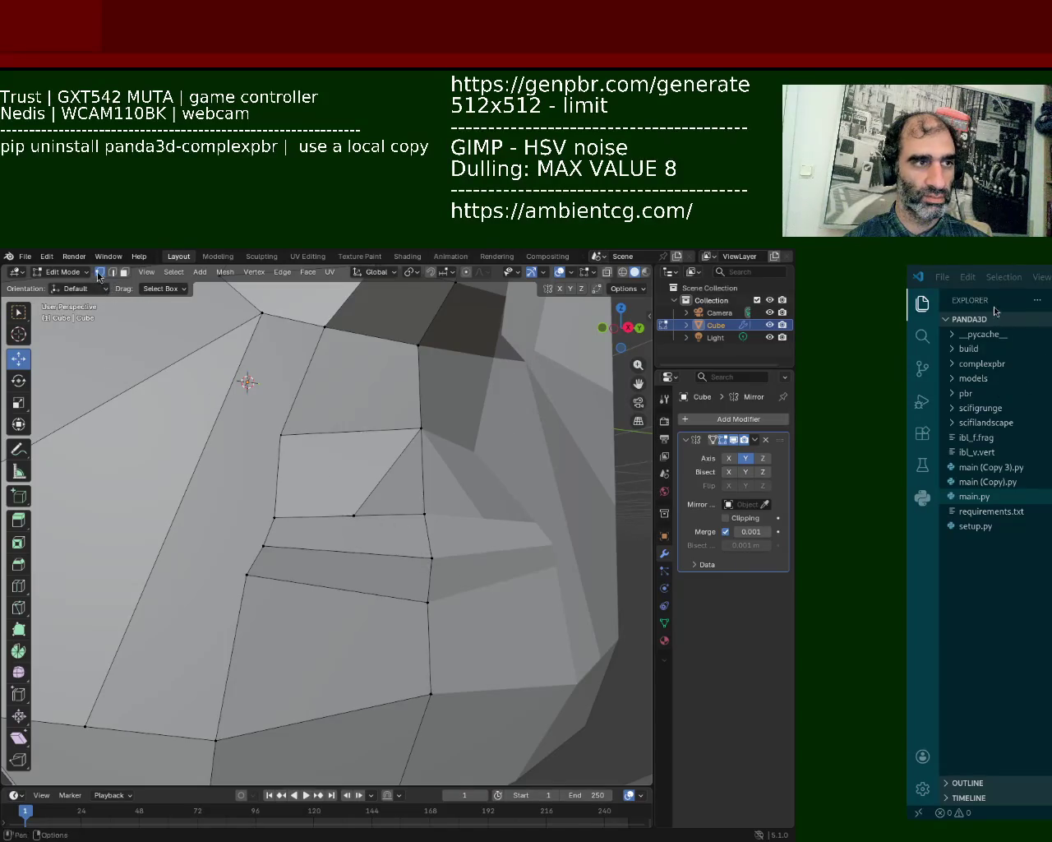
left_click(248, 573)
mouse_move(246, 530)
left_mouse_down()
mouse_move(251, 573)
mouse_move(329, 606)
left_mouse_up()
key("y")
key("ctrl+z")
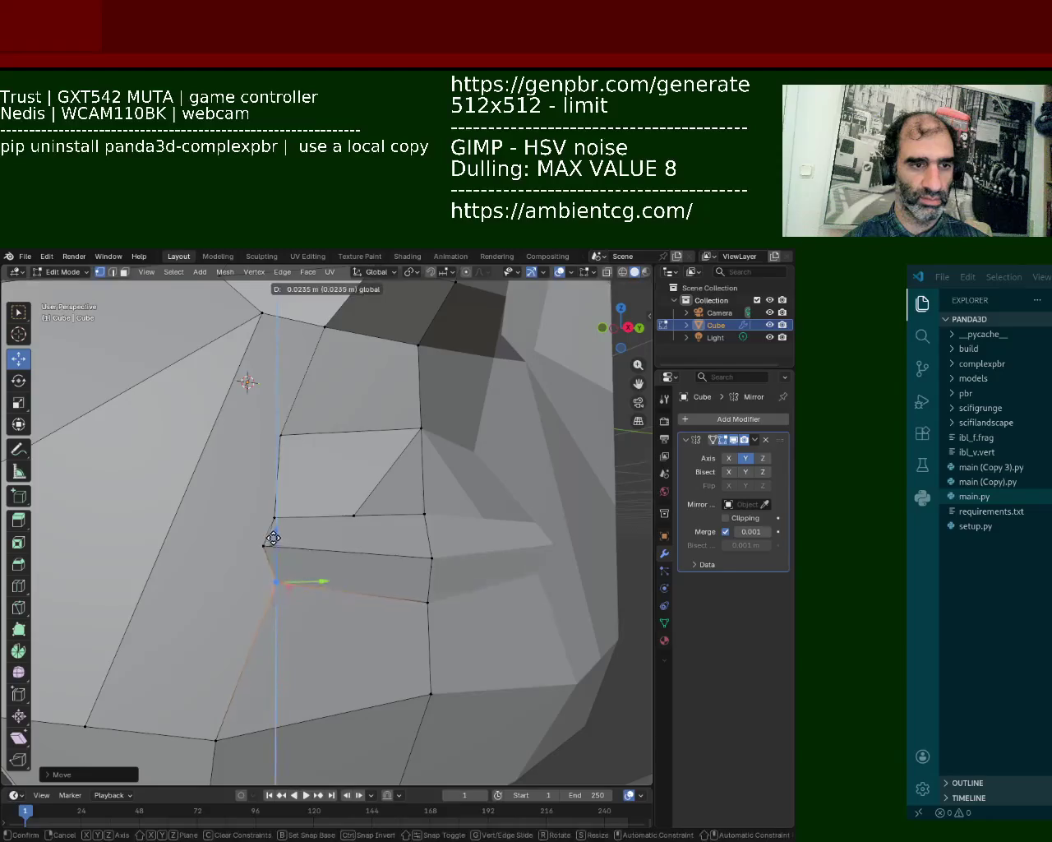
left_click(427, 602)
mouse_move(426, 603)
middle_mouse_down()
mouse_move(317, 552)
mouse_move(296, 517)
middle_mouse_up()
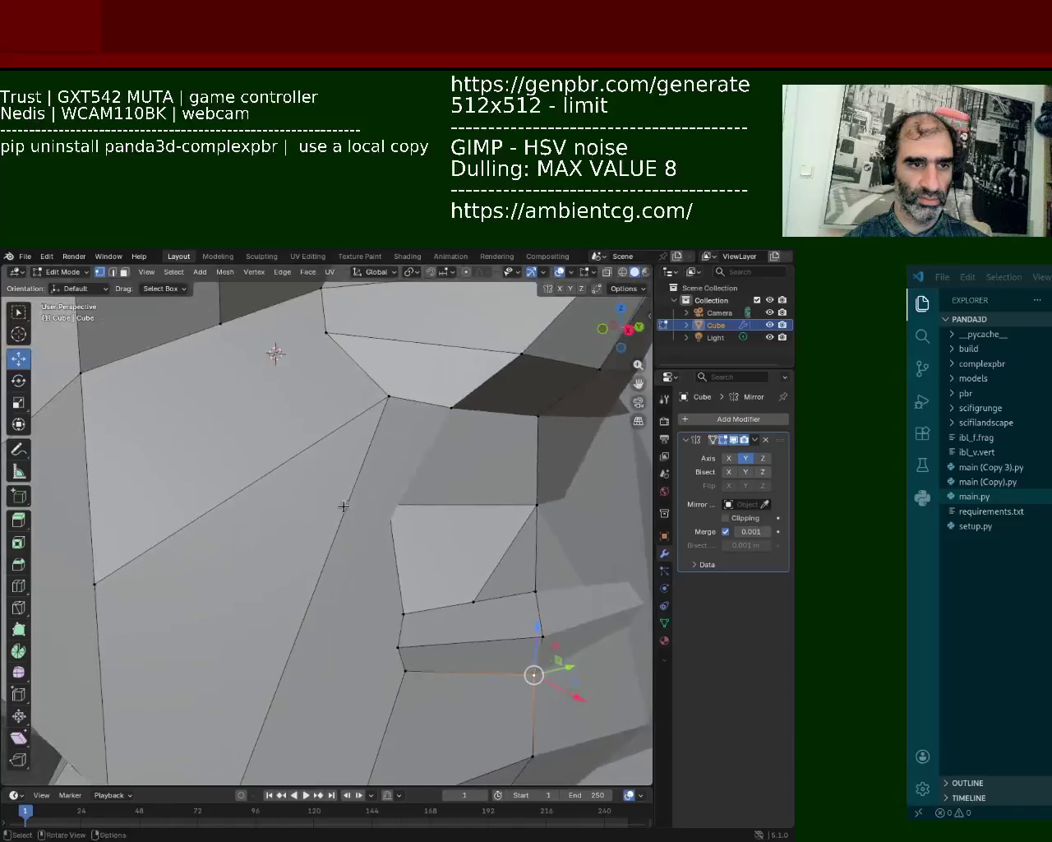
mouse_move(296, 517)
middle_mouse_down()
mouse_move(284, 495)
mouse_move(362, 608)
middle_mouse_up()
- Move the vertex beside the nostril along the X axis
left_click(284, 495)
key("g")
key("x")
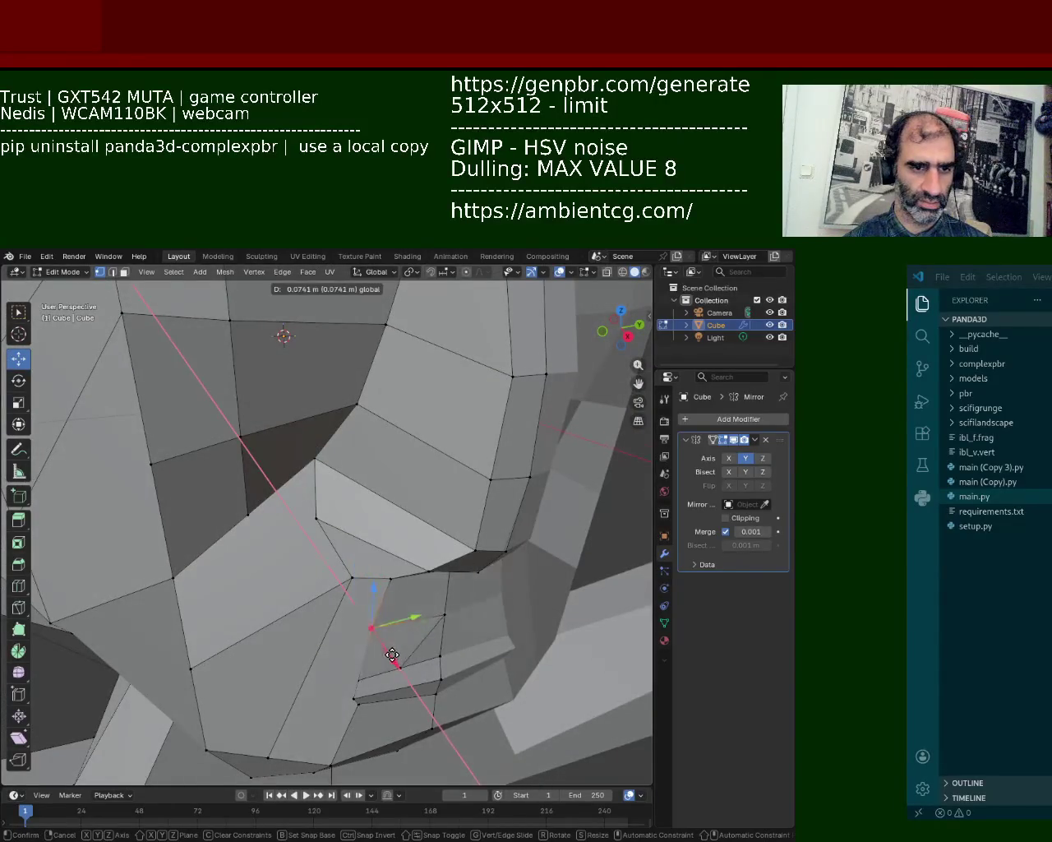
left_click(398, 660)
middle_click_drag(398, 660, 379, 499)
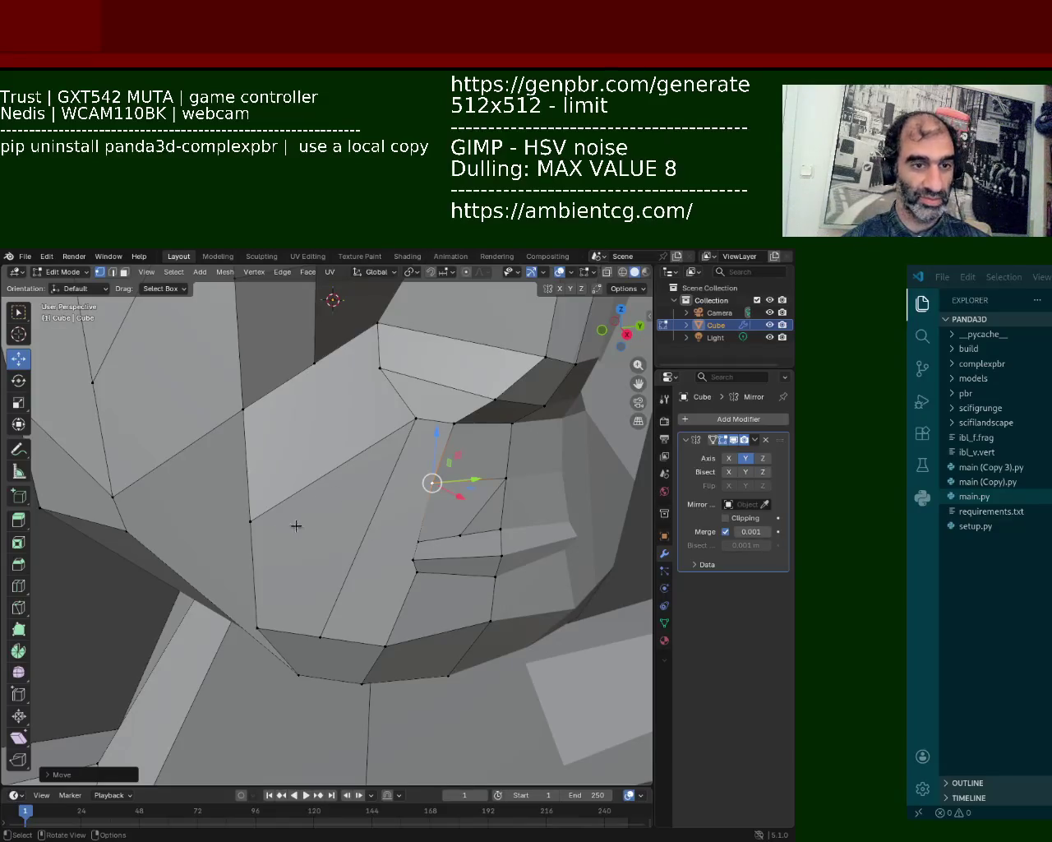
- Connect two vertices near the nostril with a new edge
left_click(329, 473)
right_click(328, 473)
left_click(413, 487, "shift")
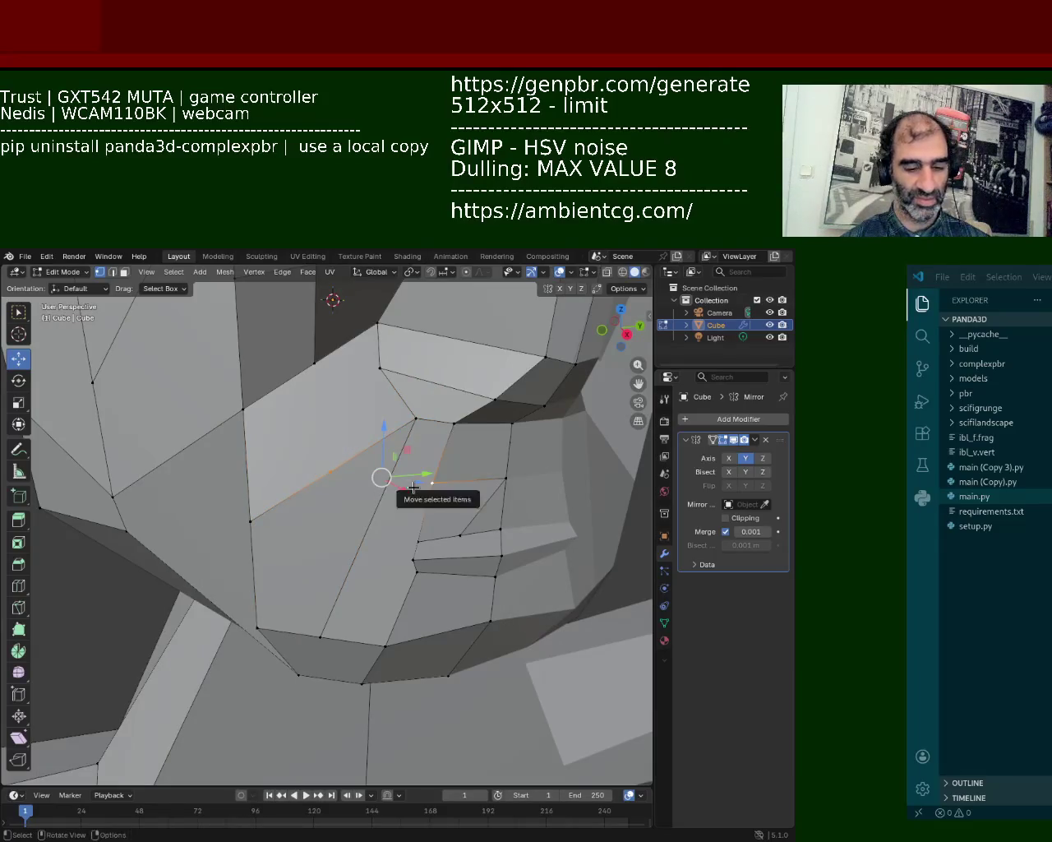
left_click(328, 473, "shift")
left_click(329, 473)
mouse_move(331, 473)
middle_mouse_down()
mouse_move(378, 497)
mouse_move(354, 488)
middle_mouse_up()
left_click(376, 498)
left_click(246, 484)
key("ctrl+e")
left_click(374, 496, "shift")
key("j")
- Move the newly connected vertex along the Y axis
key("g")
key("g")
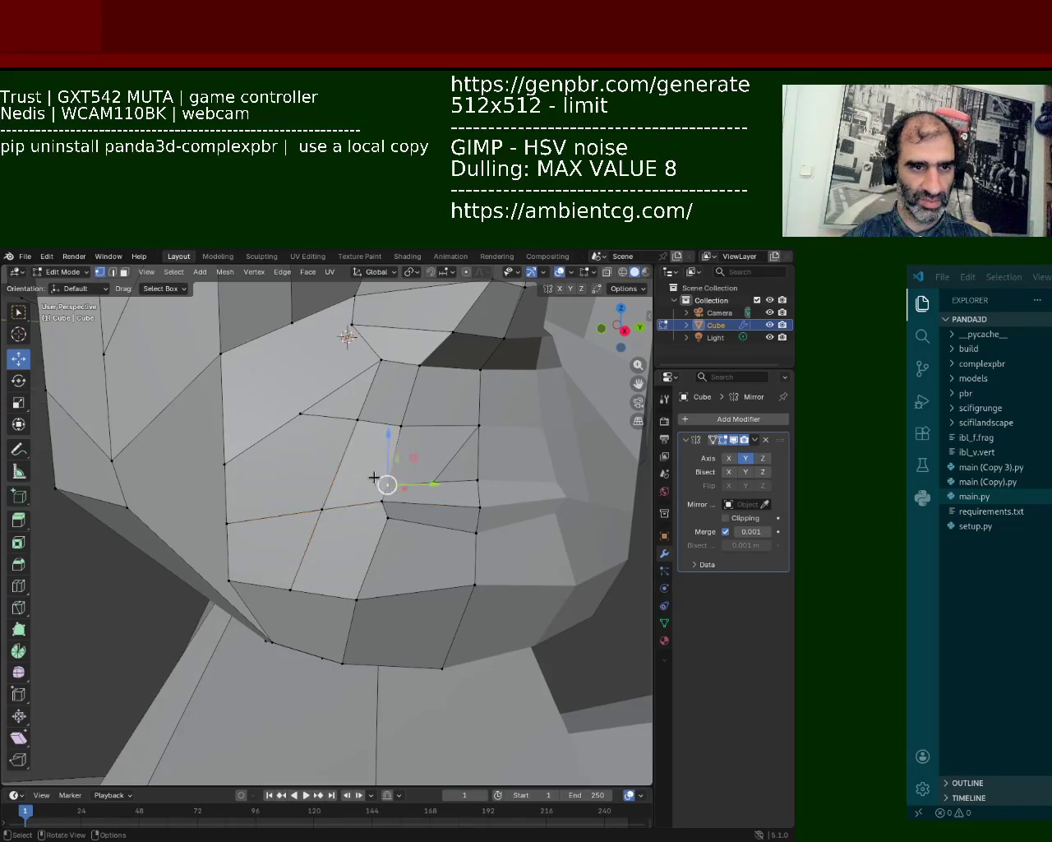
middle_click_drag(329, 504, 381, 464)
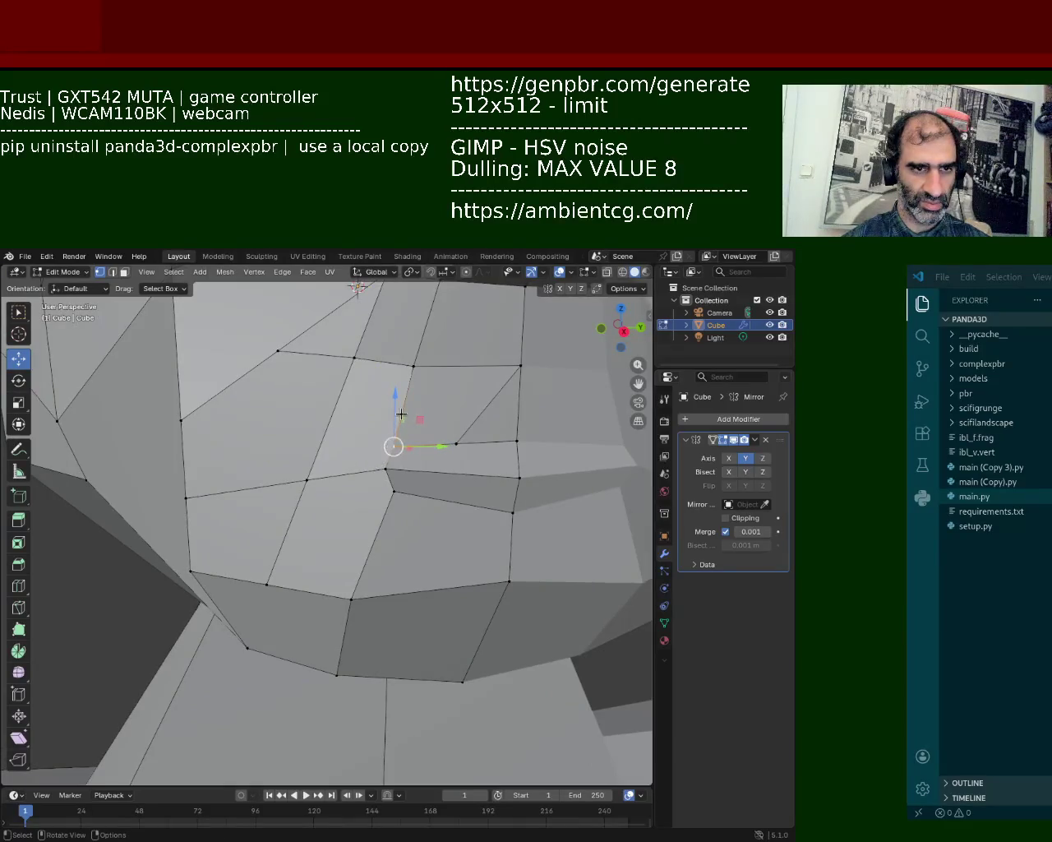
key("g")
key("y")
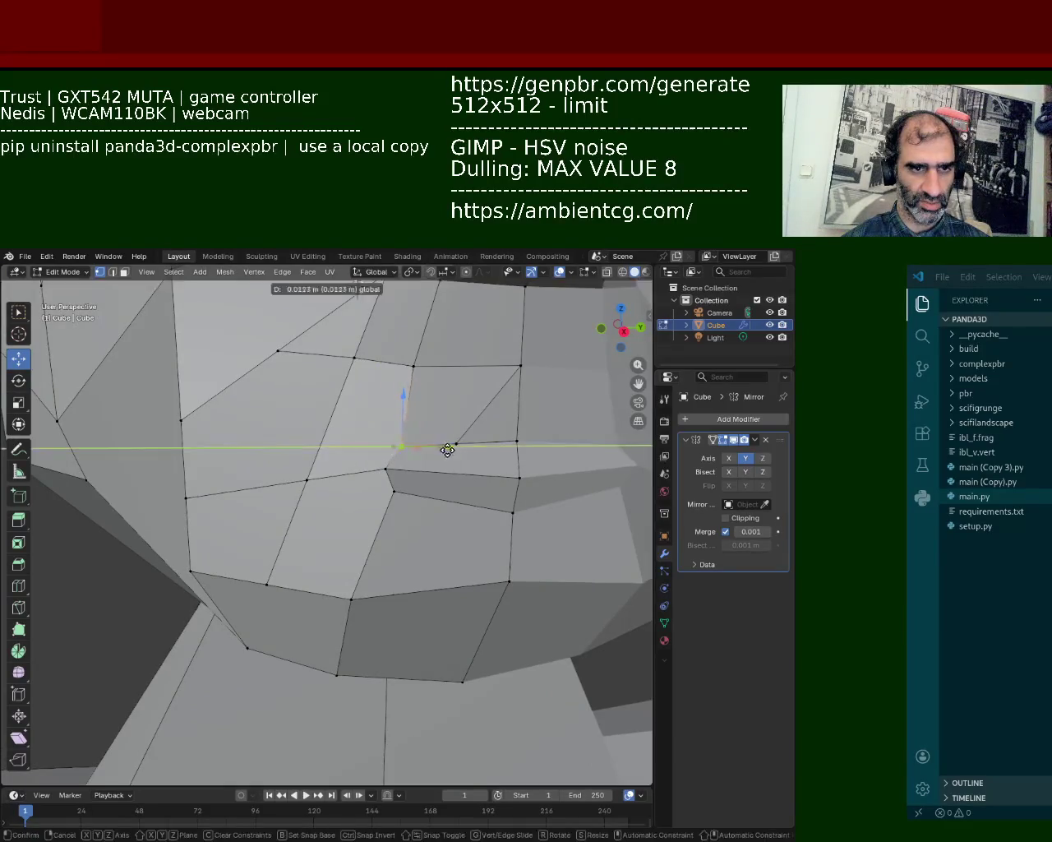
left_click(454, 449)
- Reposition the lower vertex, nudging it down in Z and then along Y
left_click(406, 491)
key("g")
key("y")
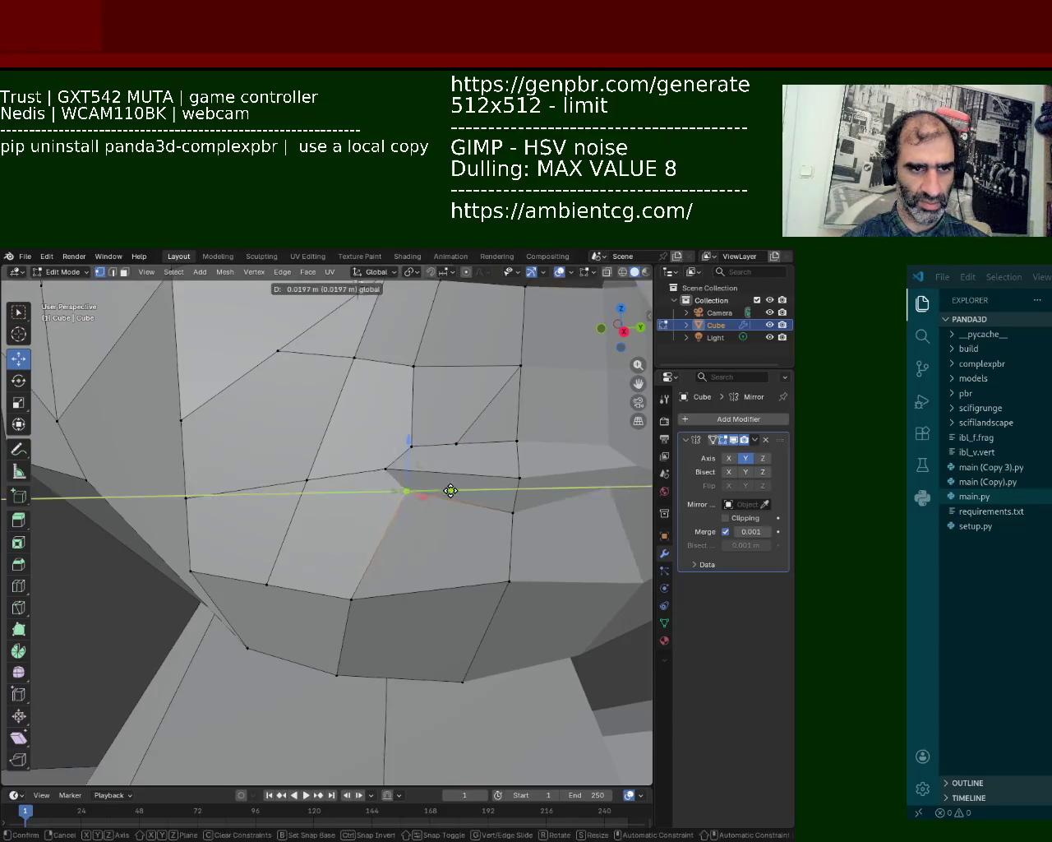
key("Escape")
key("g")
key("z")
left_click(411, 455)
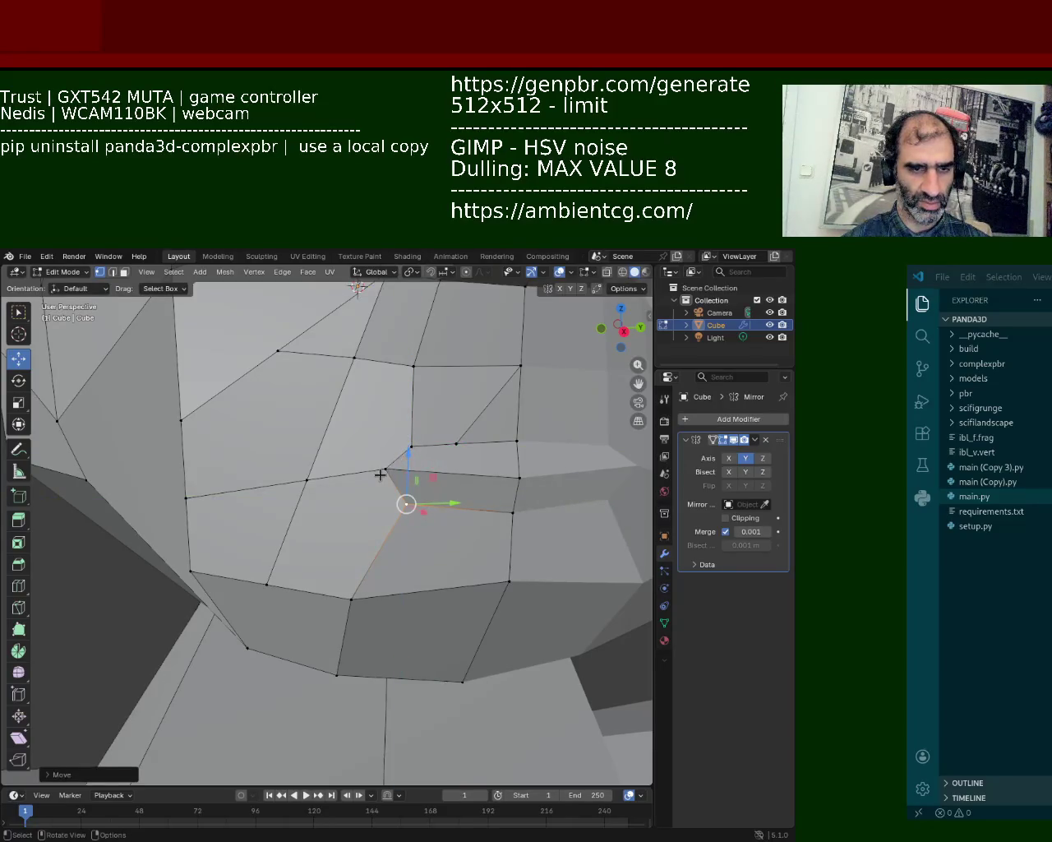
key("g")
key("y")
left_click(432, 472)
middle_click_drag(436, 473, 442, 485)
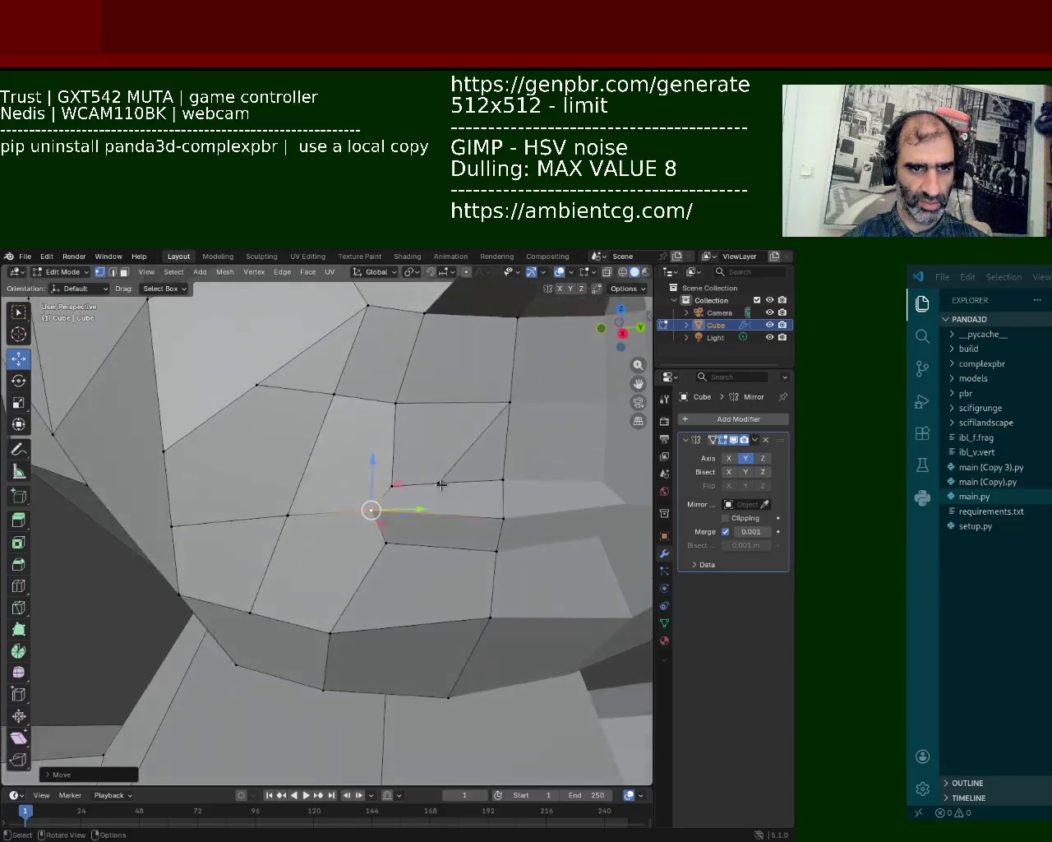
- Lower a vertex on the right side of the face along Z
left_click(504, 409)
key("g")
key("z")
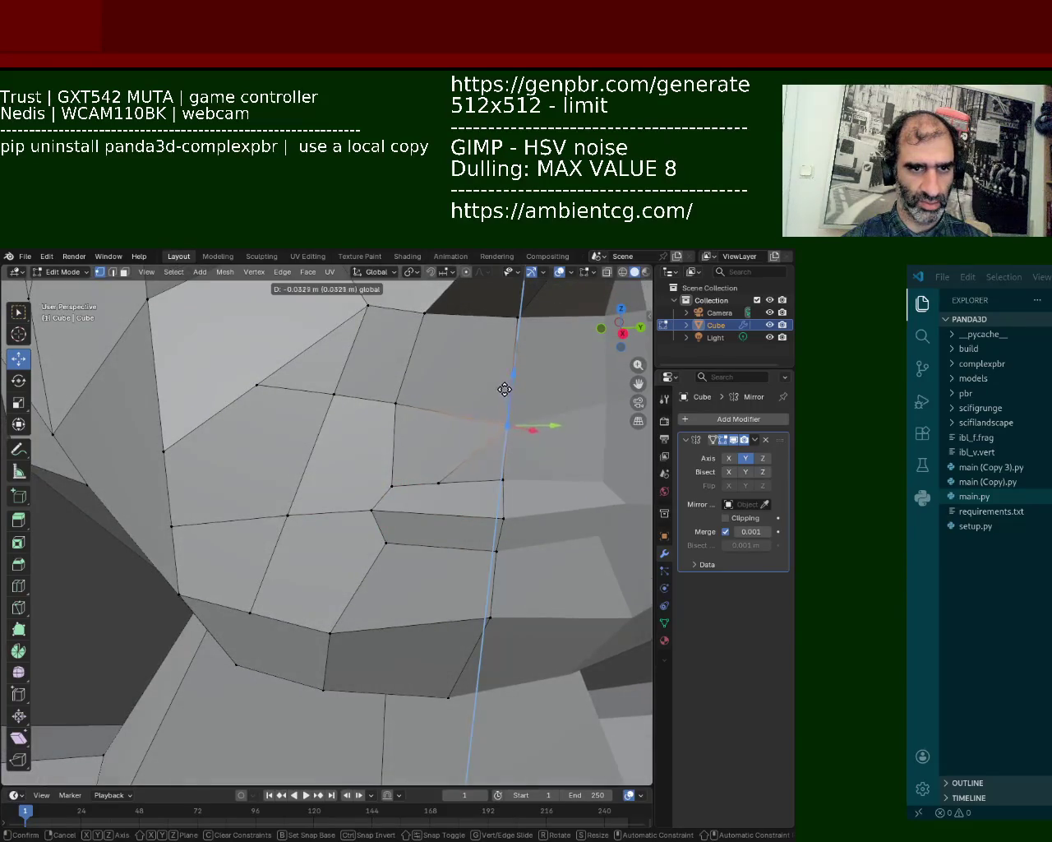
left_click(505, 383)
mouse_move(415, 385)
middle_mouse_down()
mouse_move(395, 430)
mouse_move(353, 460)
mouse_move(313, 444)
middle_mouse_up()
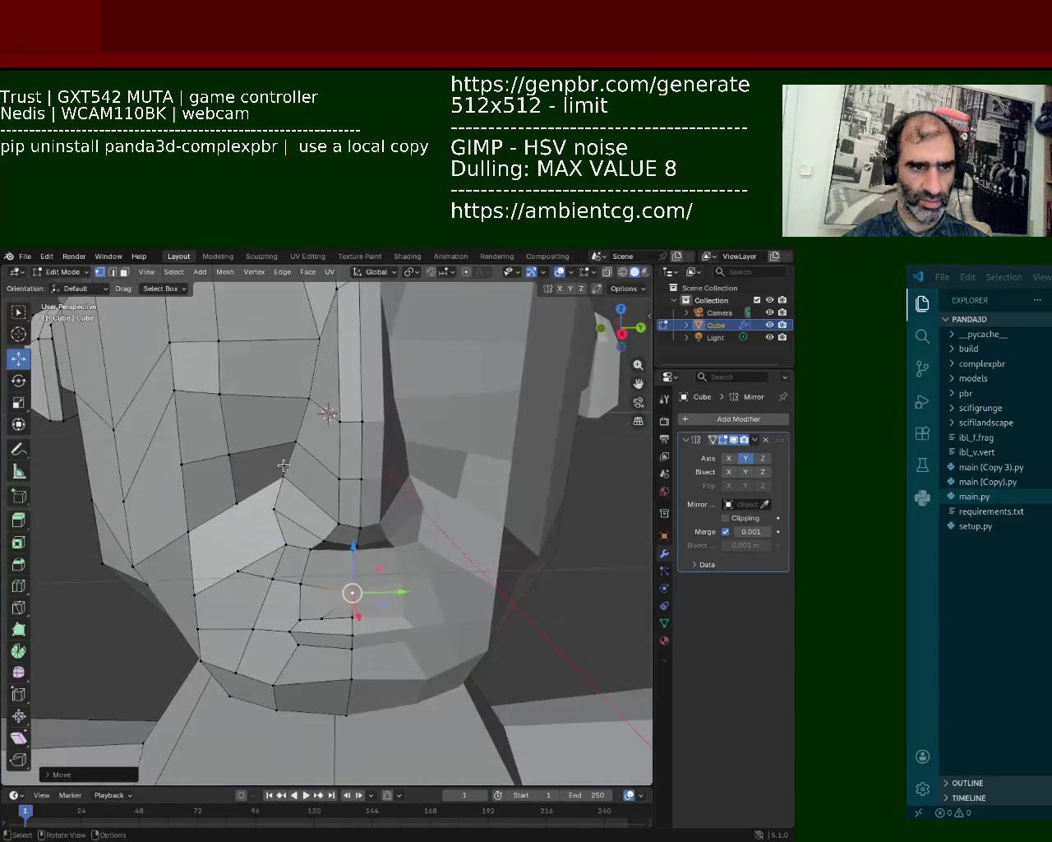
- Lower the vertex below the nose along Z and slide it along Y
left_click(301, 440)
key("g")
key("z")
left_click(315, 444)
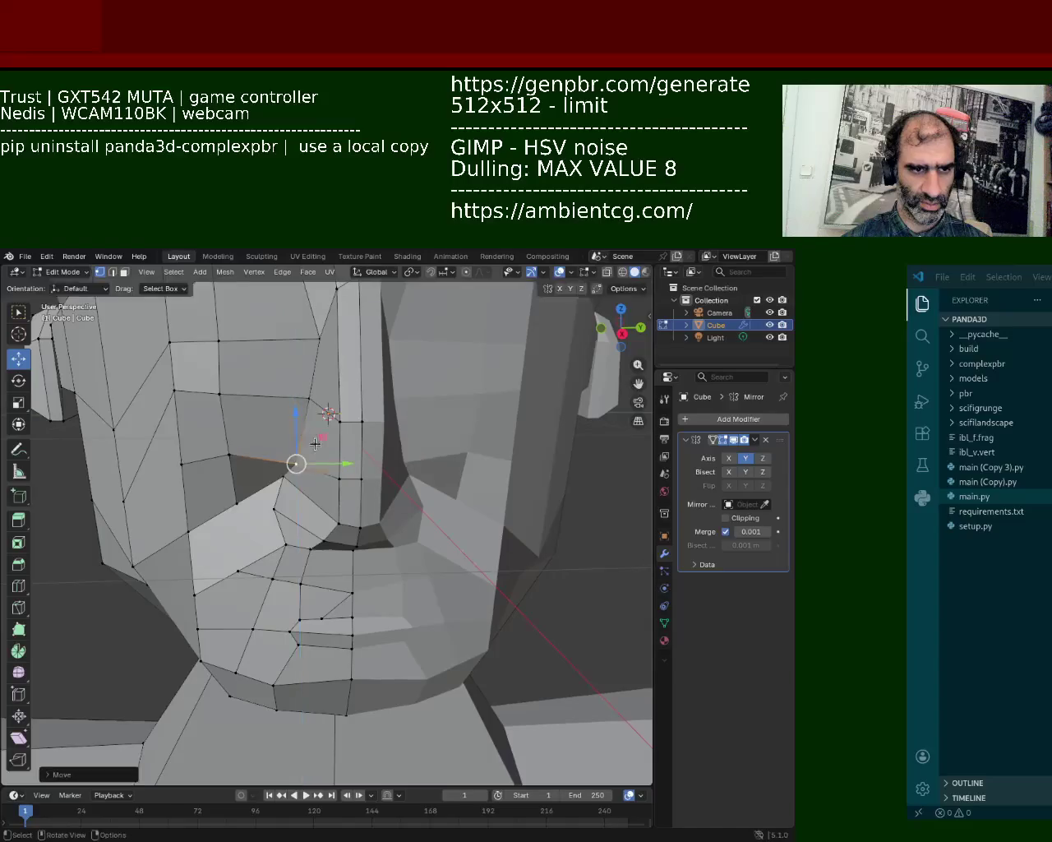
left_click_drag(341, 466, 367, 467)
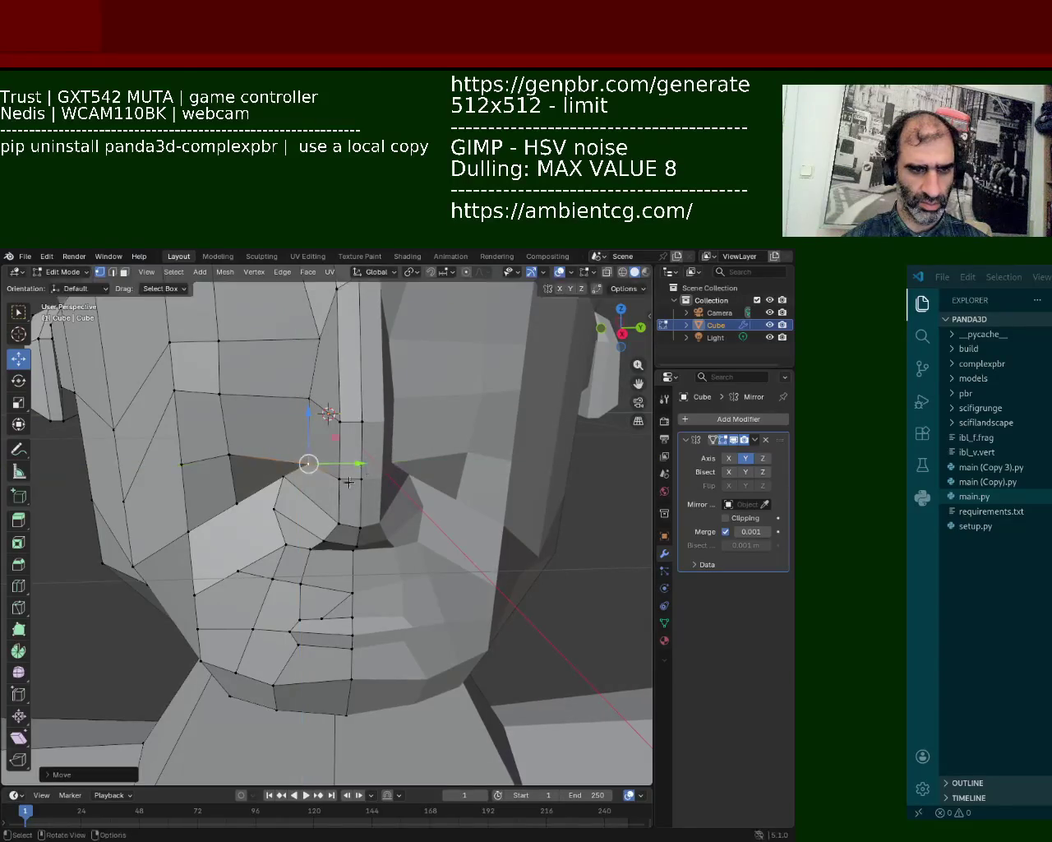
mouse_move(366, 467)
middle_mouse_down()
mouse_move(468, 490)
mouse_move(435, 505)
middle_mouse_up()
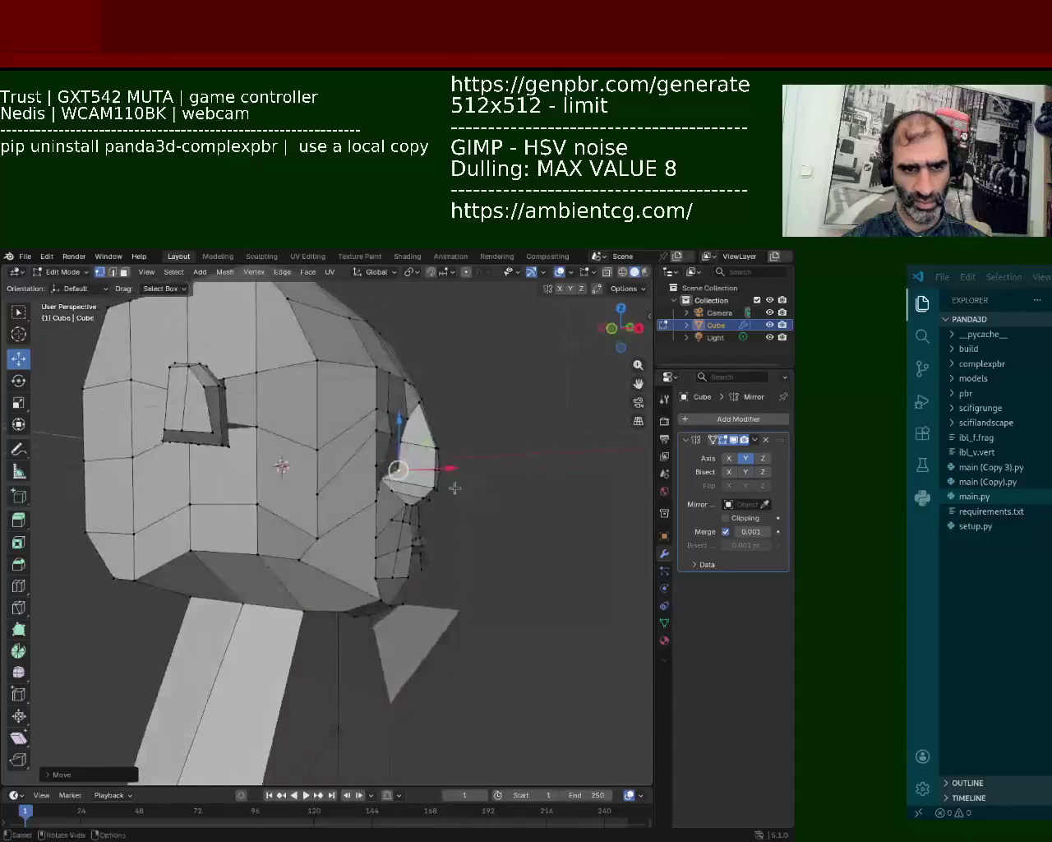
- Zoom in and raise the cheek vertex beside the mouth slightly
scroll(435, 505, "up", 3)
scroll(435, 505, "up", 3)
scroll(435, 505, "up", 2)
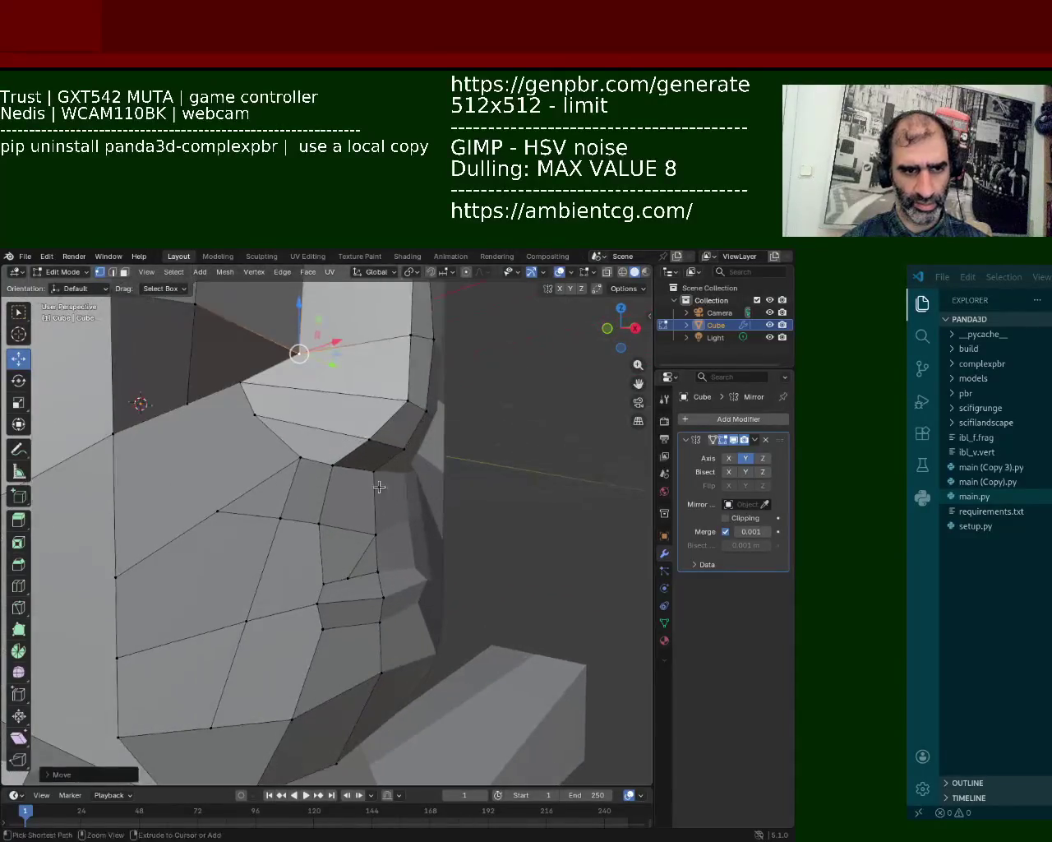
scroll(382, 526, "up", 1)
scroll(387, 567, "up", 1)
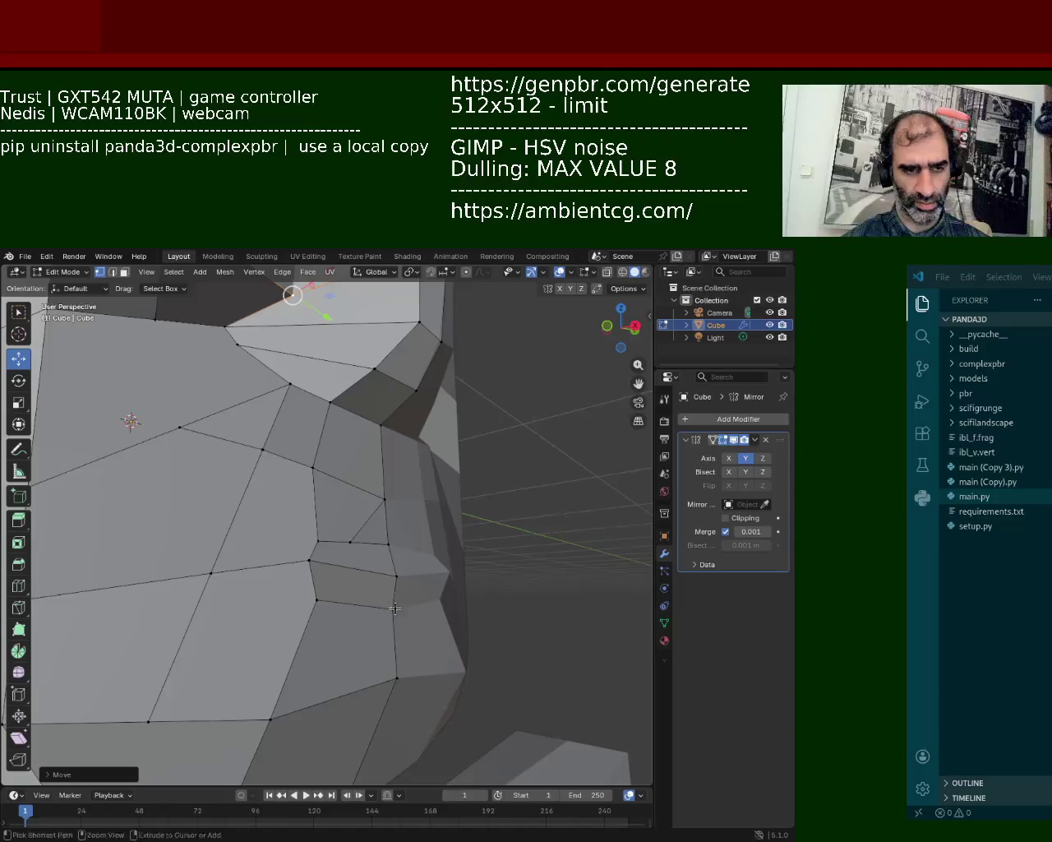
scroll(394, 608, "up", 2)
left_click(420, 653)
left_click_drag(443, 607, 446, 583)
- Join two vertices with a new edge and subdivide the right cheek edge
left_click(298, 581)
left_click(311, 642, "shift")
right_click(312, 637)
left_click(322, 634)
key("j")
left_click(413, 626)
right_click(421, 599)
left_click(424, 597)
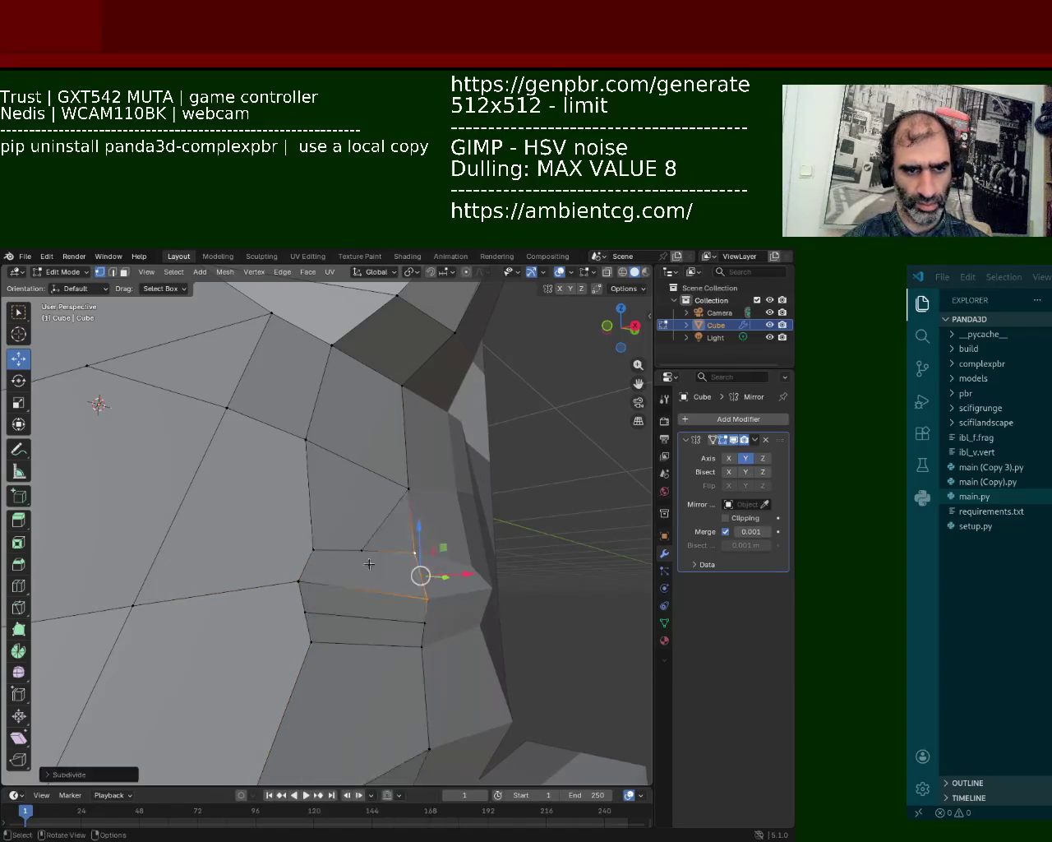
- Connect the upper-left vertex to the new middle vertex with an edge
left_click(313, 549)
left_click(299, 581, "shift")
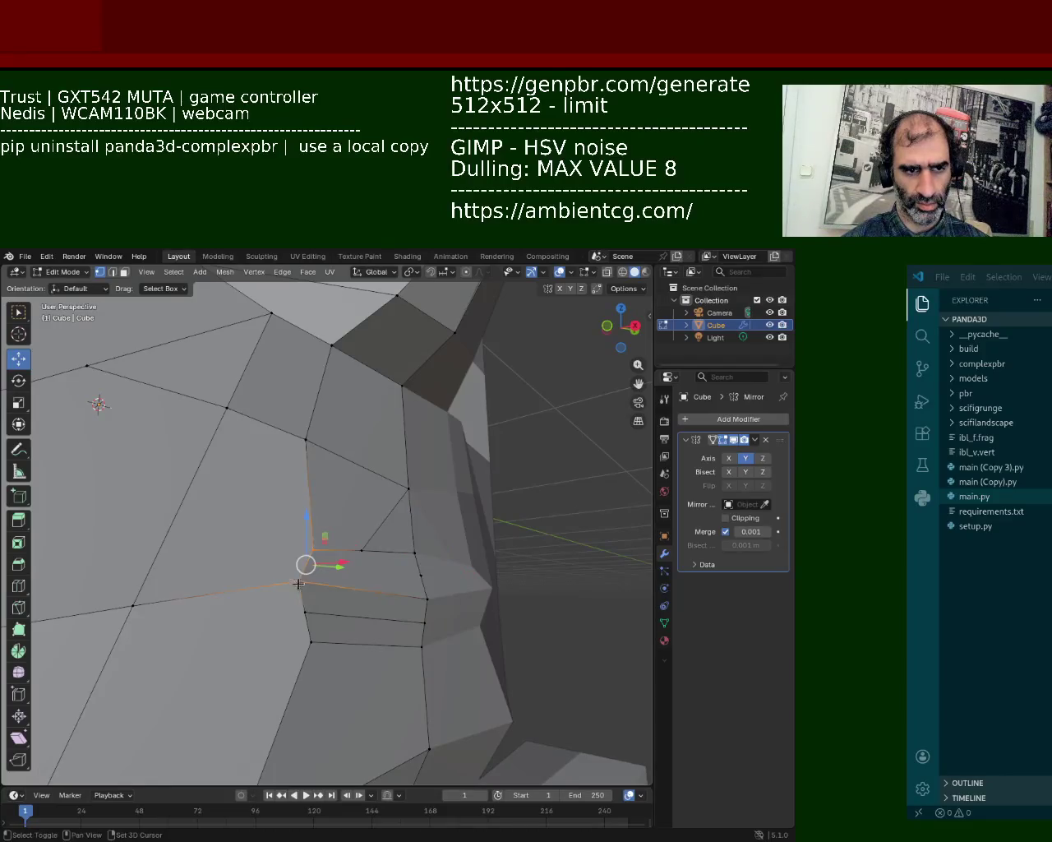
key("j")
left_click(421, 573)
left_click(111, 271)
- Shift the selected edge in the horizontal plane, then lower it slightly along Z
middle_click_drag(419, 592, 425, 693)
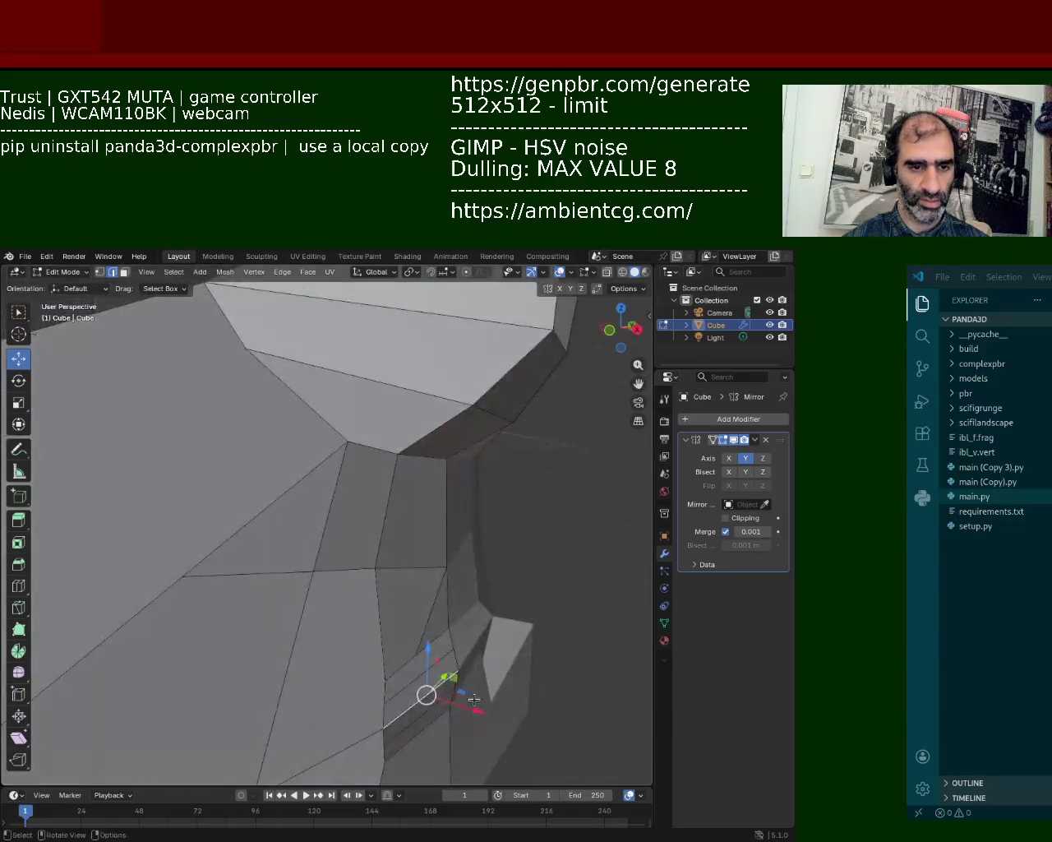
key("g")
key("shift+z")
left_click(460, 697)
mouse_move(459, 698)
middle_mouse_down()
mouse_move(389, 583)
mouse_move(147, 311)
middle_mouse_up()
scroll(390, 584, "up", 3)
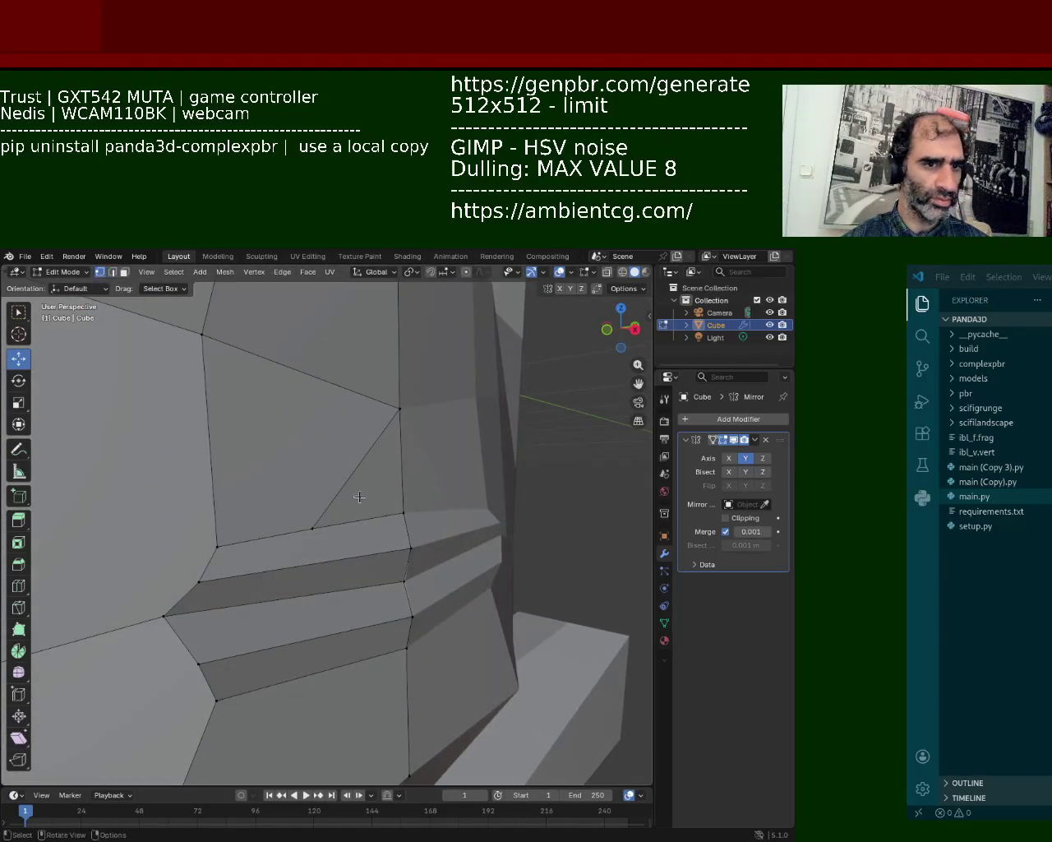
key("g")
key("z")
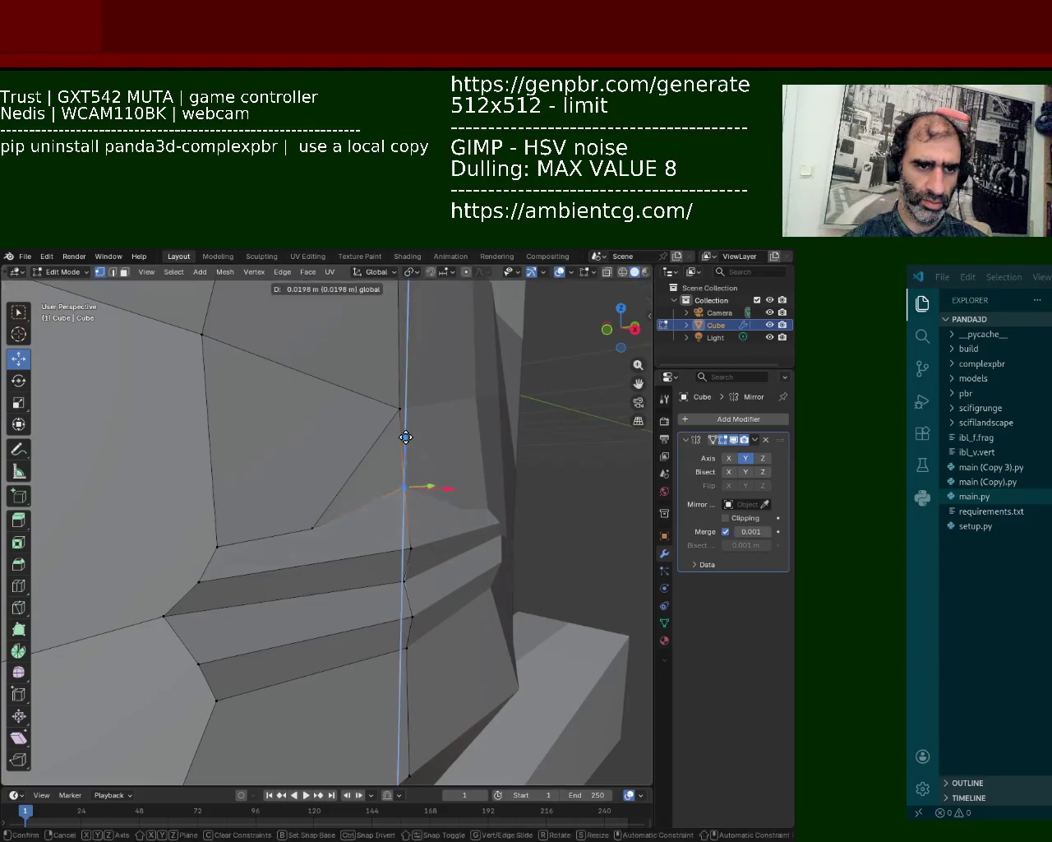
left_click(340, 523)
- Select the vertices along the upper-lip edge and raise them along Z
left_click(304, 528, "shift")
left_click(214, 543, "shift")
left_click(216, 540)
left_click(313, 527, "shift")
left_click(402, 512, "shift")
key("g")
key("z")
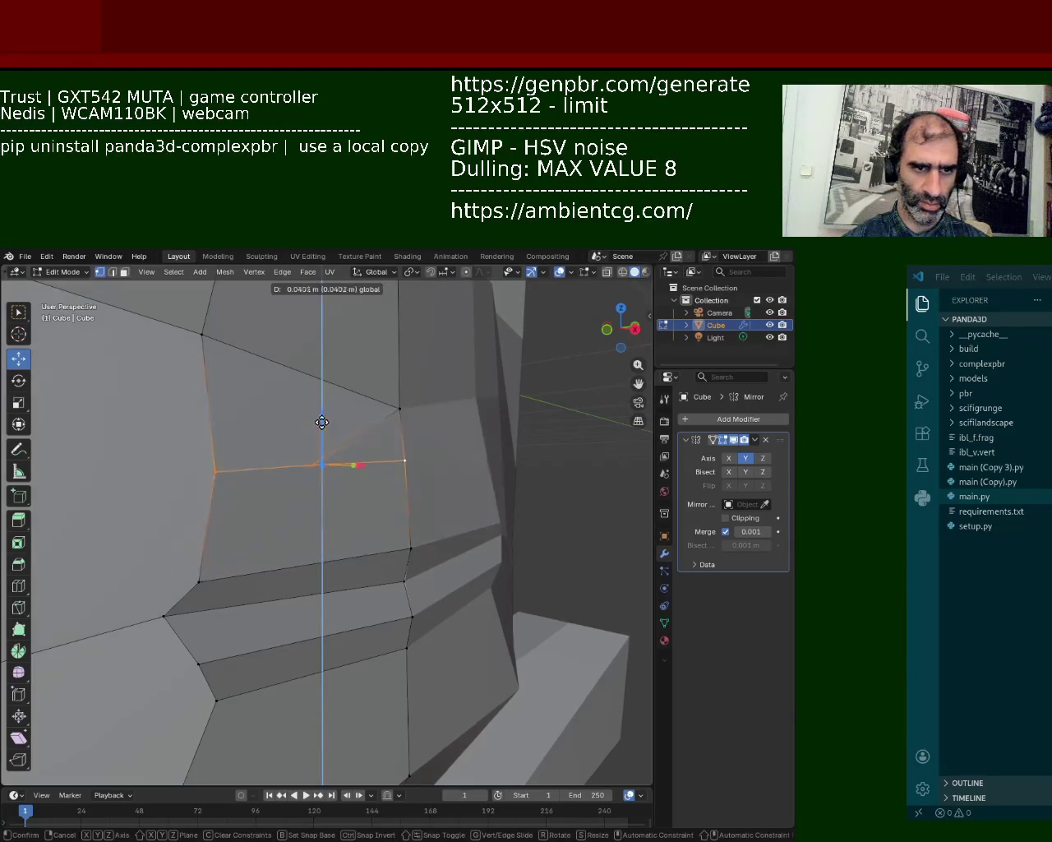
left_click(322, 425)
- Lower the edge below the mouth along Z
left_click(226, 691)
left_click(406, 649, "shift")
key("g")
key("z")
left_click(349, 682)
- Raise the mouth-corner vertex along Z, undoing and redoing the move
left_click(398, 613)
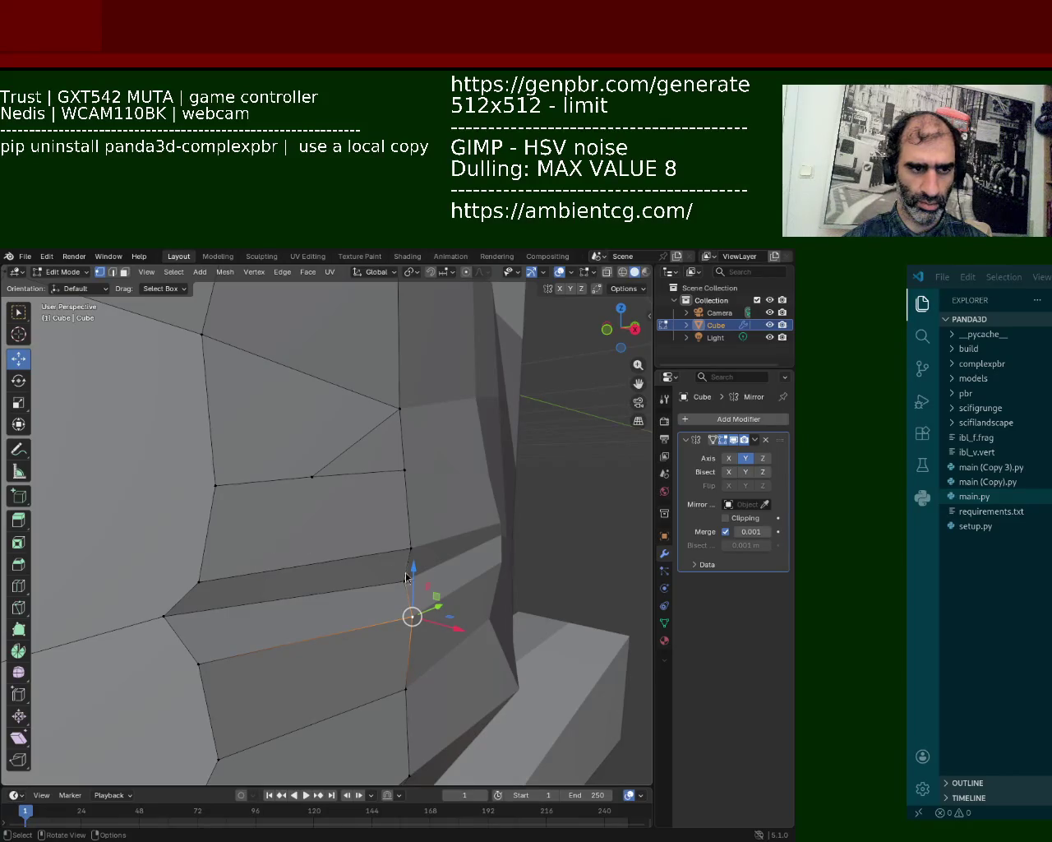
key("ctrl+z")
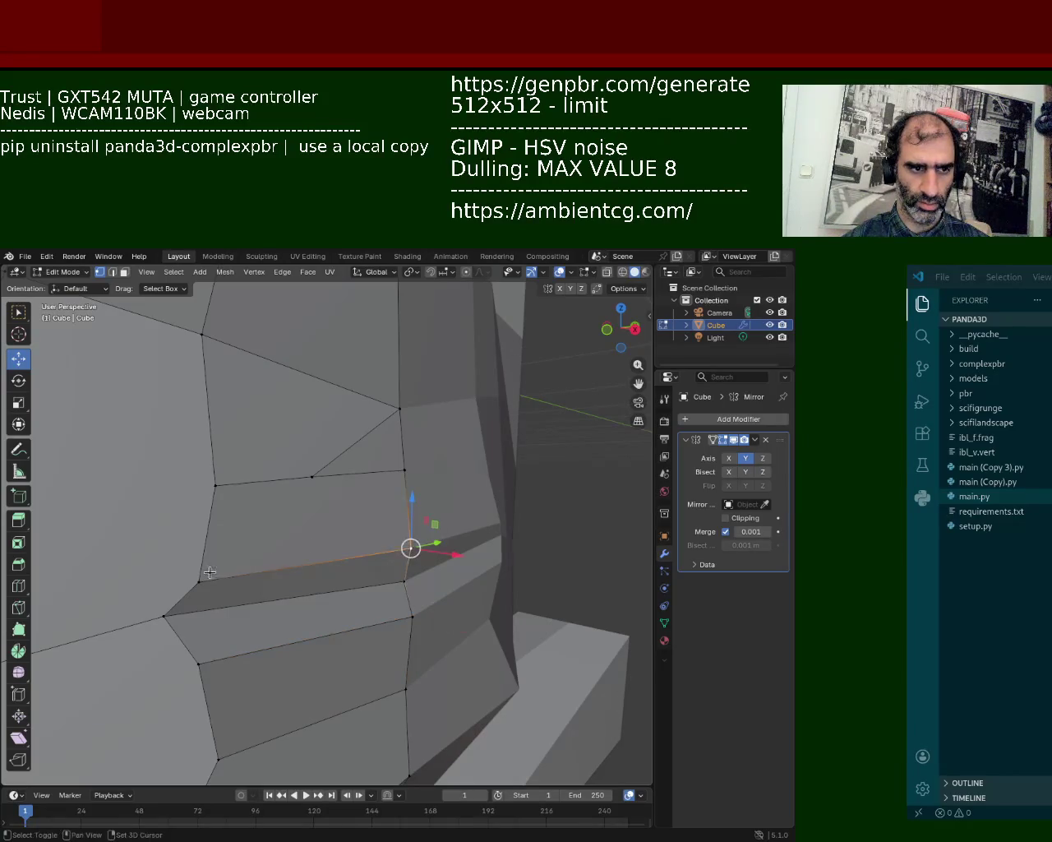
key("g")
key("z")
left_click(330, 534)
key("ctrl+z")
key("ctrl+shift+z")
- Cut a vertical edge path joining the lower edge ends to the upper vertex
left_click(318, 482)
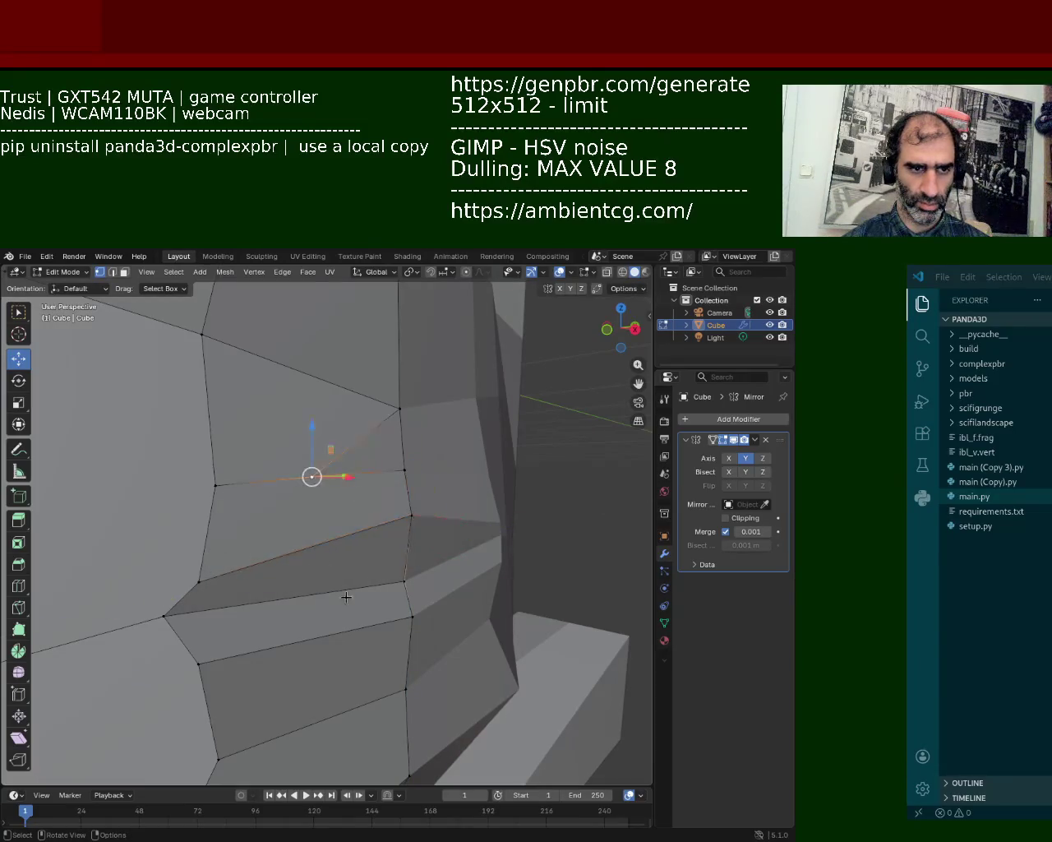
left_click(388, 695)
left_click(233, 758, "shift")
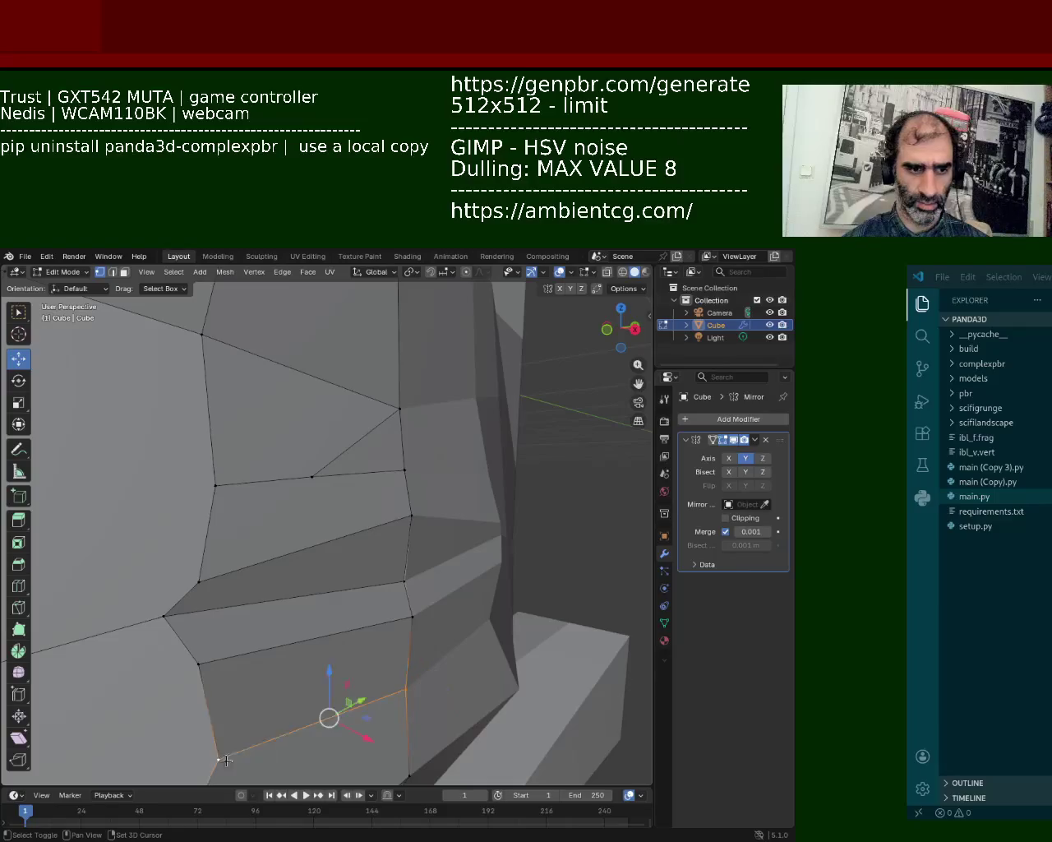
left_click(315, 482, "shift")
key("j")
middle_click_drag(377, 637, 376, 510)
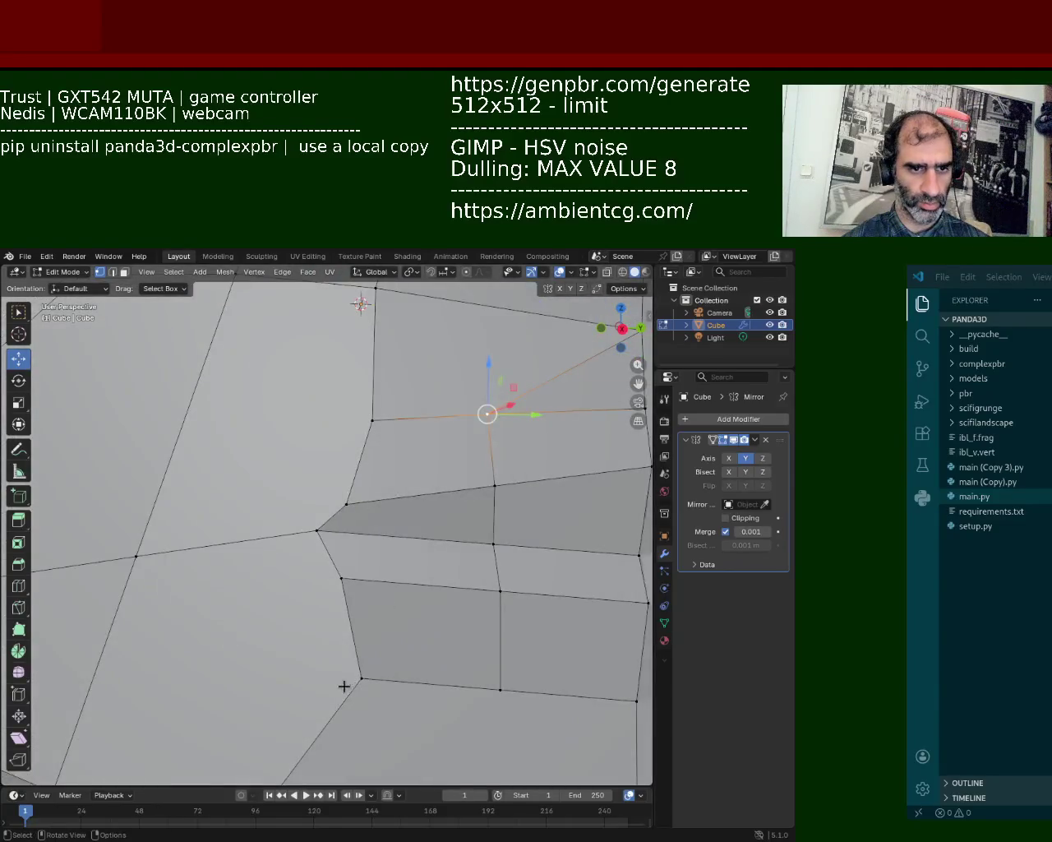
- Raise the vertex below the mouth corner along the Z axis
left_click(359, 678)
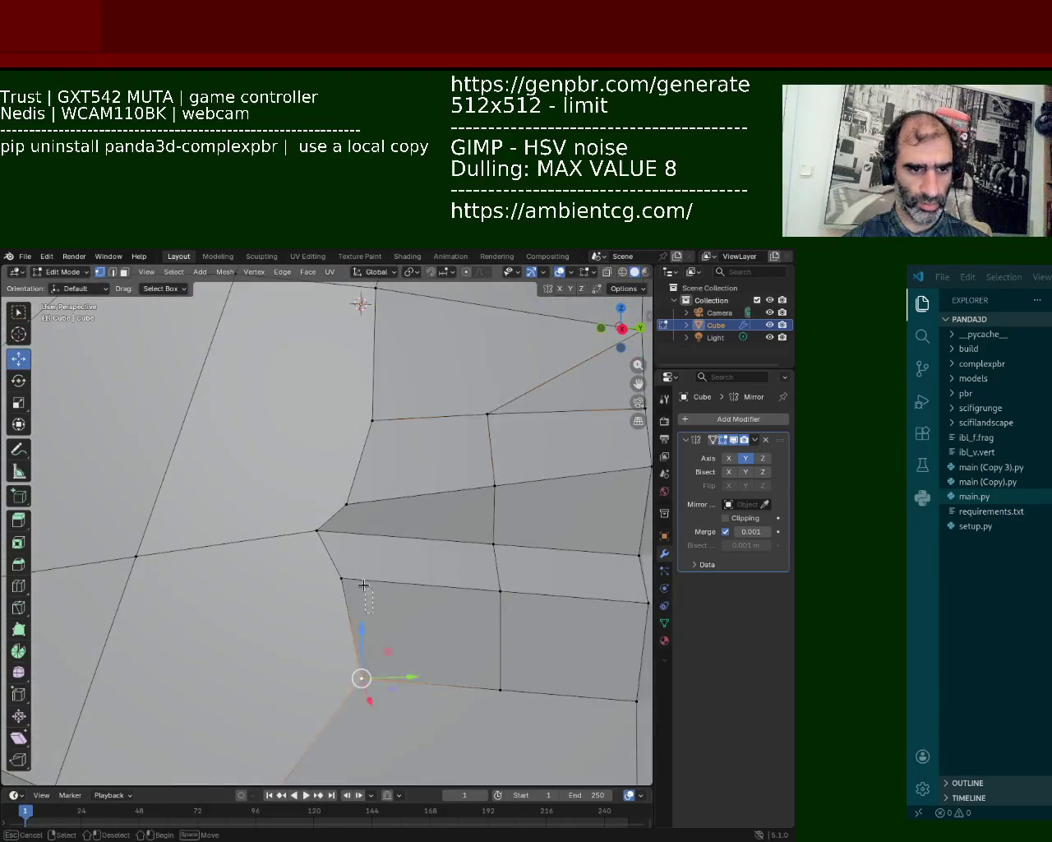
key("g")
key("z")
left_click(360, 591)
- Nudge the mouth-corner vertex along Y and lower it so the cheek meets the lips
left_click(346, 504)
left_click_drag(388, 504, 382, 503)
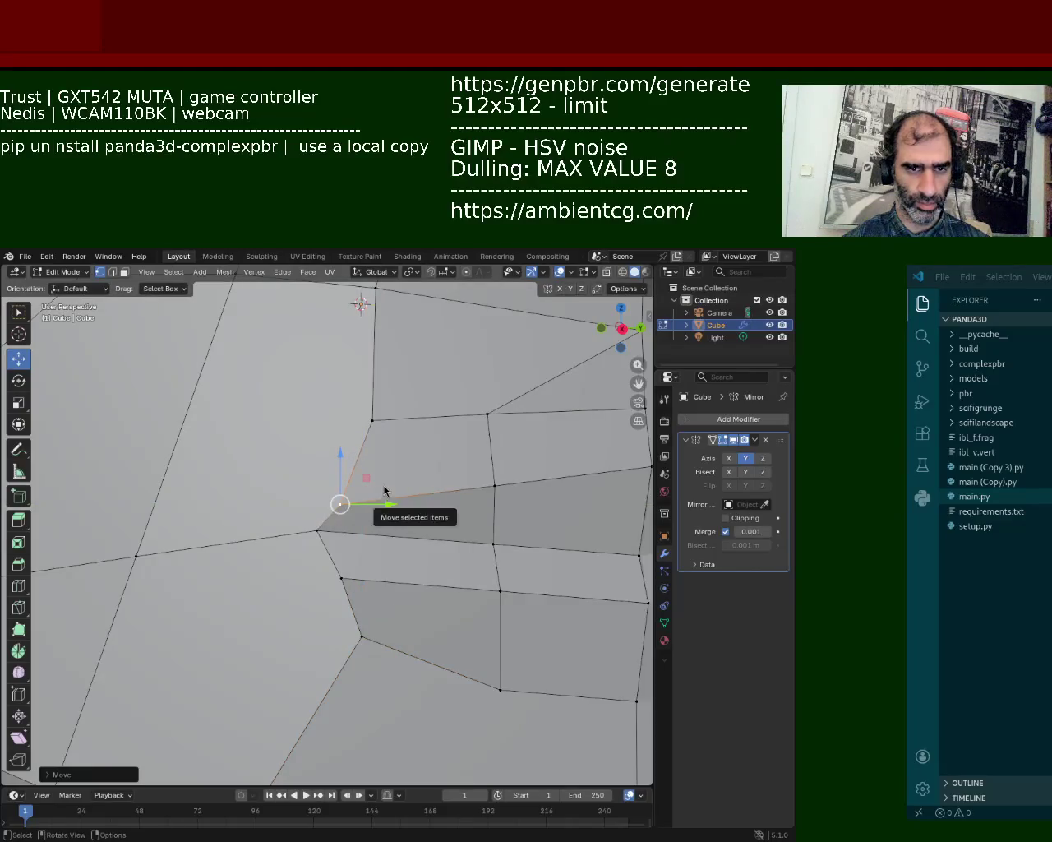
middle_click_drag(559, 345, 366, 446)
scroll(367, 446, "down", 5)
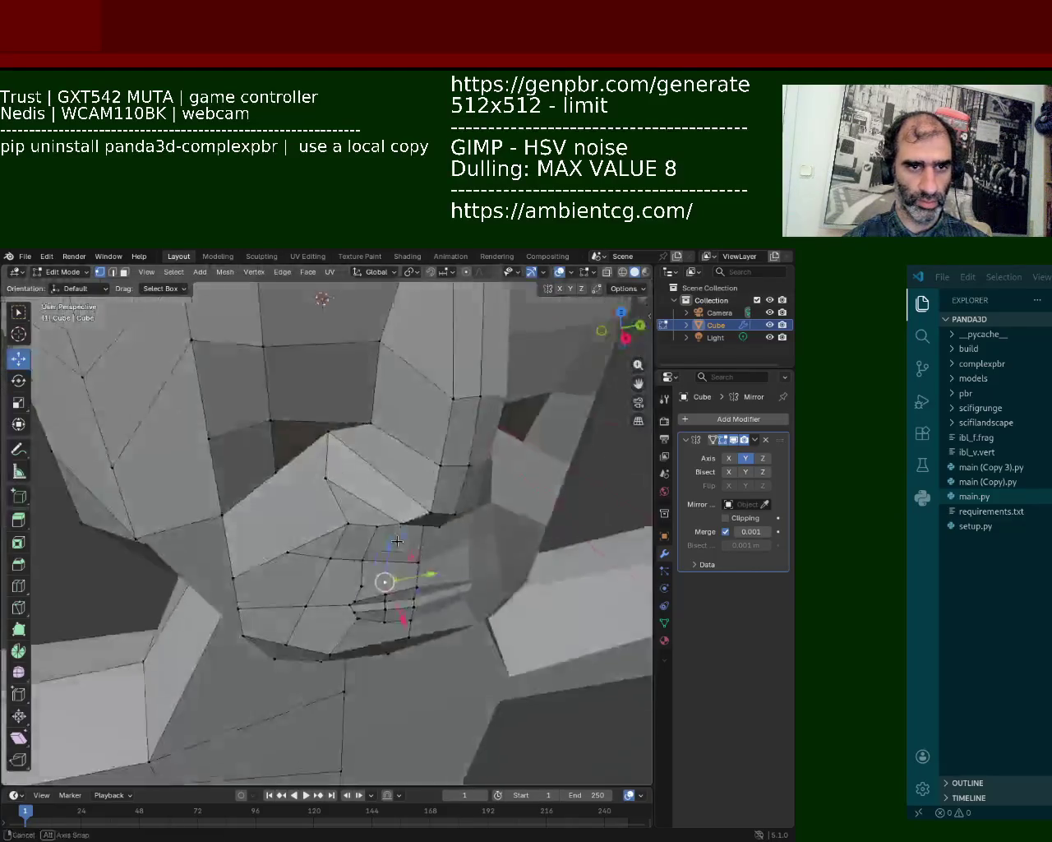
mouse_move(491, 556)
middle_mouse_down()
mouse_move(405, 583)
mouse_move(501, 510)
middle_mouse_up()
scroll(405, 583, "up", 3)
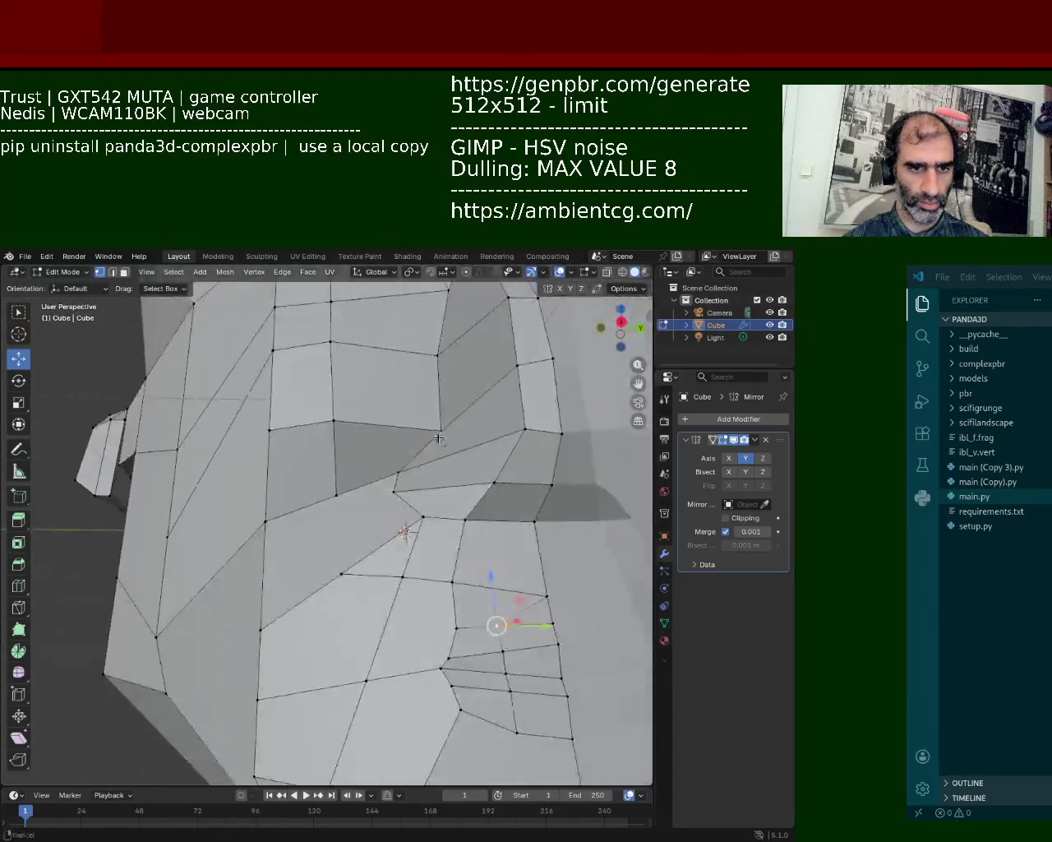
mouse_move(502, 510)
middle_mouse_down()
mouse_move(411, 485)
mouse_move(455, 532)
middle_mouse_up()
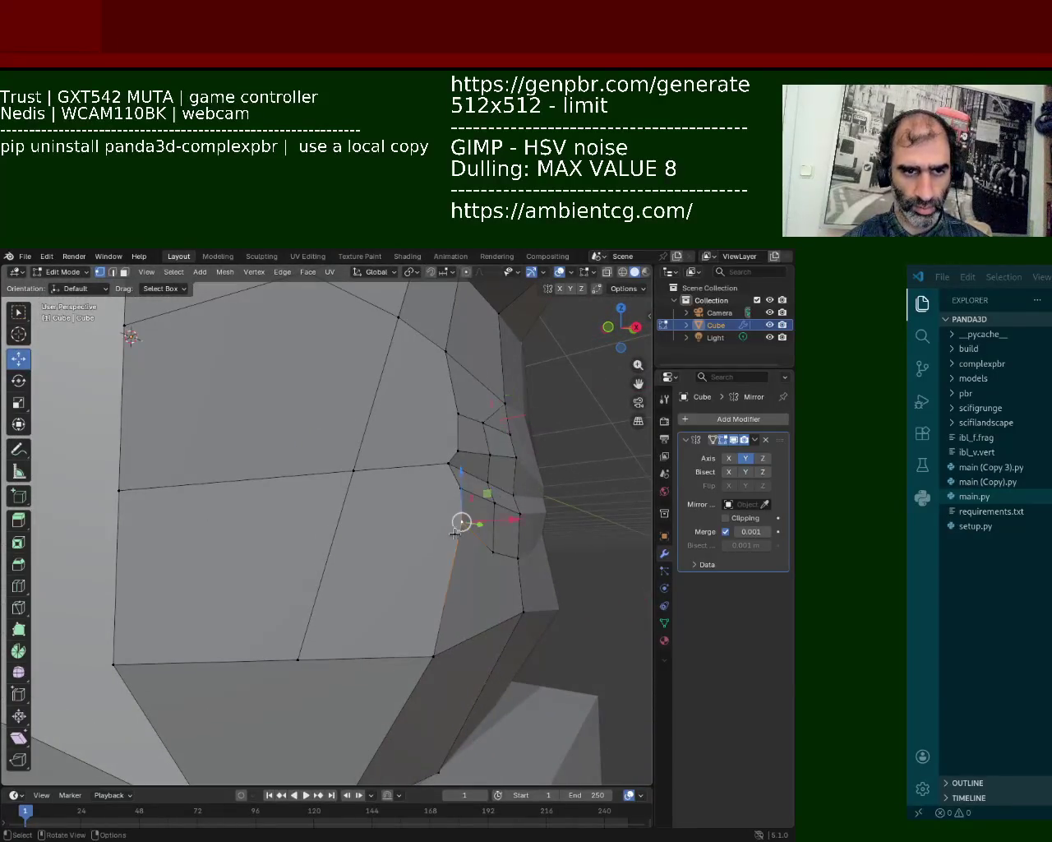
left_click_drag(460, 494, 458, 518)
mouse_move(458, 518)
middle_mouse_down()
mouse_move(404, 535)
mouse_move(351, 525)
mouse_move(423, 511)
middle_mouse_up()
middle_click_drag(370, 427, 296, 473, "shift")
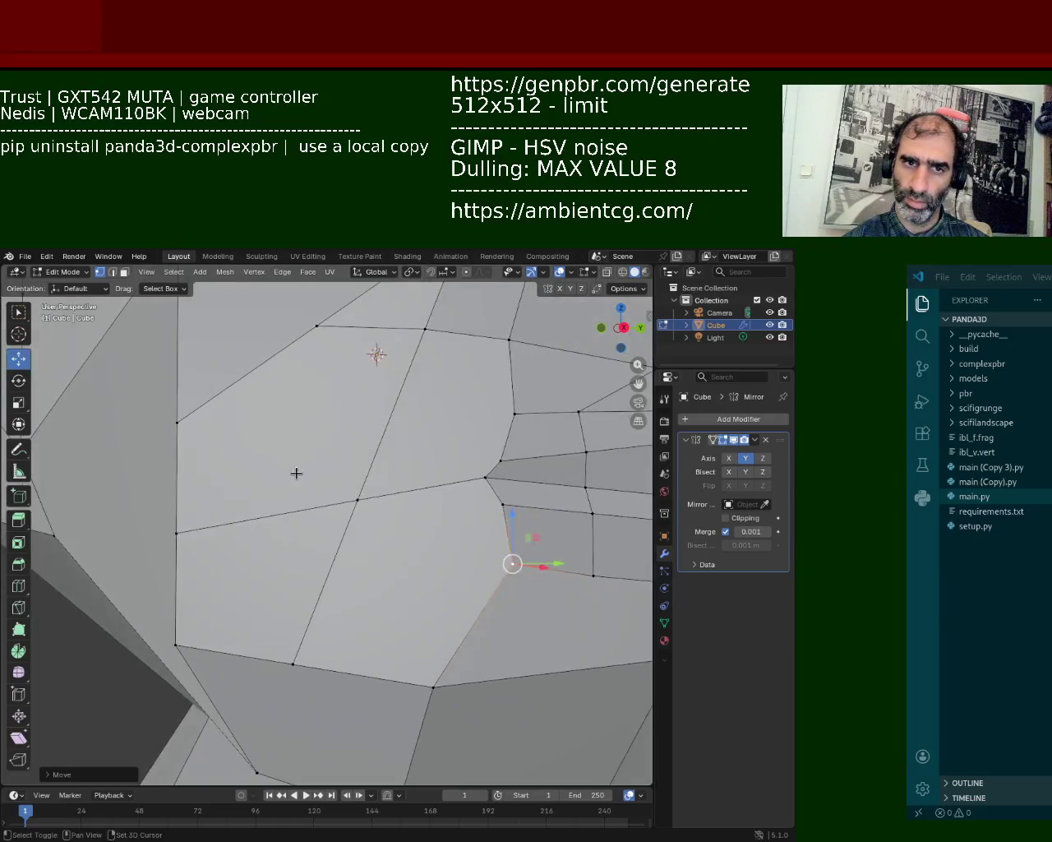
- Merge the selected cheek vertices into a single vertex
left_click(487, 420)
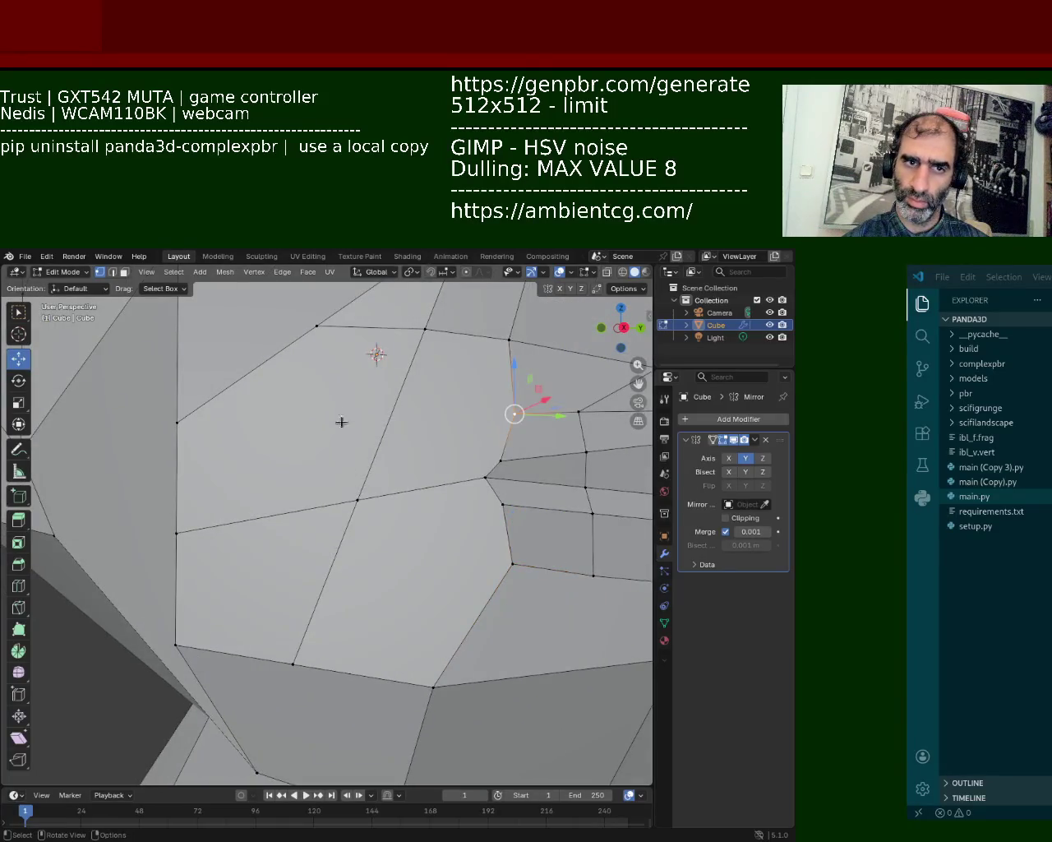
left_click(182, 428, "shift")
left_click(183, 428)
left_click(487, 475)
key("m")
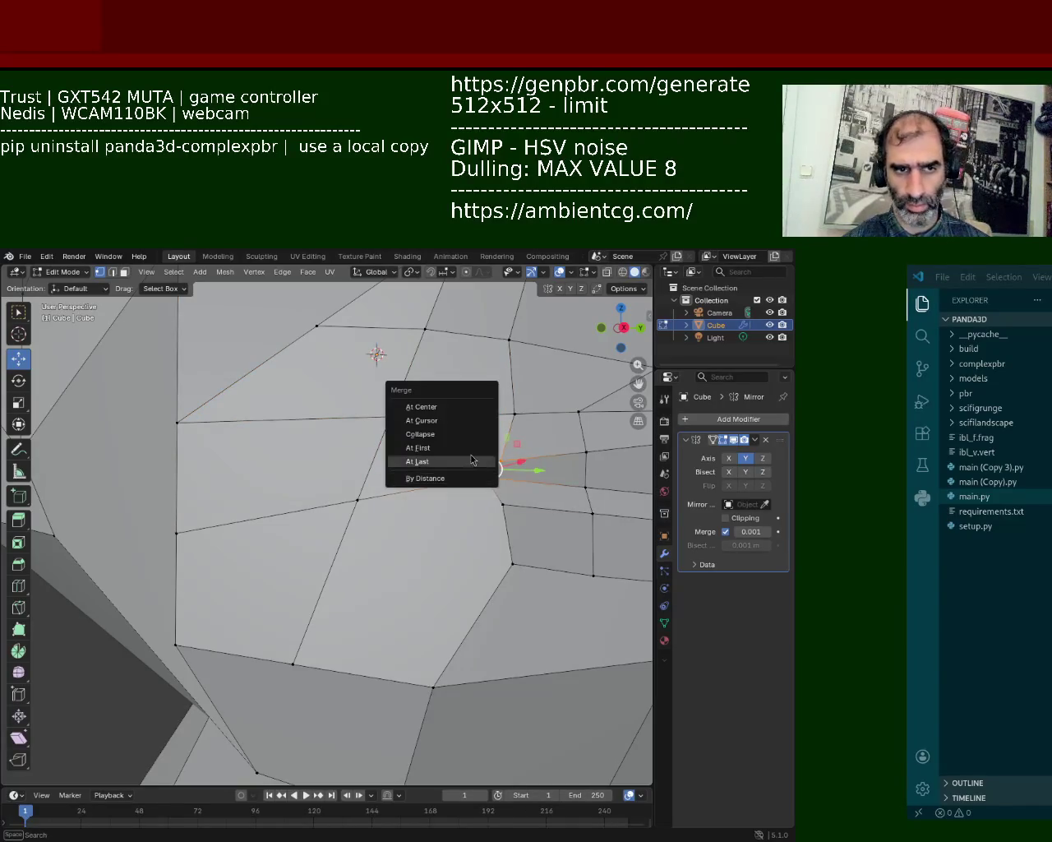
left_click(461, 406)
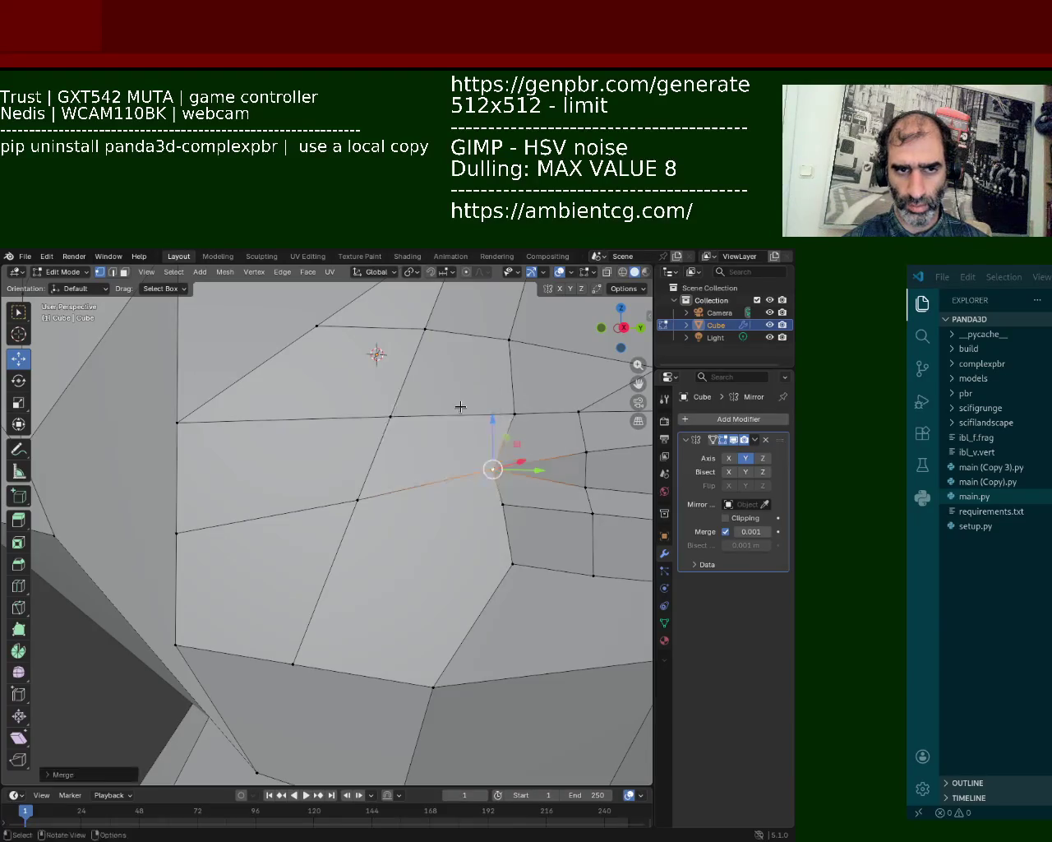
- Adjust the height of a vertex near the mouth along Z
middle_click_drag(507, 518, 304, 527)
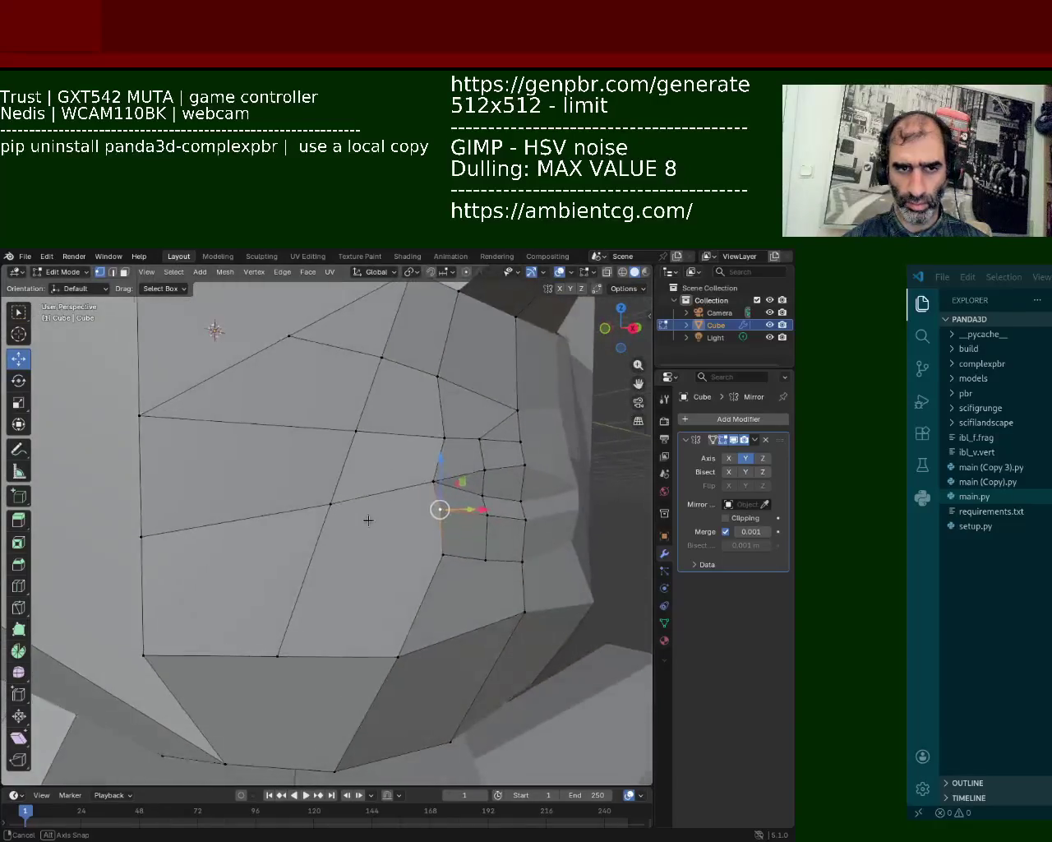
middle_click_drag(304, 527, 351, 516)
left_click_drag(397, 474, 514, 451)
key("z")
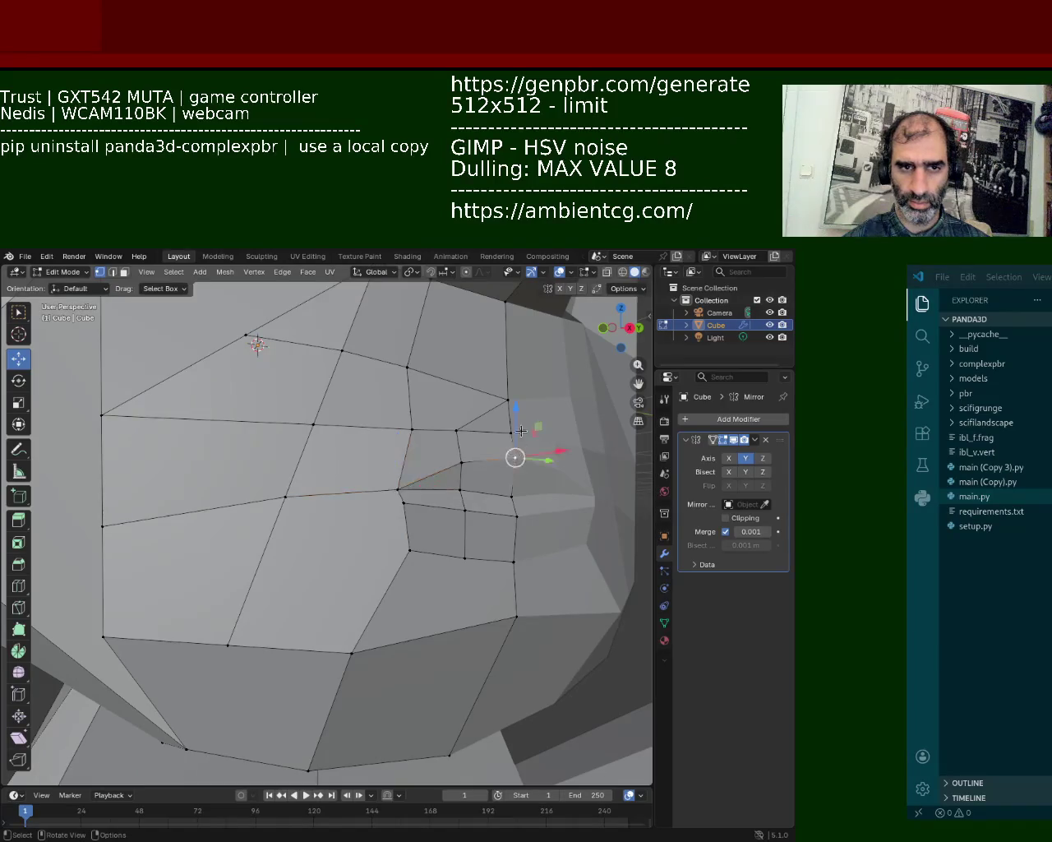
left_click(514, 449)
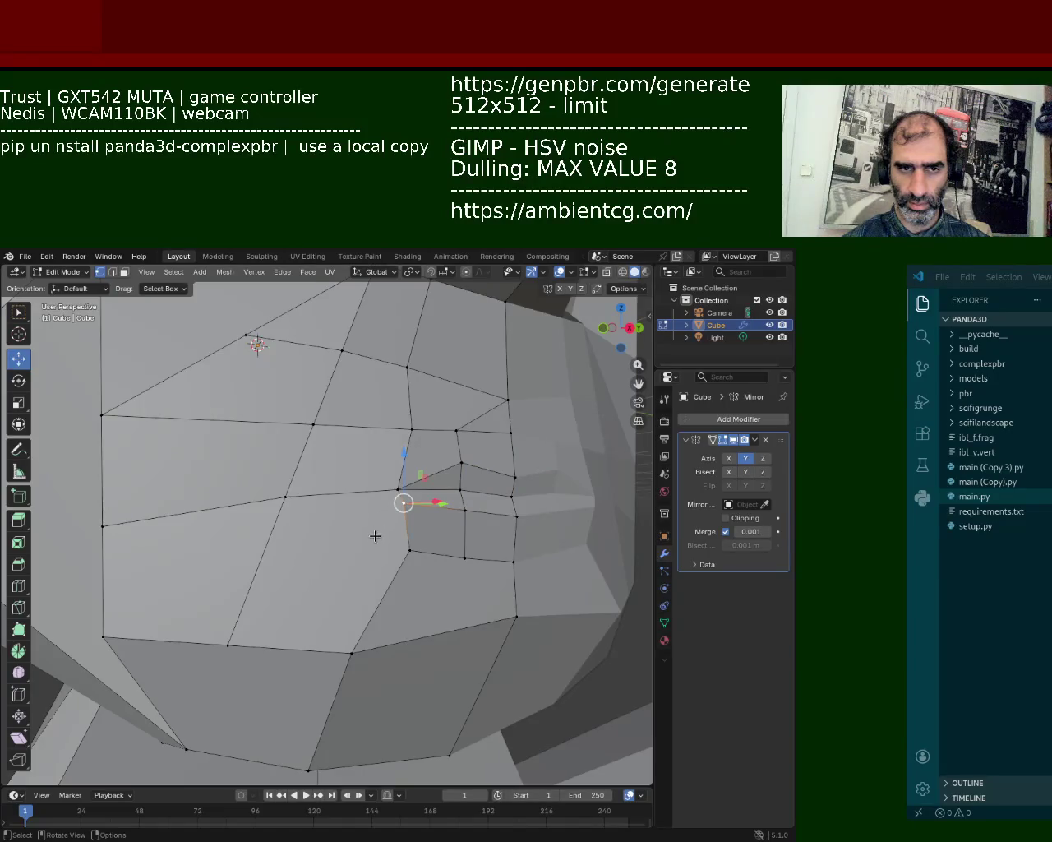
- Lower the horizontal jawline edge loop below the cheek
left_click(535, 526, "alt")
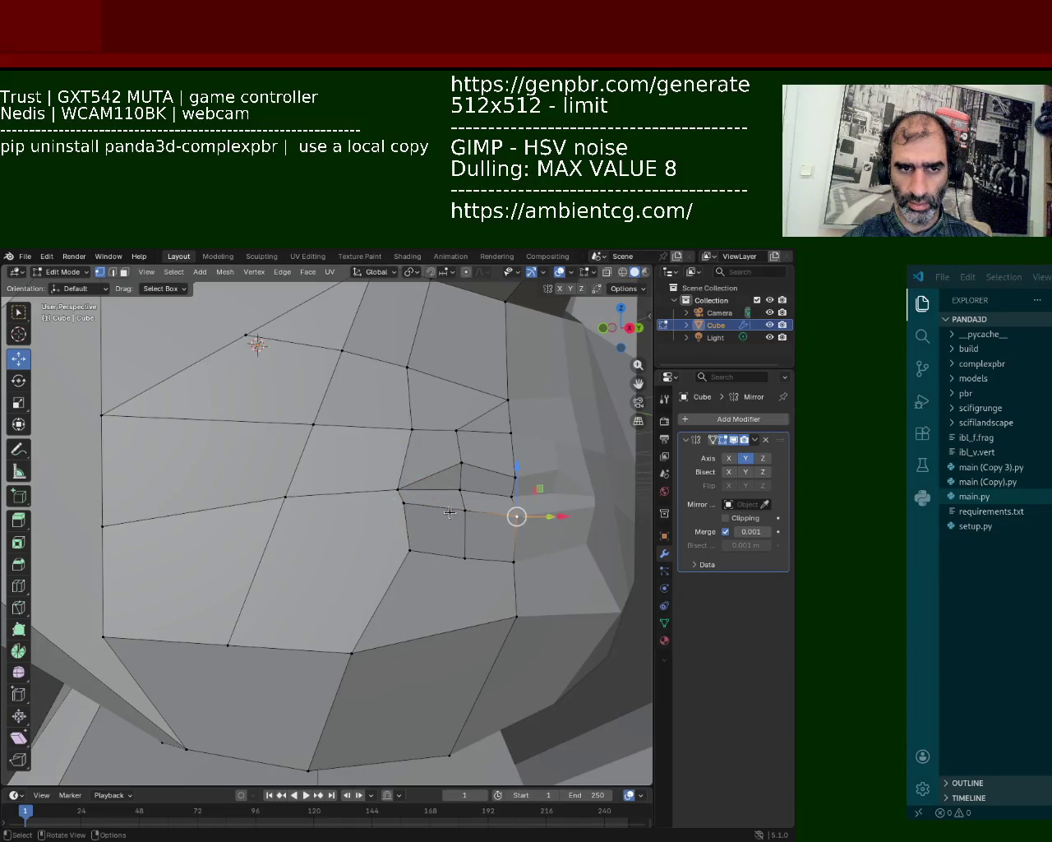
left_click_drag(493, 492, 491, 501)
left_click(491, 496)
mouse_move(493, 559)
middle_mouse_down()
mouse_move(519, 579)
mouse_move(452, 547)
middle_mouse_up()
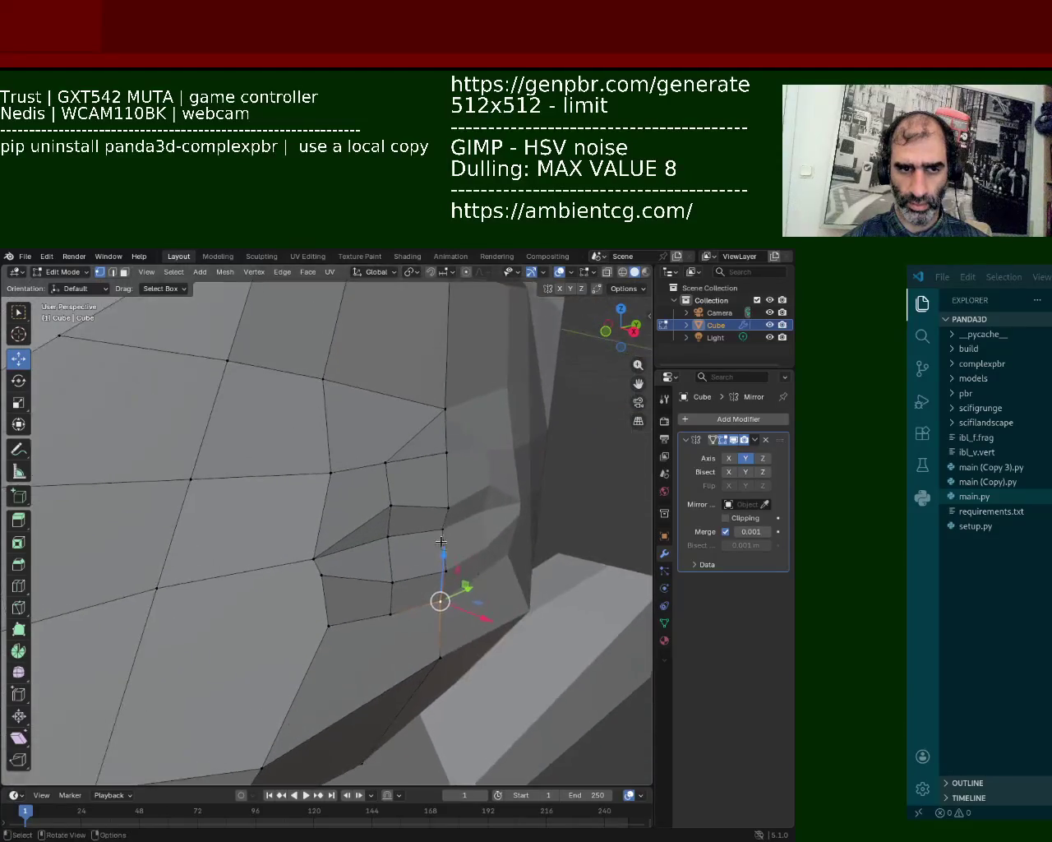
mouse_move(375, 556)
middle_mouse_down()
mouse_move(305, 521)
mouse_move(317, 522)
mouse_move(441, 662)
middle_mouse_up()
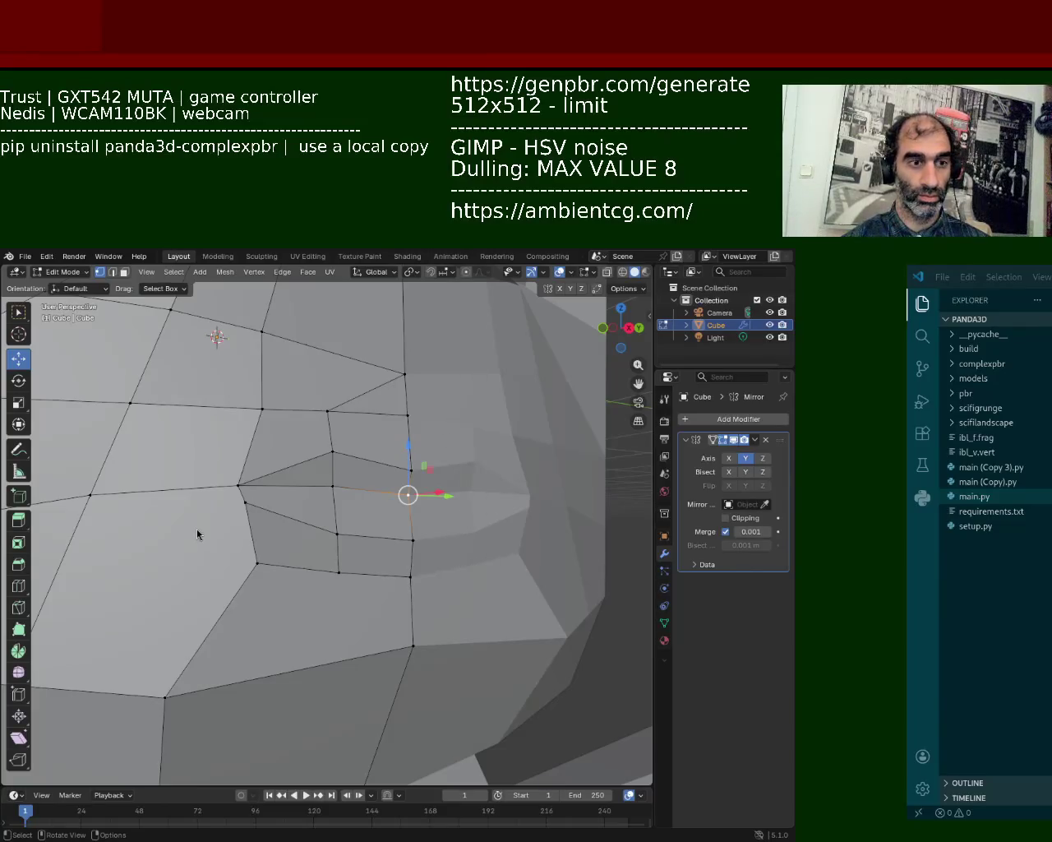
mouse_move(334, 523)
middle_mouse_down()
mouse_move(324, 545)
mouse_move(364, 545)
mouse_move(315, 582)
mouse_move(500, 516)
mouse_move(289, 566)
mouse_move(294, 517)
mouse_move(312, 526)
mouse_move(339, 456)
mouse_move(312, 435)
mouse_move(428, 559)
mouse_move(379, 501)
mouse_move(393, 432)
mouse_move(341, 533)
middle_mouse_up()
scroll(302, 452, "up", 2)
scroll(322, 429, "down", 3)
scroll(411, 534, "up", 2)
scroll(386, 485, "down", 4)
scroll(392, 431, "up", 2)
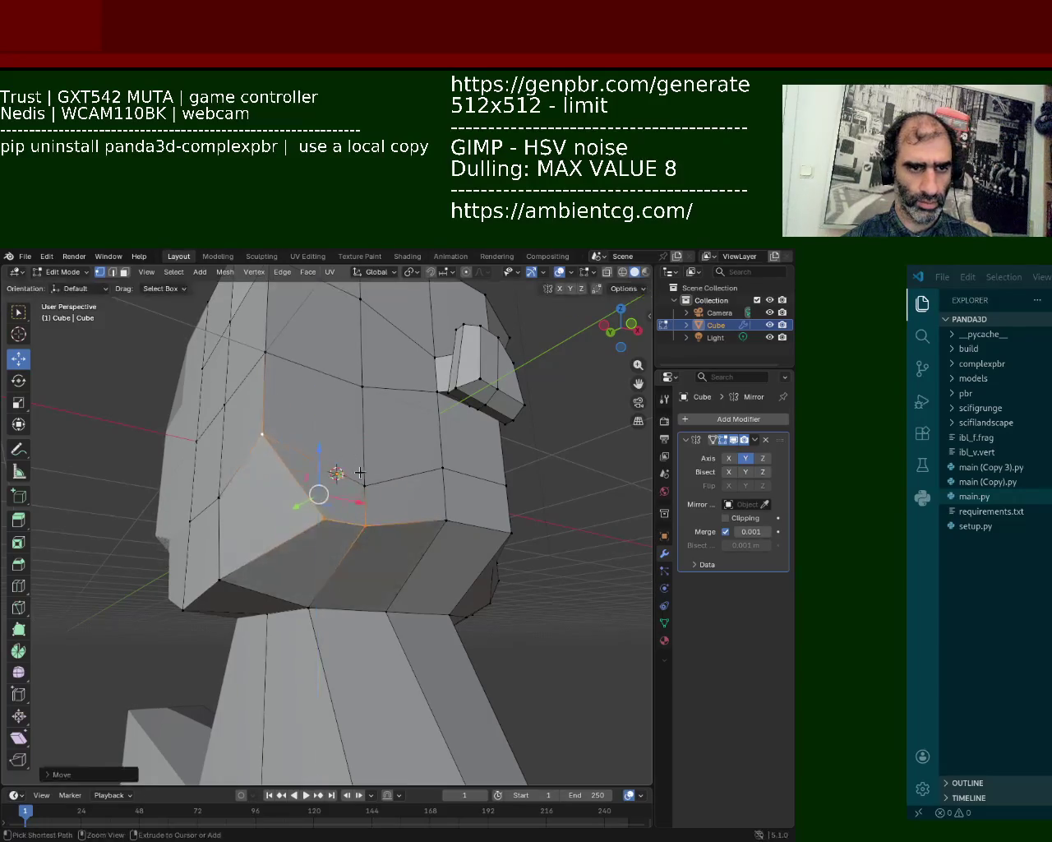
- Move the vertex where the chin meets the neck
key("b")
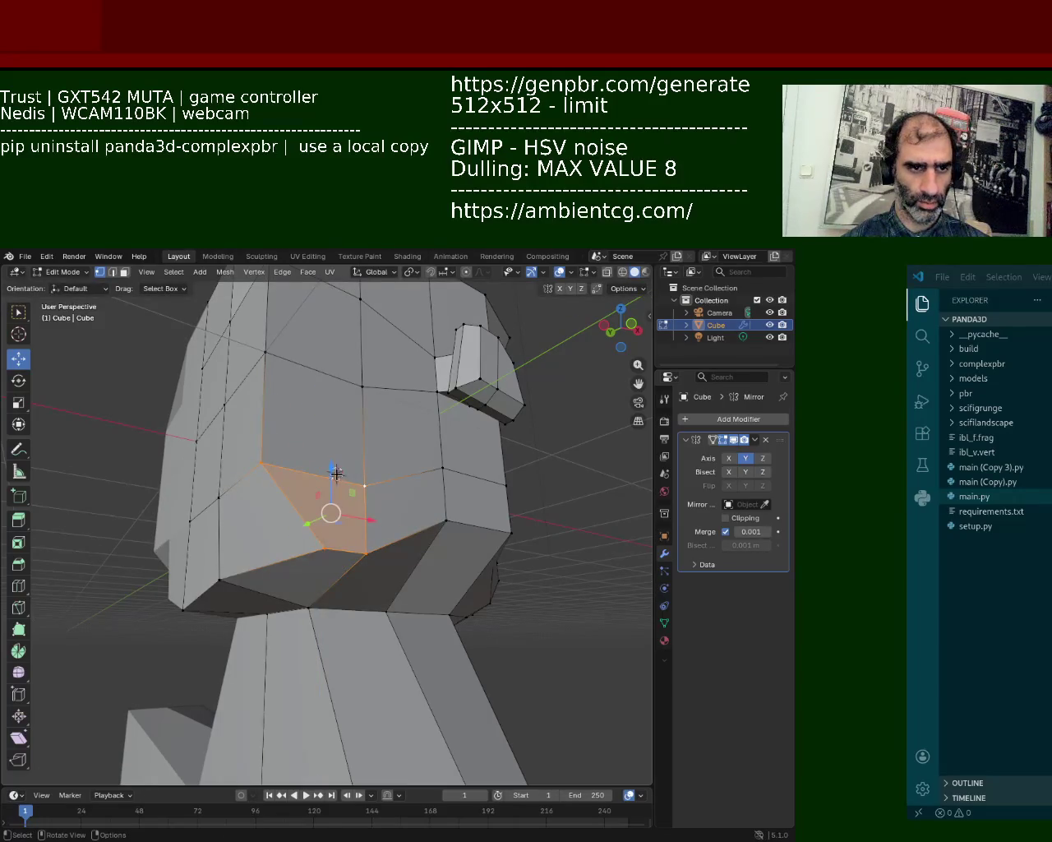
middle_click_drag(336, 473, 336, 401)
scroll(319, 454, "up", 5)
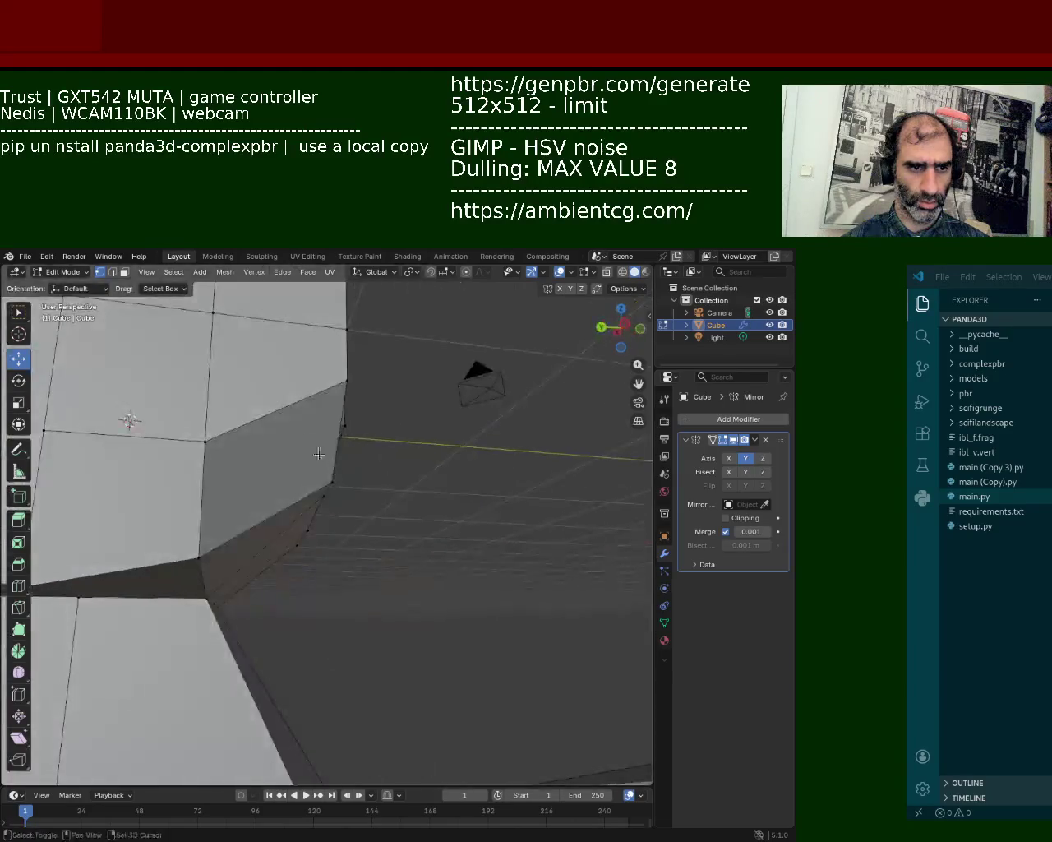
scroll(319, 453, "down", 3)
mouse_move(216, 446)
middle_mouse_down()
mouse_move(315, 538)
mouse_move(260, 574)
middle_mouse_up()
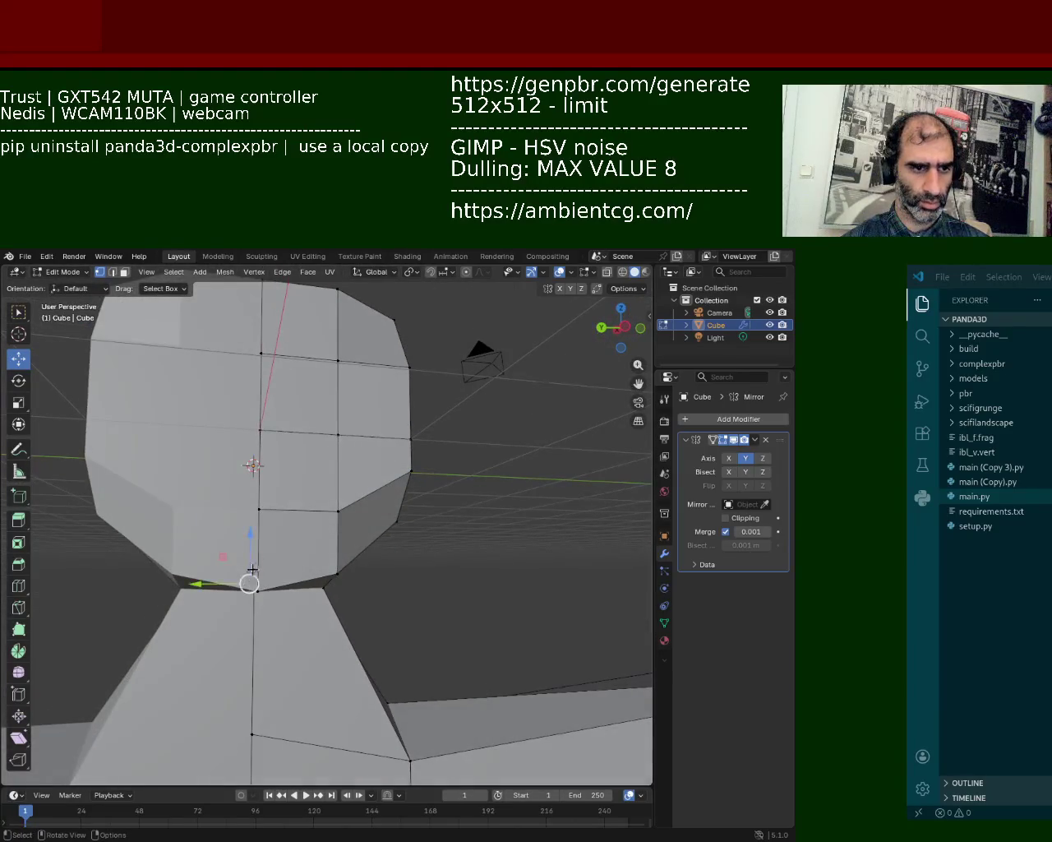
left_click_drag(257, 592, 338, 498)
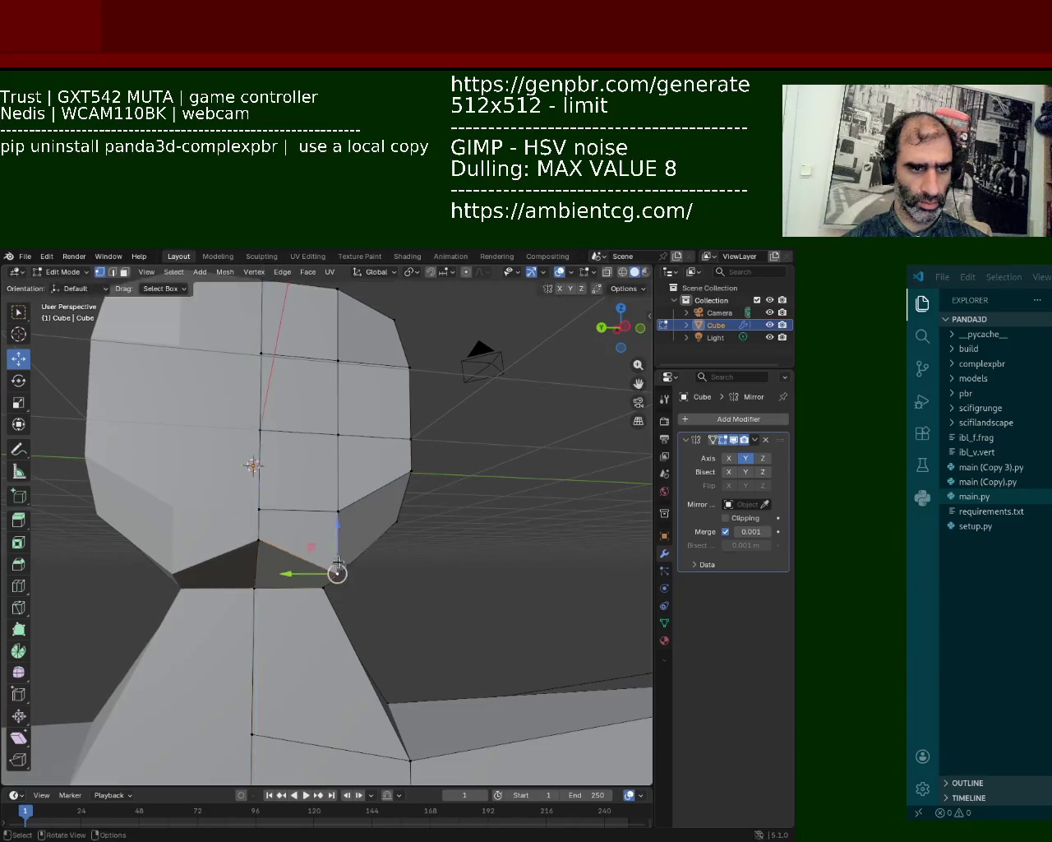
left_click(338, 498)
- Select two neighbouring chin-line vertices as an edge and raise it upward
middle_click_drag(338, 498, 281, 508)
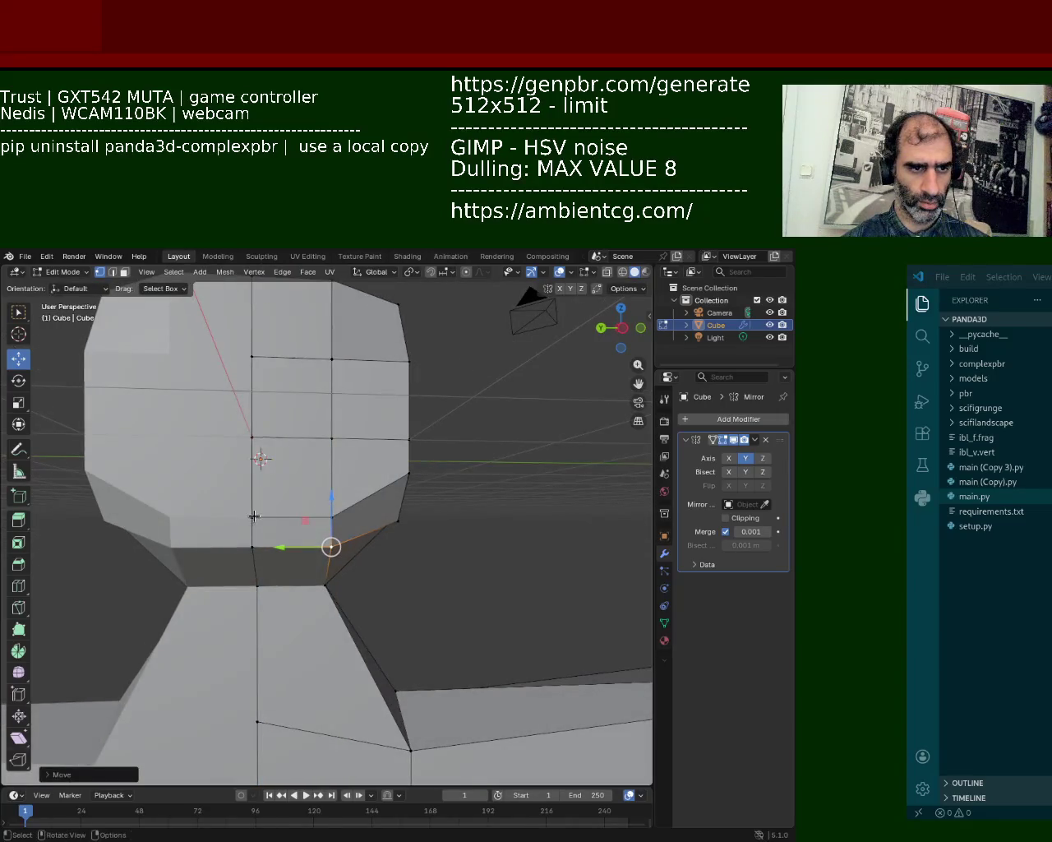
left_click(254, 516)
key("g")
right_click(263, 502)
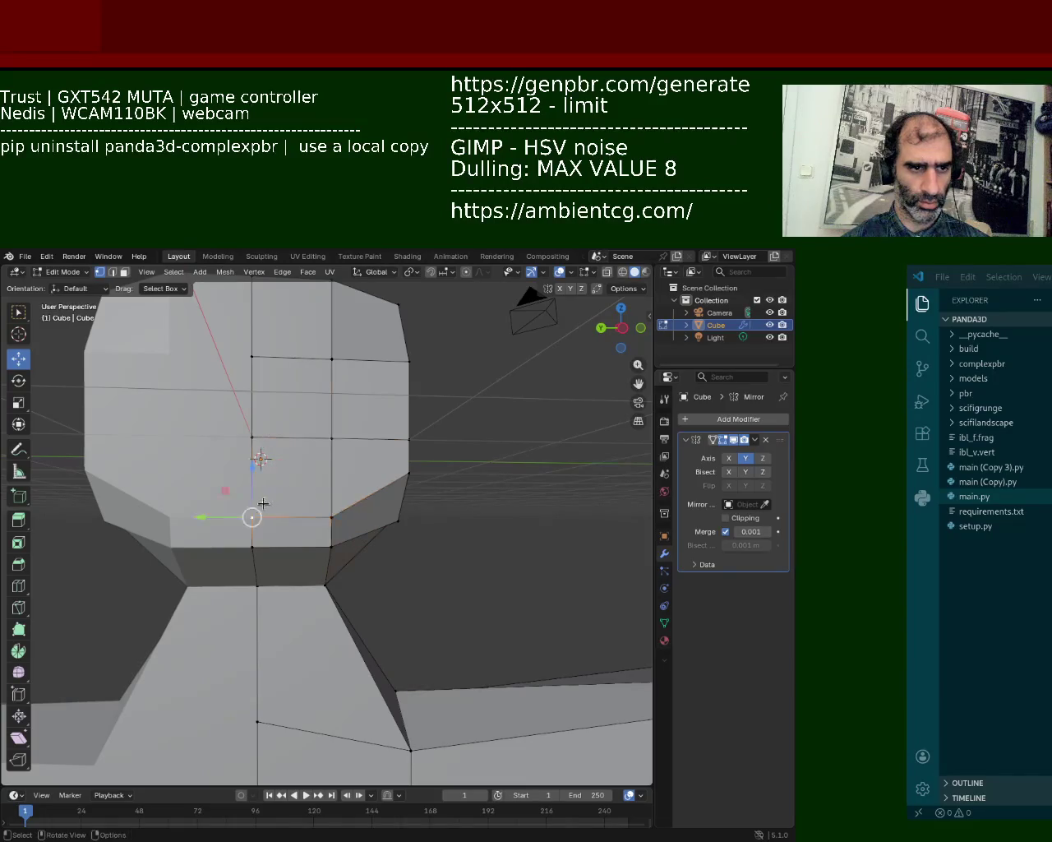
left_click(333, 516, "shift")
left_click_drag(298, 438, 298, 348)
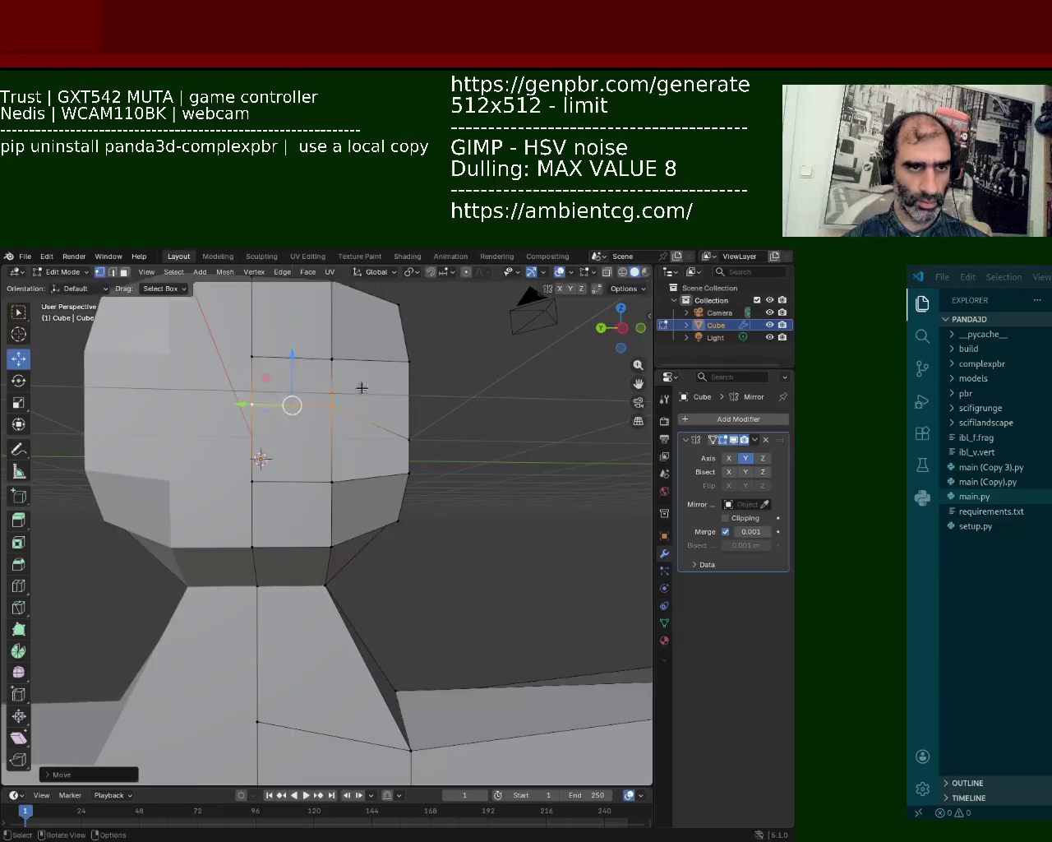
middle_click_drag(298, 348, 301, 409)
scroll(301, 409, "up", 5)
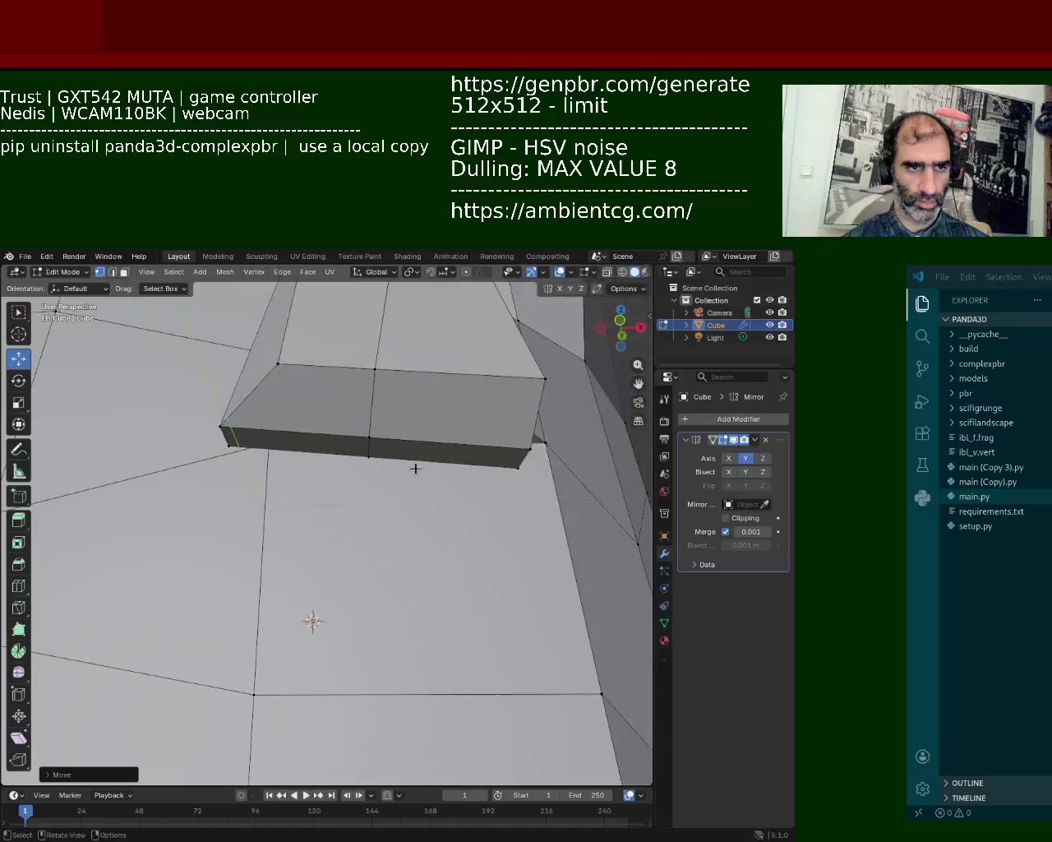
- Lower the extruded block's bottom edge
left_click(371, 442)
mouse_move(371, 443)
middle_mouse_down()
mouse_move(404, 388)
mouse_move(426, 528)
middle_mouse_up()
scroll(405, 387, "down", 3)
left_click_drag(425, 535, 425, 580)
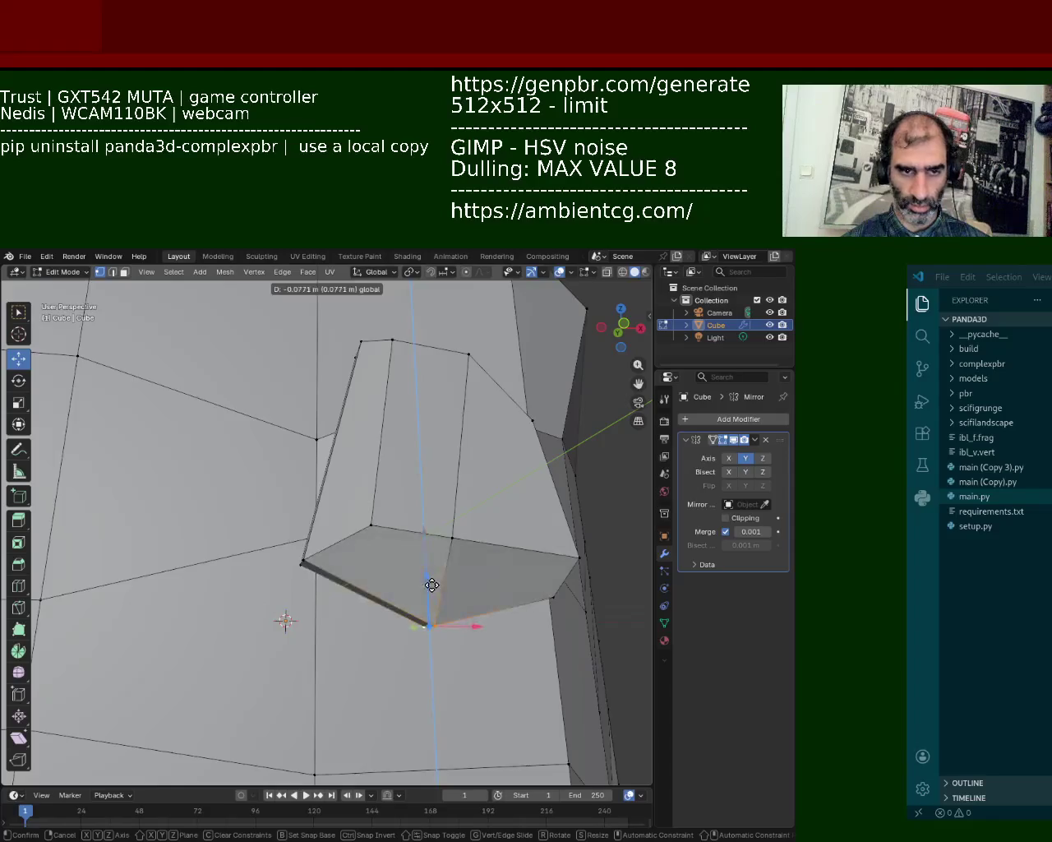
scroll(352, 505, "up", 3)
mouse_move(353, 505)
middle_mouse_down()
mouse_move(197, 512)
mouse_move(297, 476)
mouse_move(322, 500)
mouse_move(355, 484)
mouse_move(411, 501)
mouse_move(460, 575)
middle_mouse_up()
- Shift one block vertex along X and move the upper vertex along Z
left_click(356, 482)
key("g")
key("x")
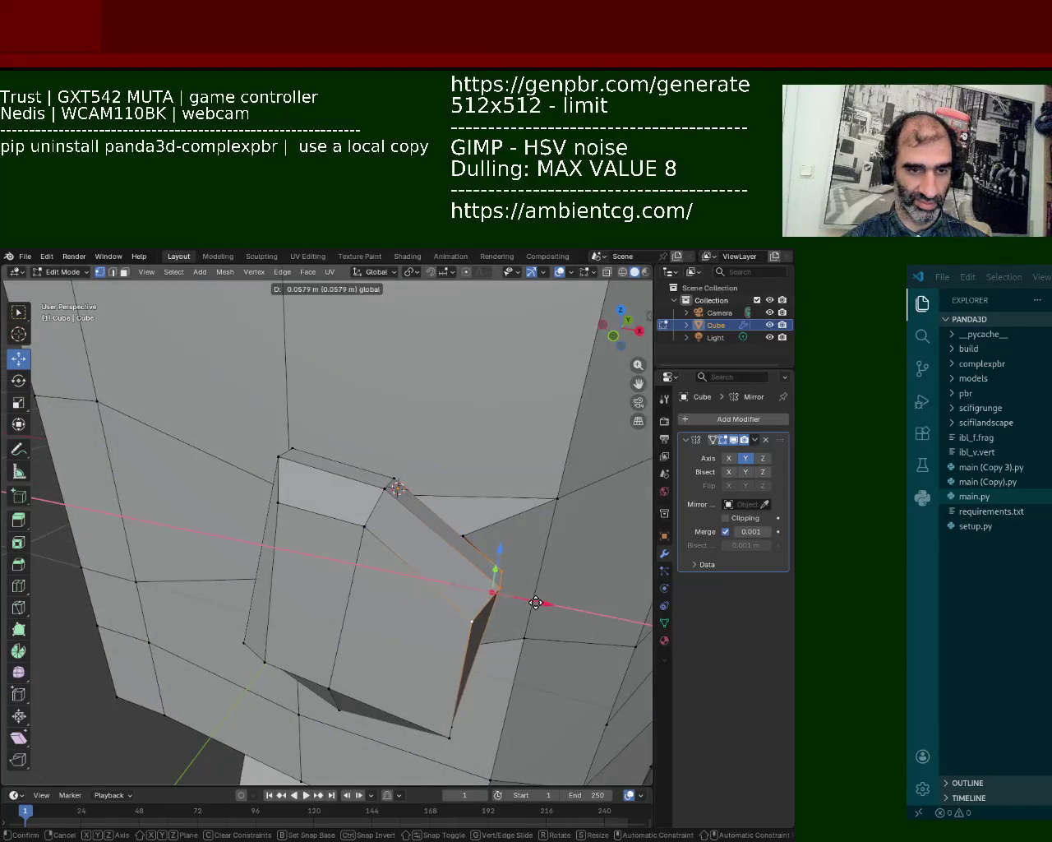
left_click(536, 602)
left_click(388, 487)
key("g")
key("z")
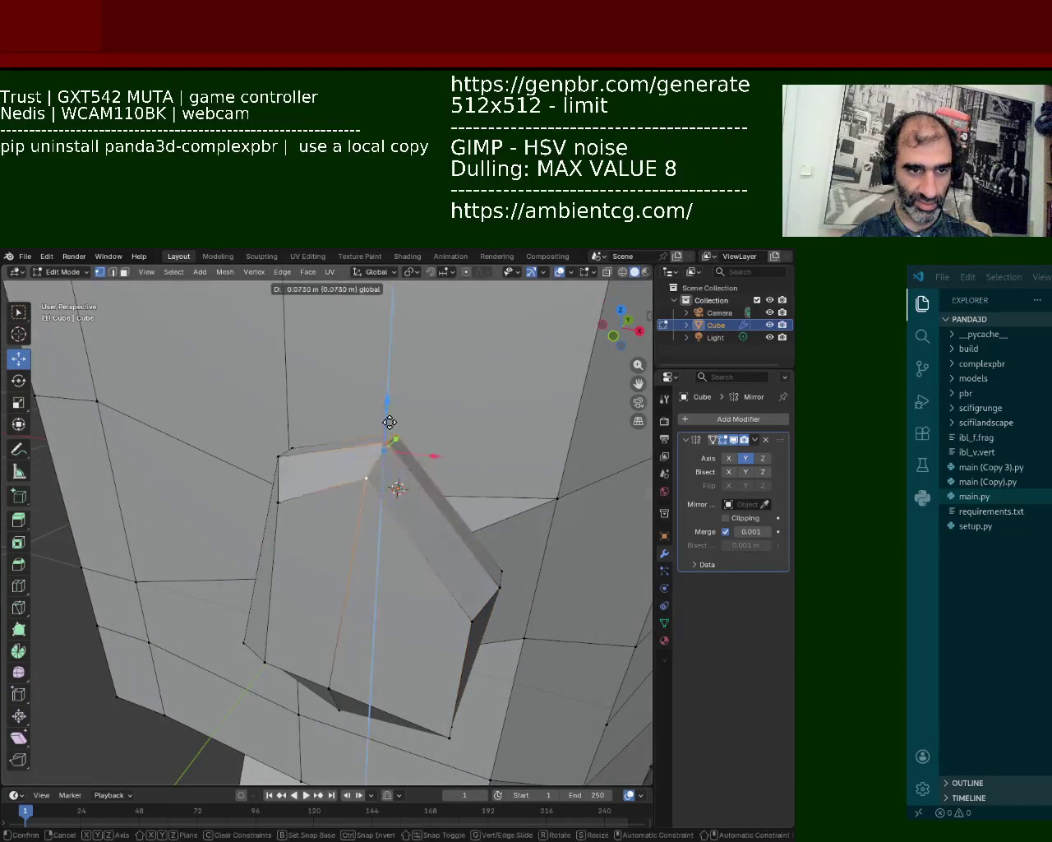
left_click(383, 465)
- Move the block's upper-left vertex up along Z, then sideways along X
mouse_move(383, 465)
middle_mouse_down()
mouse_move(489, 468)
mouse_move(452, 461)
mouse_move(437, 481)
middle_mouse_up()
left_click(484, 457)
left_click(465, 442, "shift")
key("g")
key("z")
left_click(486, 392)
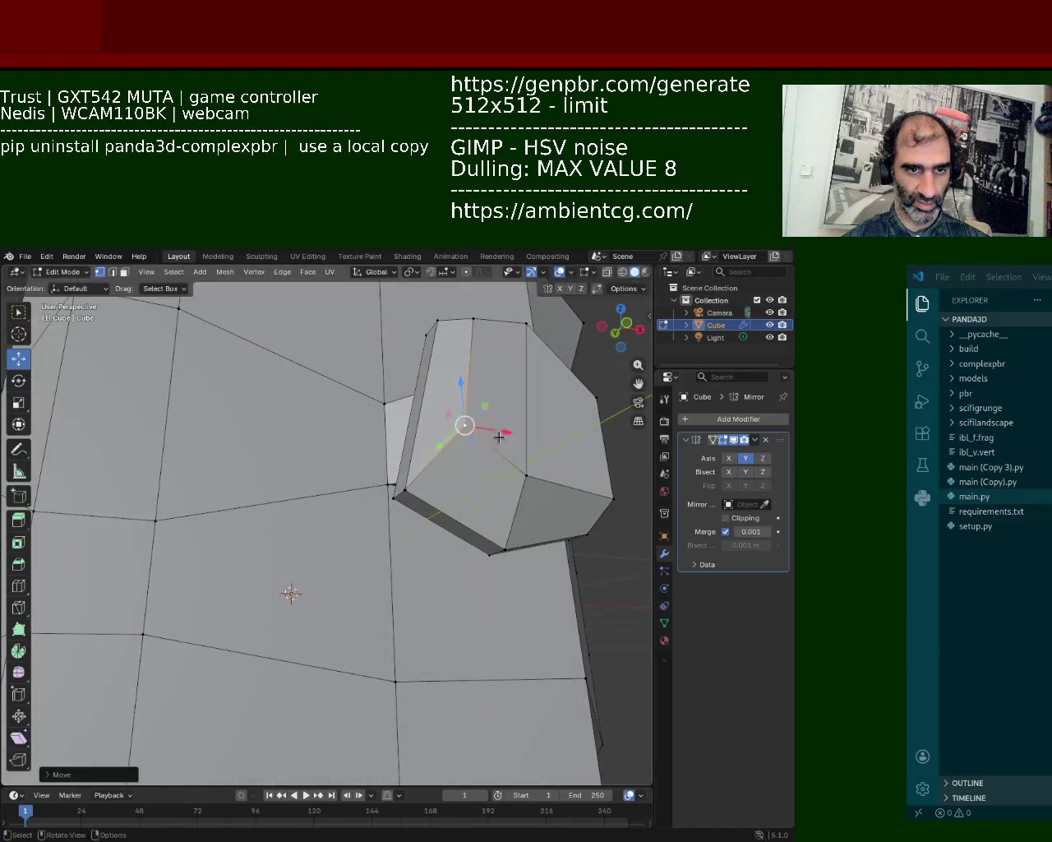
key("g")
key("x")
left_click(507, 442)
- Fine-tune the same vertex with another Z move and a small X shift
mouse_move(473, 495)
middle_mouse_down()
mouse_move(531, 495)
mouse_move(535, 482)
middle_mouse_up()
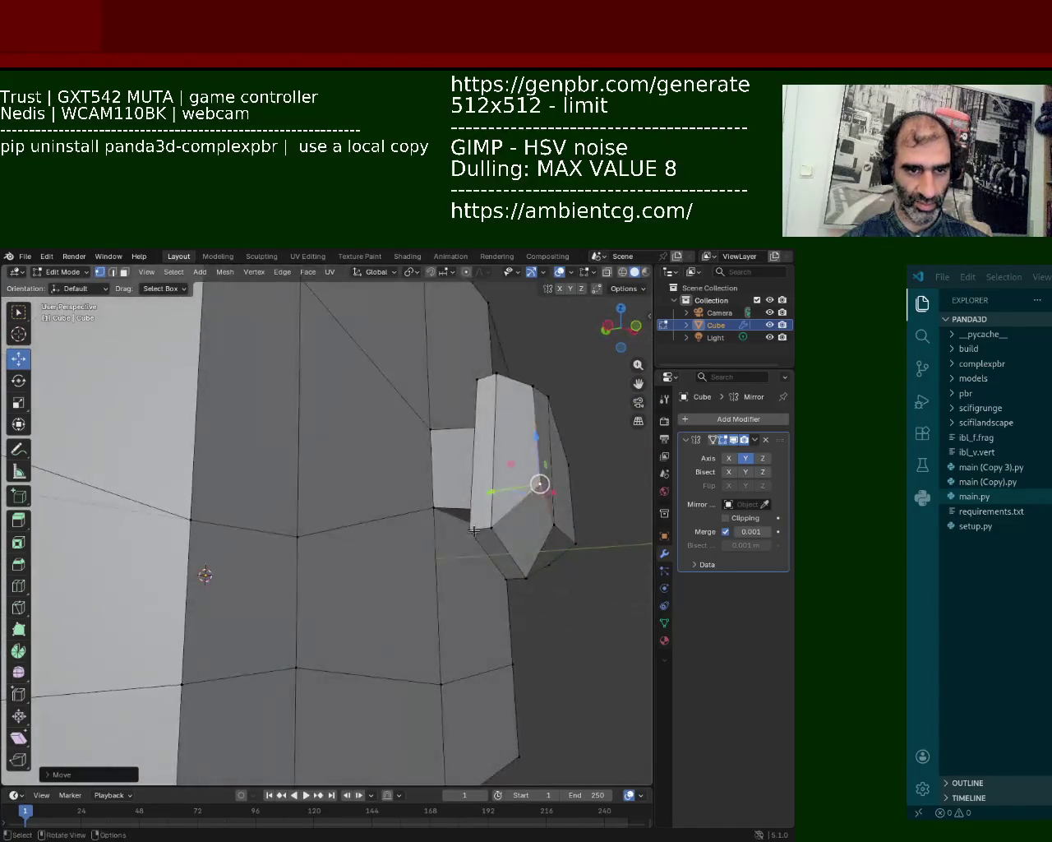
key("g")
key("z")
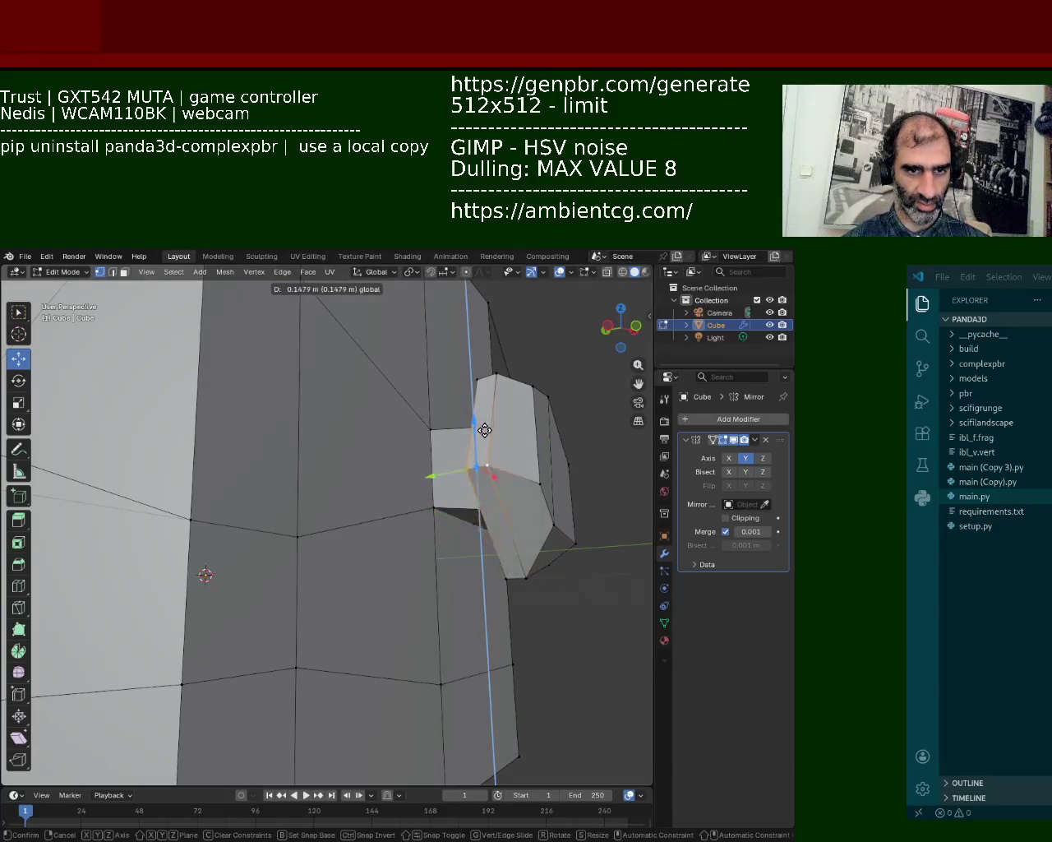
left_click(483, 475)
mouse_move(483, 480)
middle_mouse_down()
mouse_move(408, 550)
mouse_move(399, 513)
mouse_move(385, 527)
middle_mouse_up()
key("g")
key("x")
left_click(399, 512)
- Move the block's front vertex sideways and the lower front vertex along Y
left_click(435, 555)
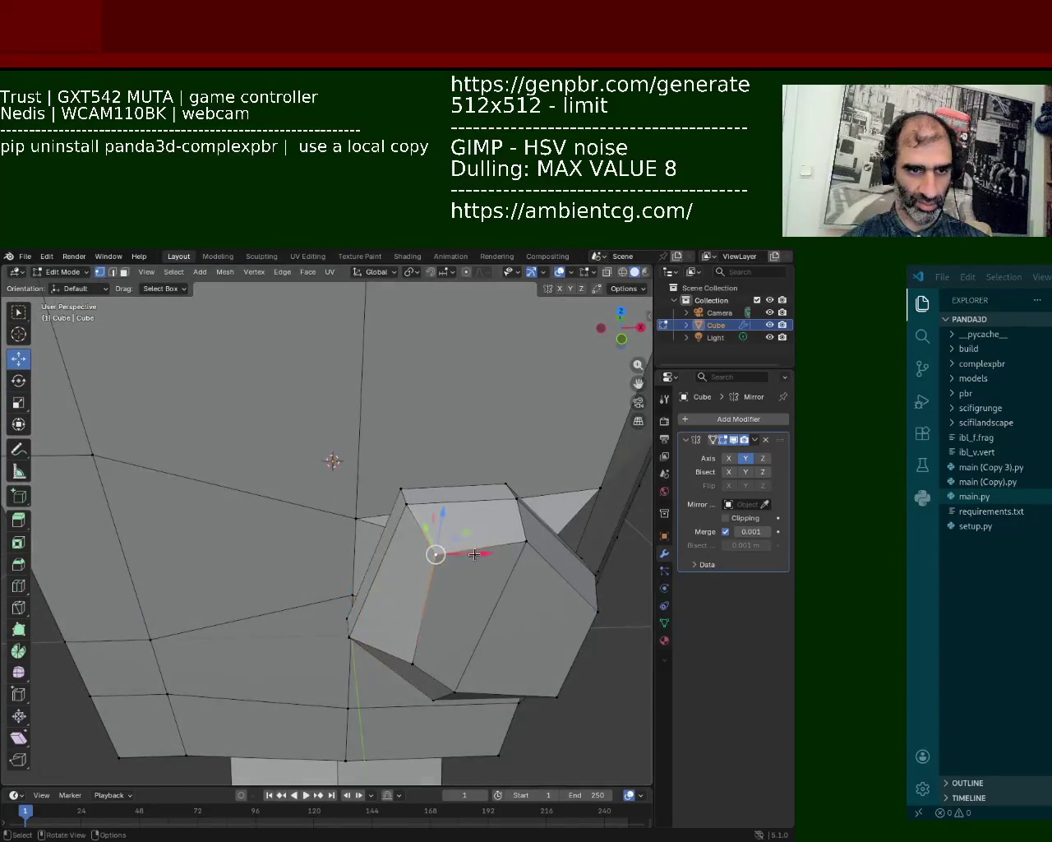
key("g")
left_click(494, 554)
left_click(525, 541)
key("g")
key("y")
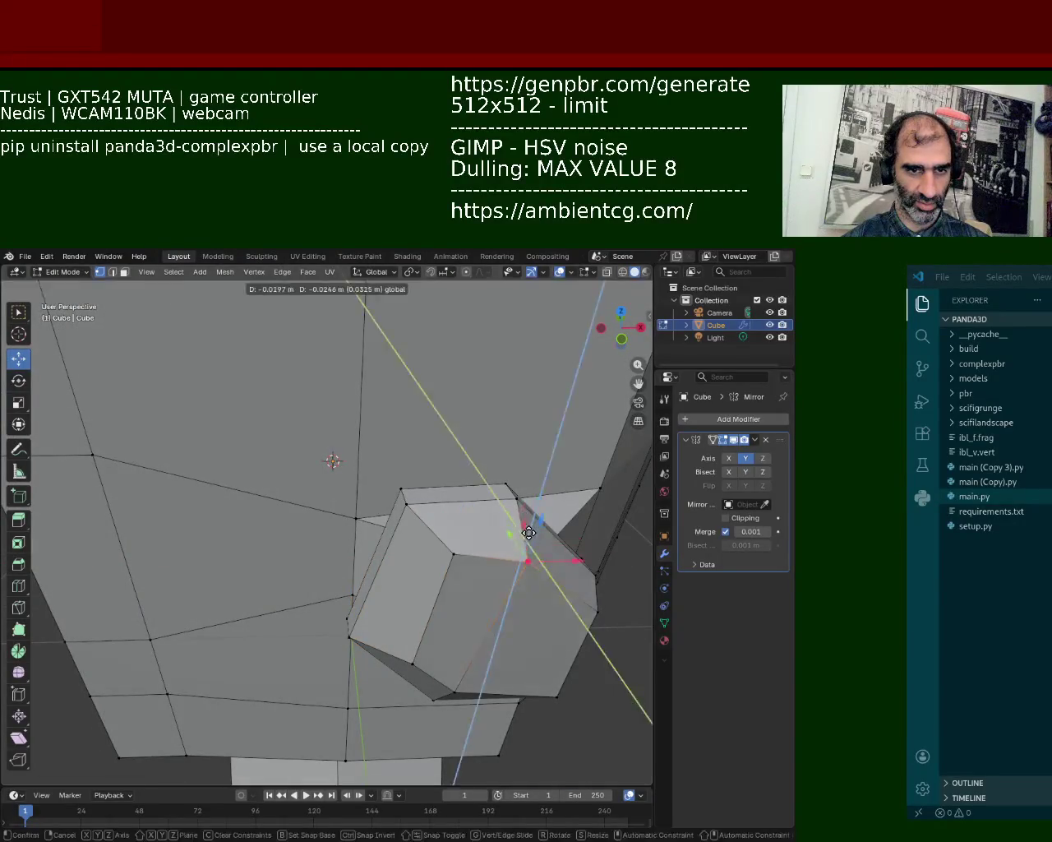
left_click(382, 539)
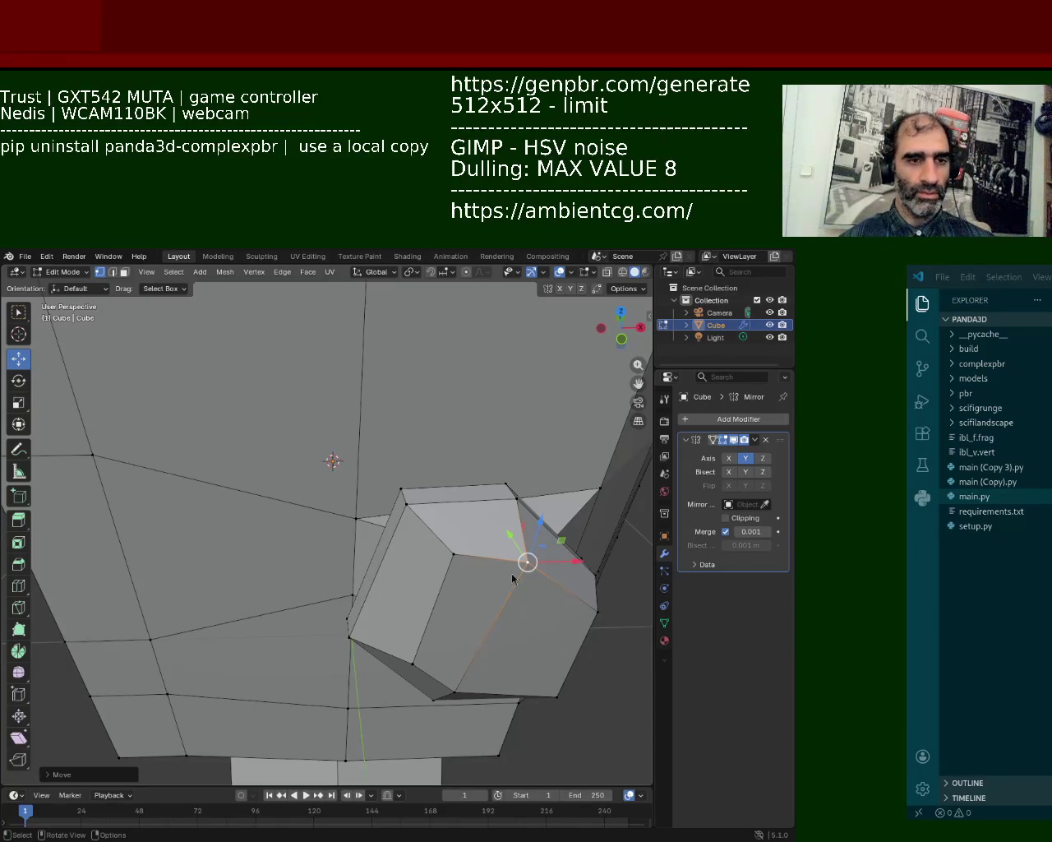
- Shift two vertices beside the nose slightly along X to reshape the cheek
mouse_move(537, 341)
middle_mouse_down()
mouse_move(227, 597)
mouse_move(282, 513)
middle_mouse_up()
left_click(320, 587, "shift")
key("g")
key("x")
left_click(266, 538)
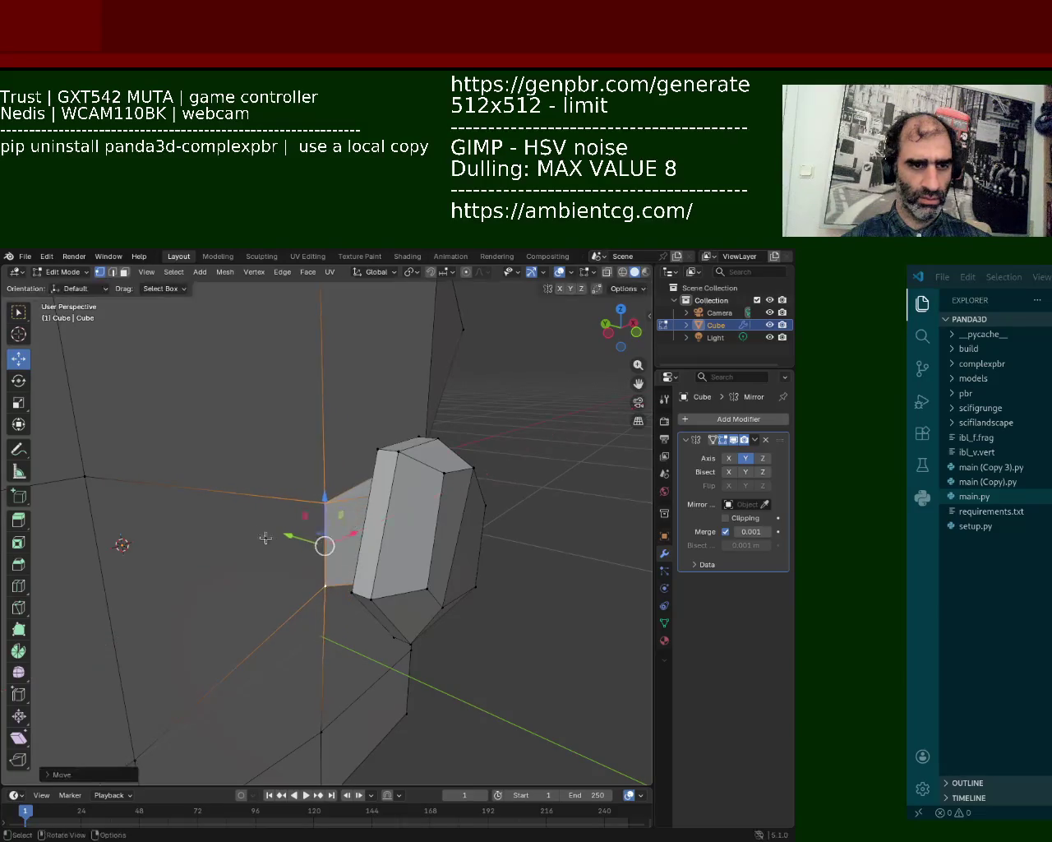
middle_click_drag(265, 537, 308, 509)
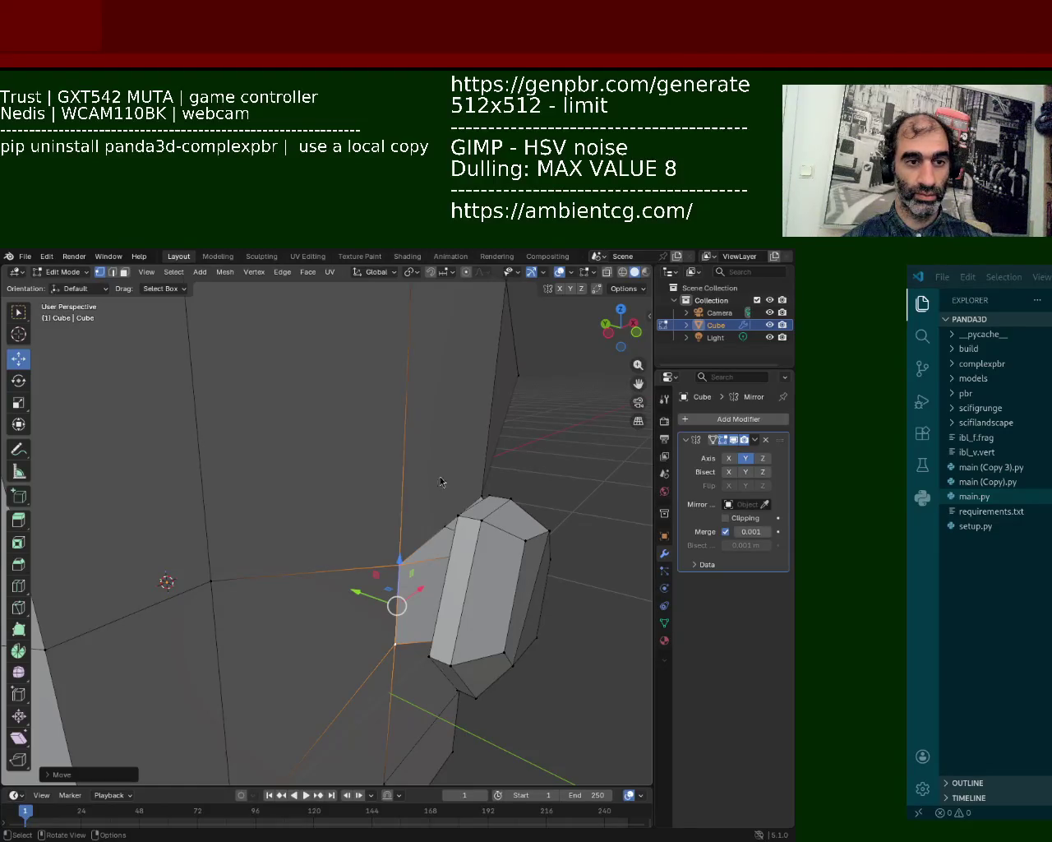
scroll(364, 428, "down", 5)
middle_click_drag(364, 428, 346, 477)
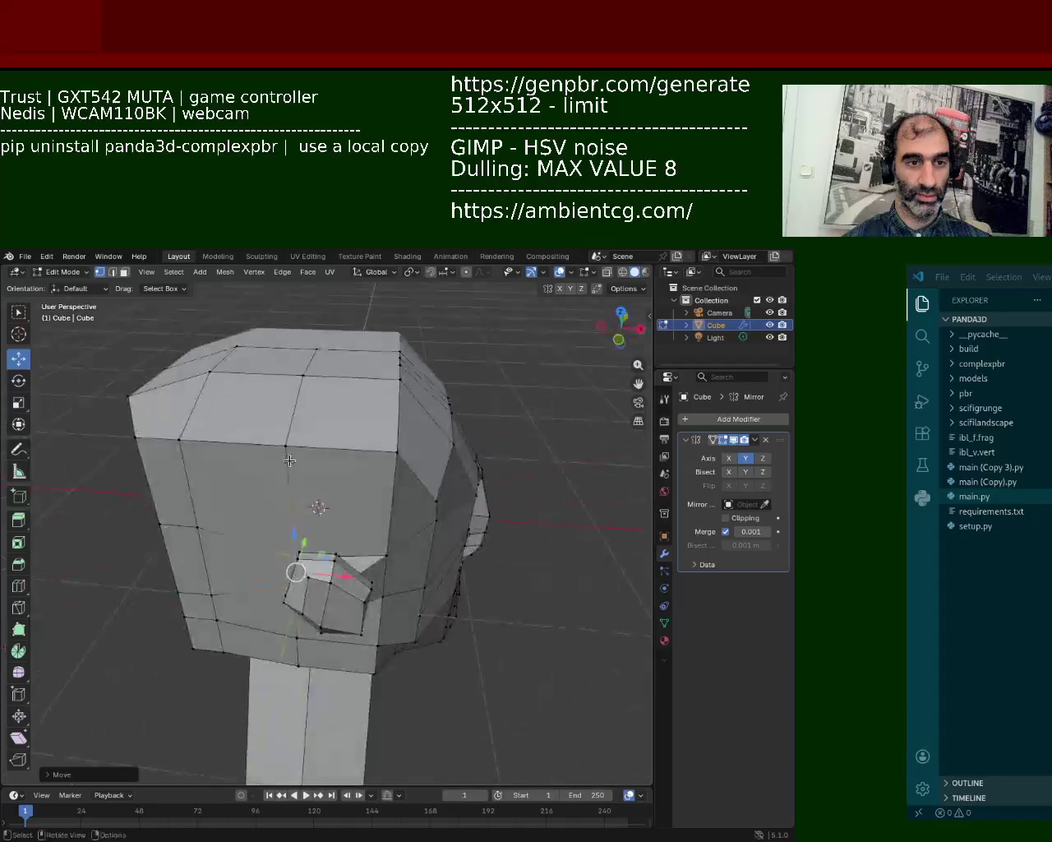
- Select vertices and strips of faces on top of the head
scroll(321, 425, "up", 4)
middle_click_drag(321, 425, 249, 479)
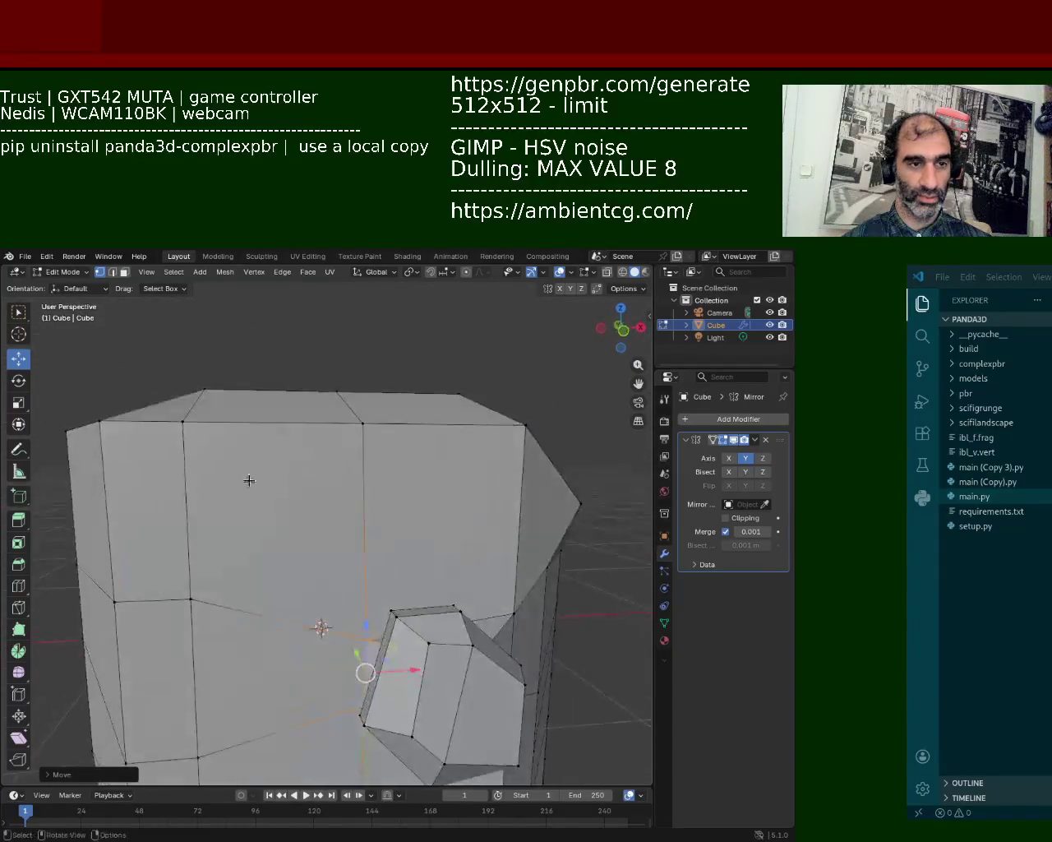
middle_click_drag(340, 418, 340, 453)
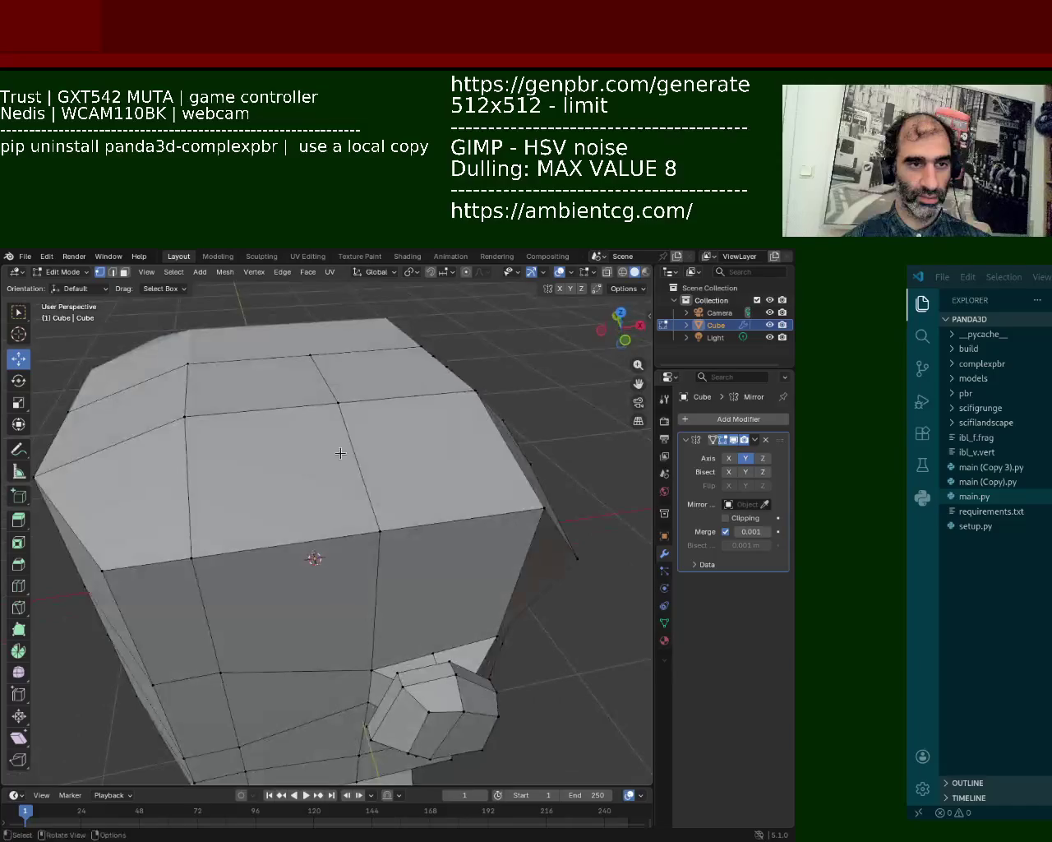
left_click(475, 391)
middle_click_drag(475, 391, 361, 397)
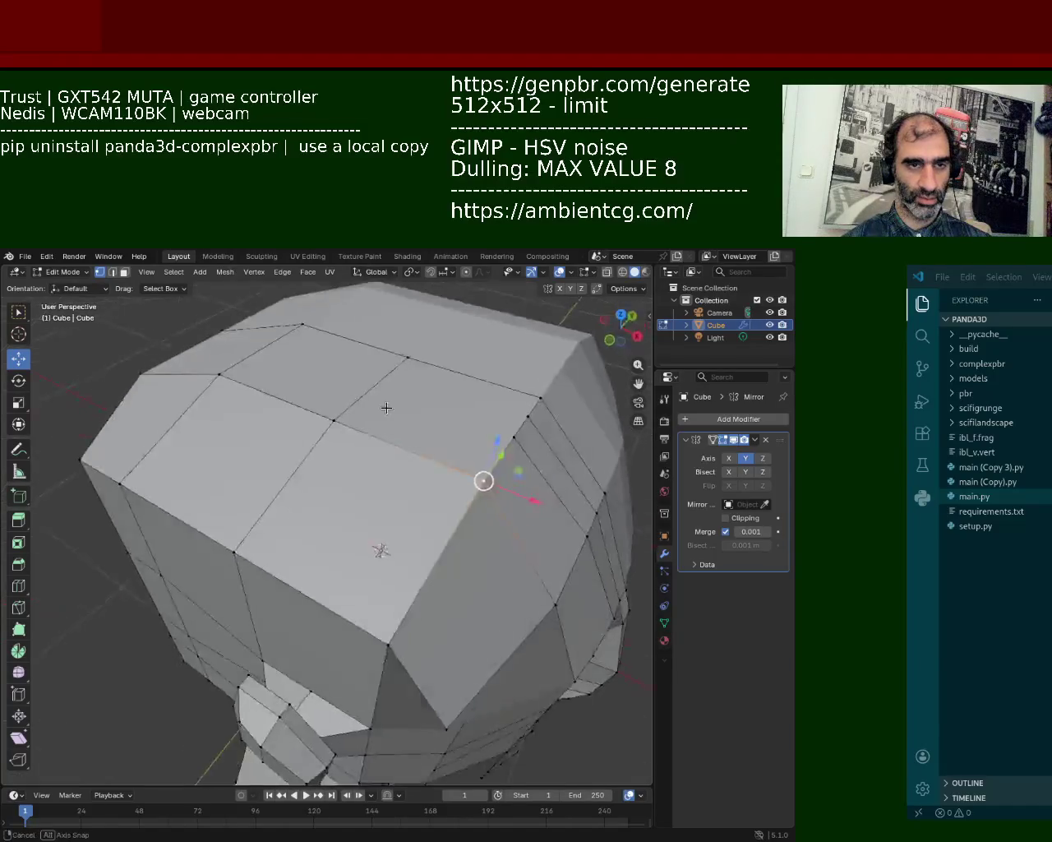
left_click(557, 421, "shift")
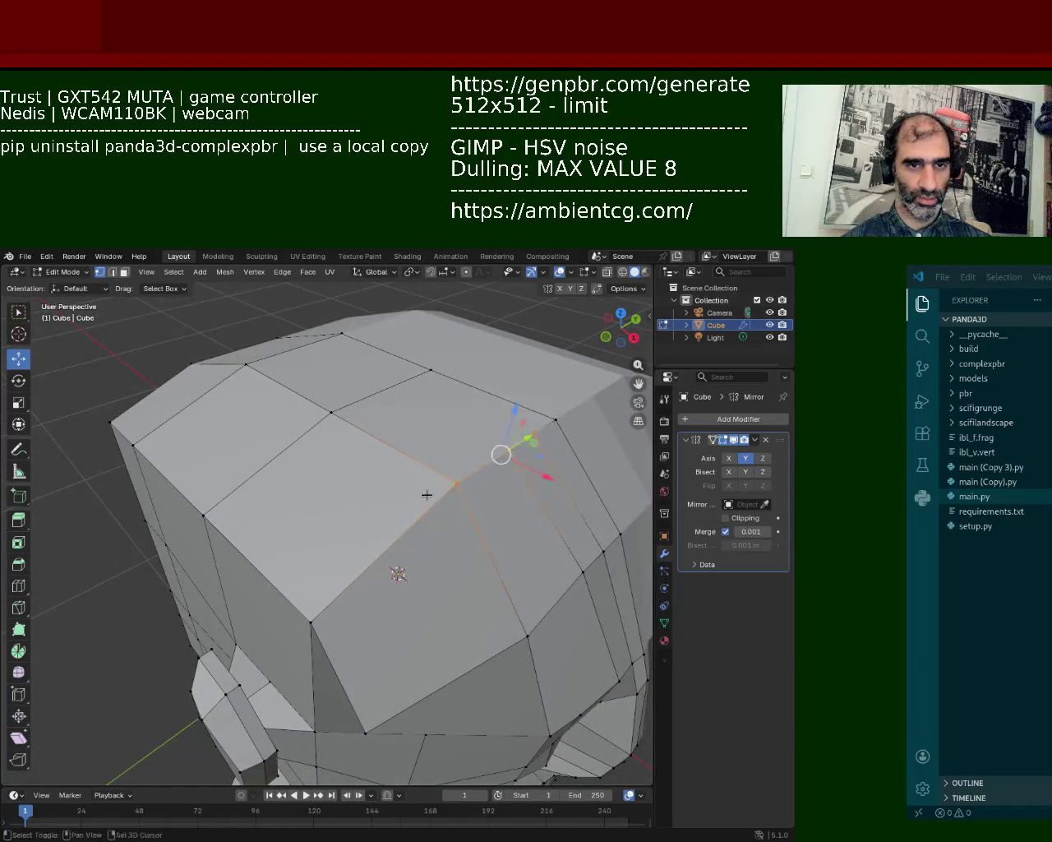
left_click_drag(463, 333, 249, 460)
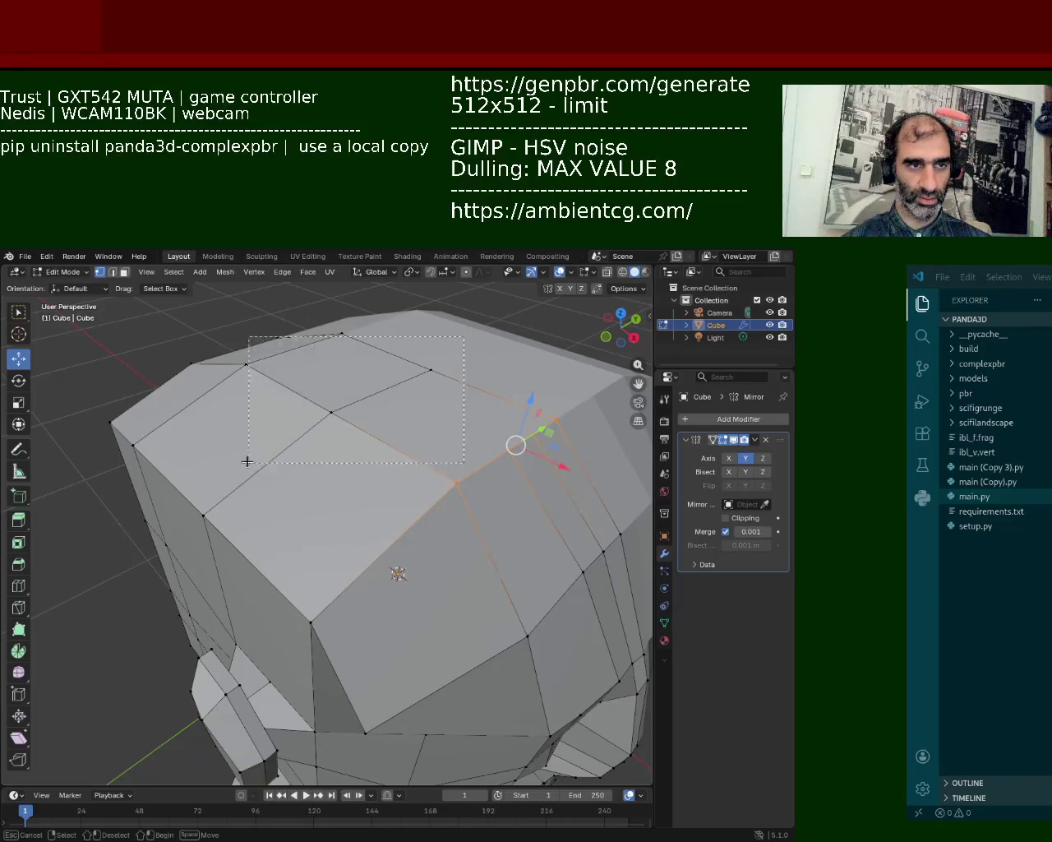
middle_click_drag(292, 412, 99, 399)
left_click_drag(98, 398, 71, 419)
mouse_move(332, 349)
left_mouse_down()
mouse_move(323, 332)
mouse_move(303, 453)
left_mouse_up()
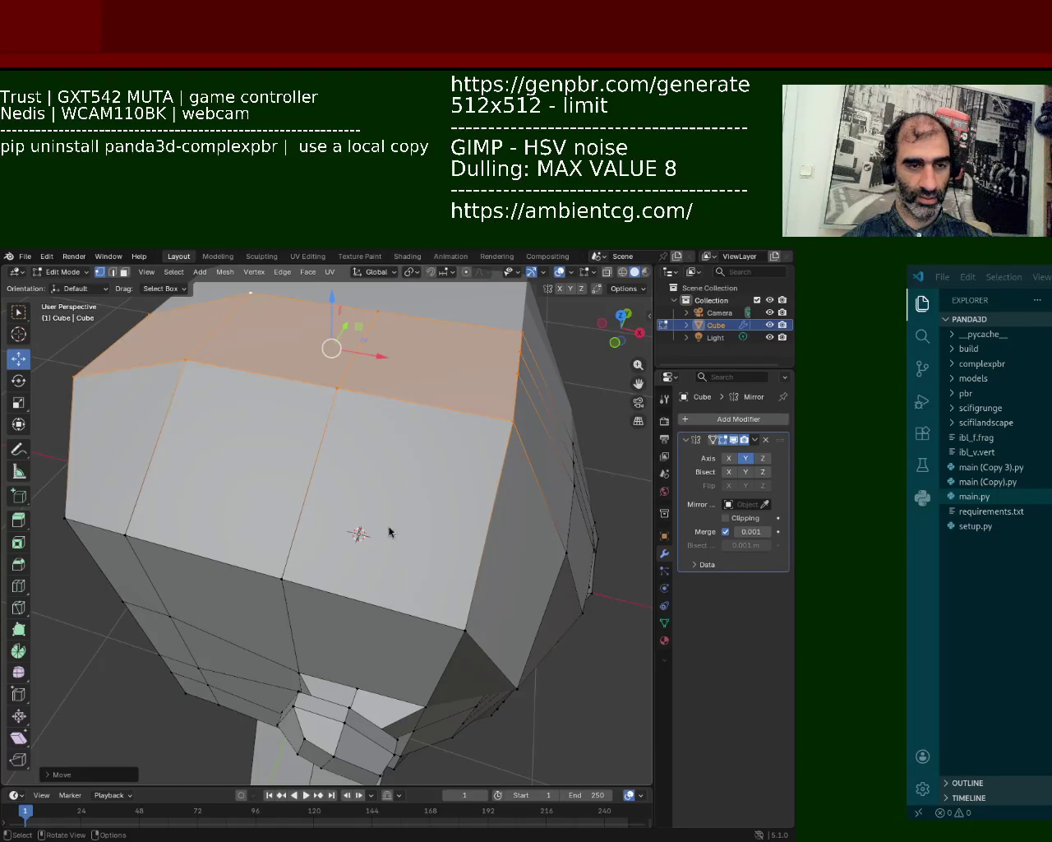
mouse_move(498, 354)
middle_mouse_down()
mouse_move(458, 444)
mouse_move(429, 439)
mouse_move(471, 376)
mouse_move(388, 417)
mouse_move(354, 403)
mouse_move(284, 615)
mouse_move(329, 466)
mouse_move(309, 587)
middle_mouse_up()
left_click(458, 446)
- Select the base edges where the head meets the neck and an edge path down to them
left_click(275, 616)
left_click(380, 617, "shift")
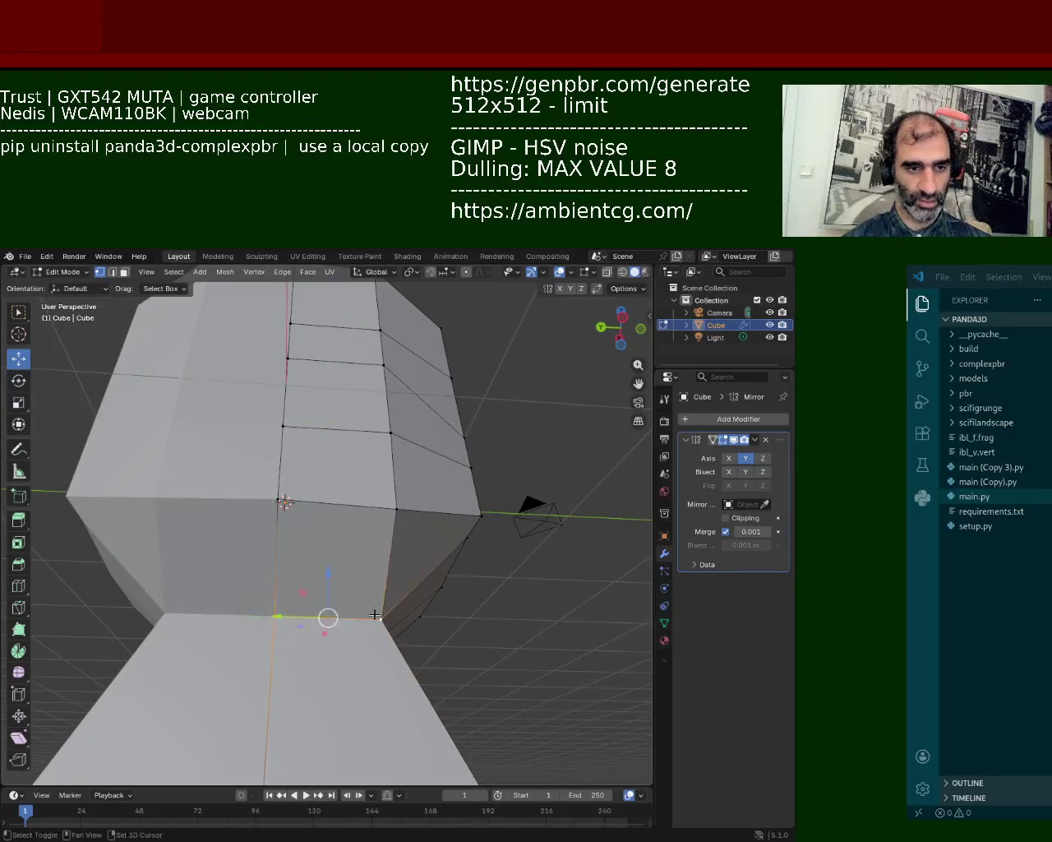
mouse_move(339, 434)
middle_mouse_down()
mouse_move(352, 366)
mouse_move(311, 483)
mouse_move(357, 503)
mouse_move(335, 591)
middle_mouse_up()
left_click(312, 482)
left_click(320, 486, "ctrl")
left_click(419, 612, "ctrl")
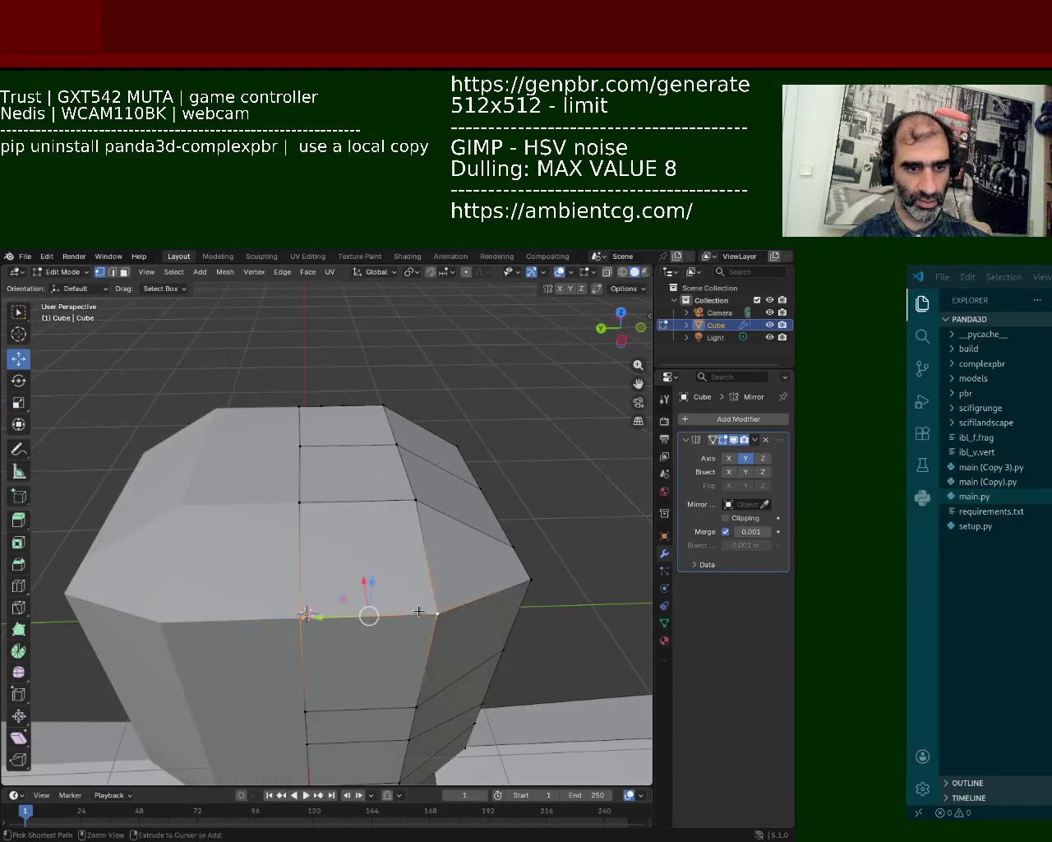
- Connect the top-edge vertex to the lower vertex with J, cutting a new edge
left_click(333, 416)
middle_click_drag(332, 415, 326, 500)
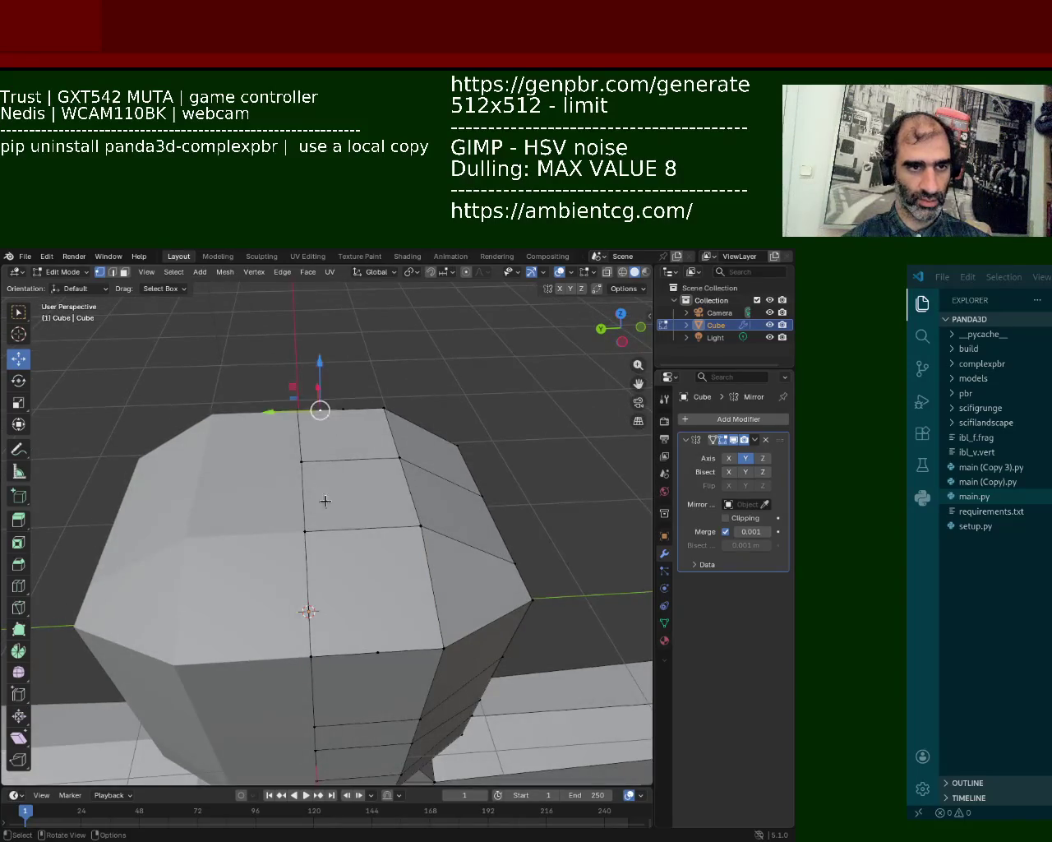
left_click(377, 652, "shift")
key("j")
key("ctrl+z")
- Try sliding a second vertex down its edge with Shift+V, then undo it
key("ctrl+z")
key("ctrl+z")
key("ctrl+shift+z")
key("ctrl+shift+z")
key("ctrl+shift+z")
left_click(353, 529, "shift")
key("shift+v")
left_click(360, 598)
key("ctrl+z")
key("ctrl+z")
- Select the new vertical edge's vertices and centre the view on them
mouse_move(413, 590)
middle_mouse_down()
mouse_move(382, 523)
mouse_move(388, 483)
middle_mouse_up()
left_click(391, 614)
mouse_move(386, 615)
middle_mouse_down()
mouse_move(364, 550)
mouse_move(348, 587)
middle_mouse_up()
left_click(345, 594, "shift")
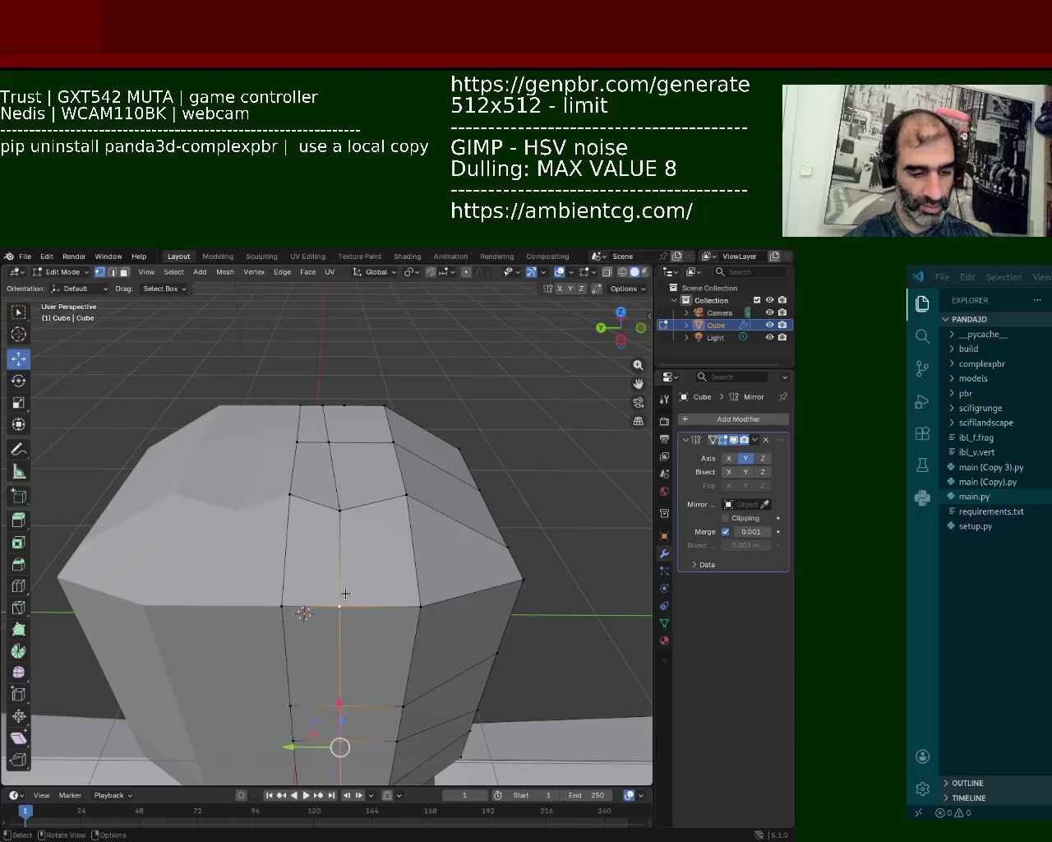
key("KP_Decimal")
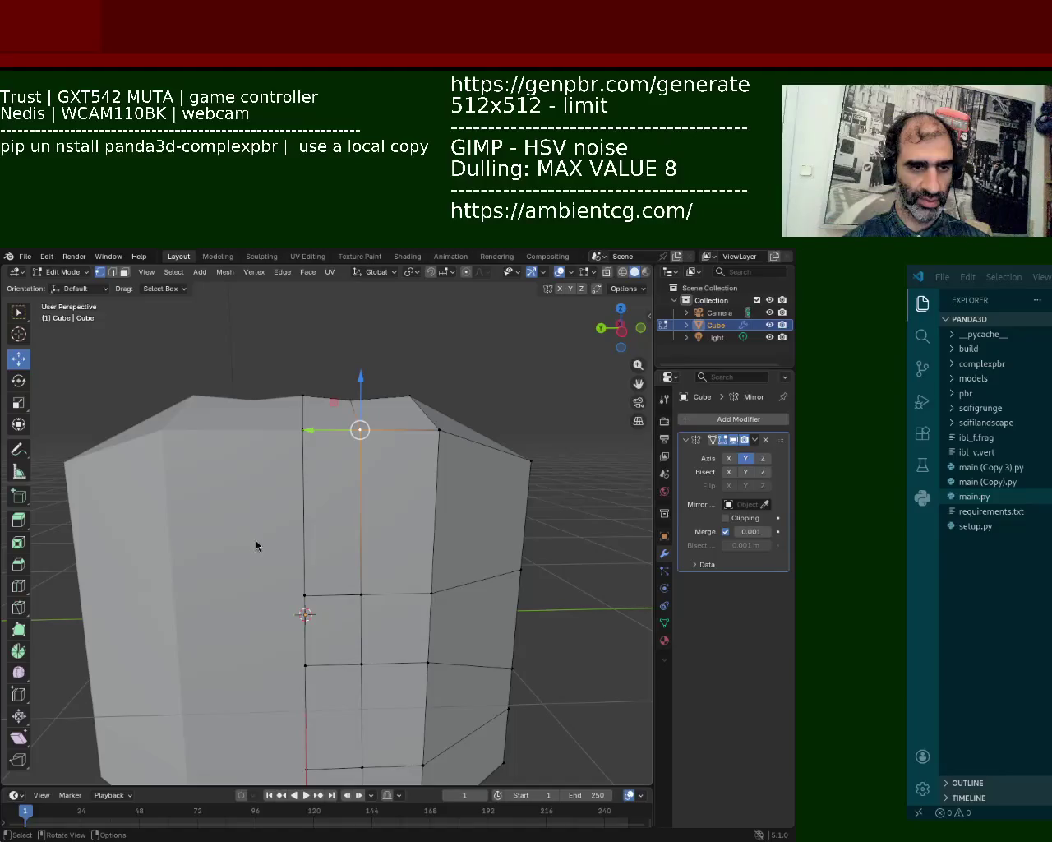
mouse_move(356, 482)
middle_mouse_down()
mouse_move(401, 622)
mouse_move(350, 598)
middle_mouse_up()
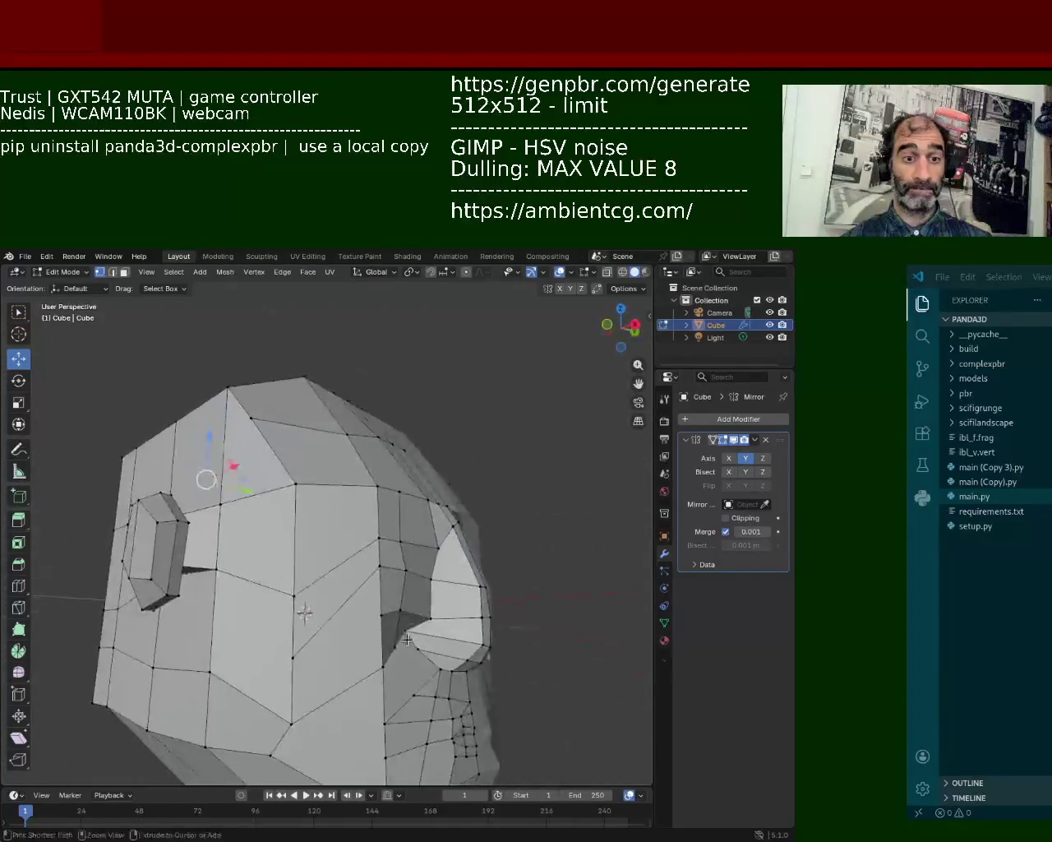
- Subdivide a side edge loop of the head and push it outward
mouse_move(345, 533)
middle_mouse_down()
mouse_move(362, 540)
mouse_move(374, 526)
middle_mouse_up()
left_click(368, 511, "alt")
key("ctrl+e")
left_click(374, 502)
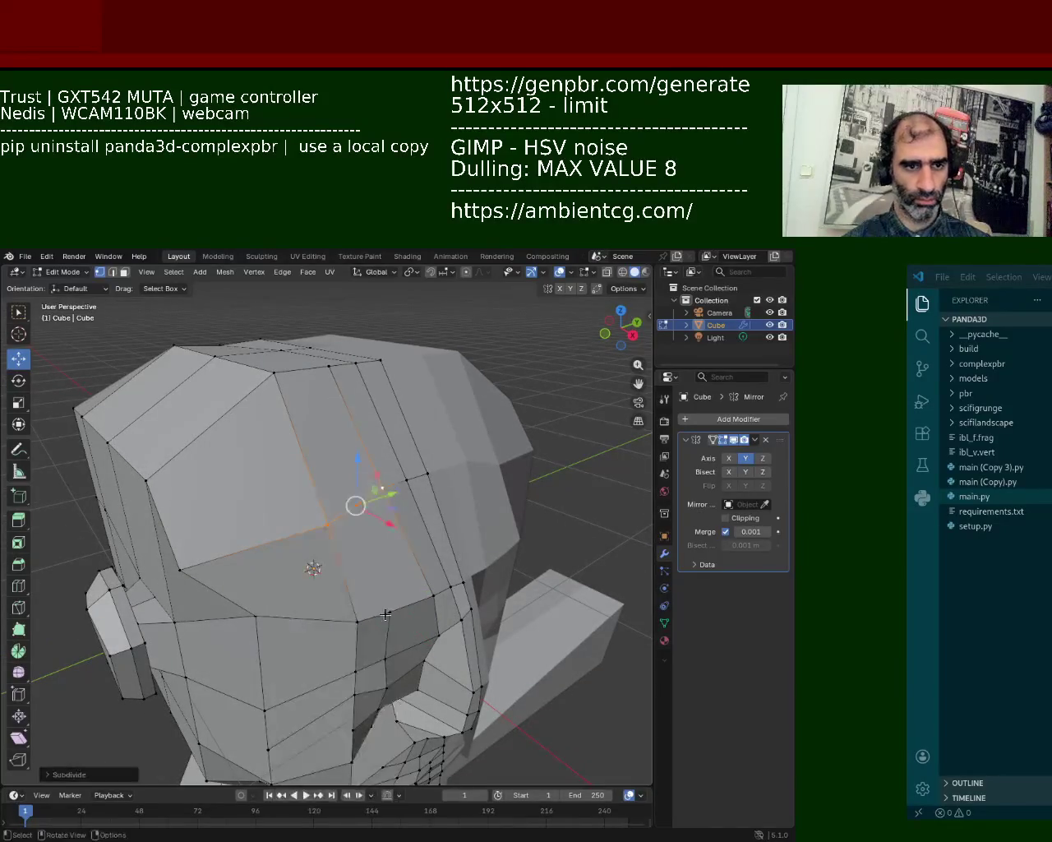
right_click(330, 494)
middle_click_drag(330, 493, 369, 526)
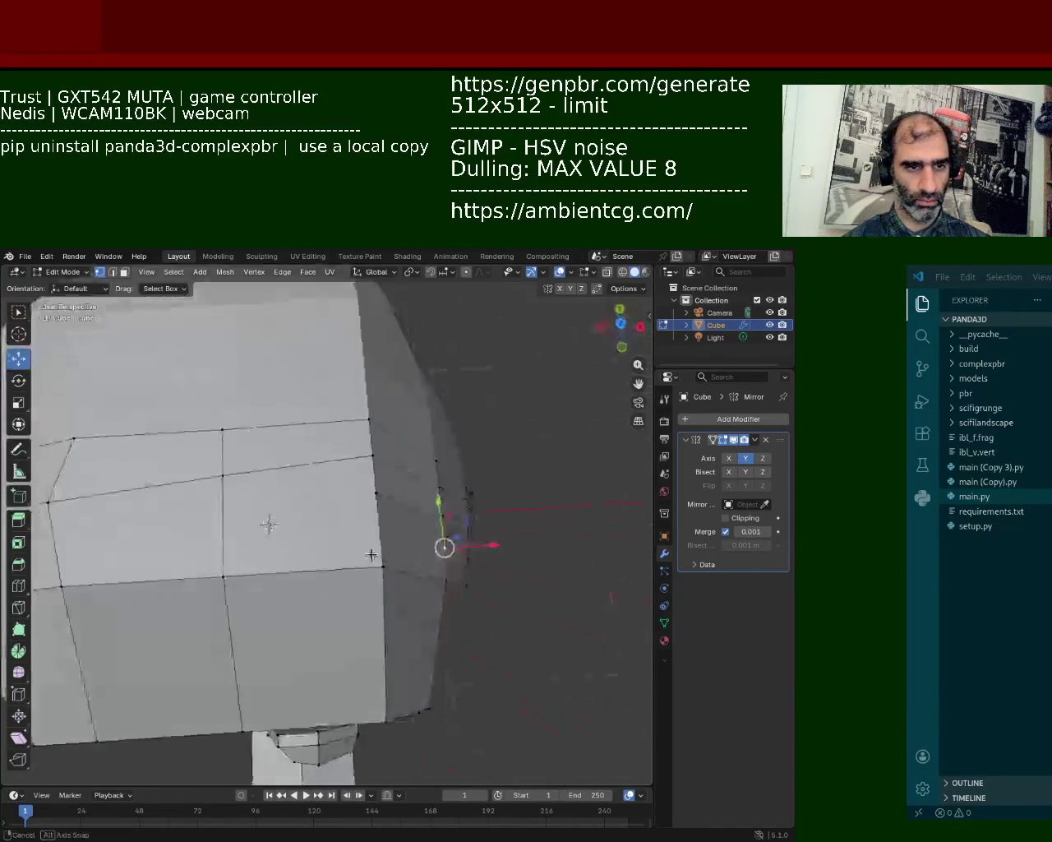
key("ctrl+e")
left_click(382, 539)
left_click_drag(381, 537, 444, 547)
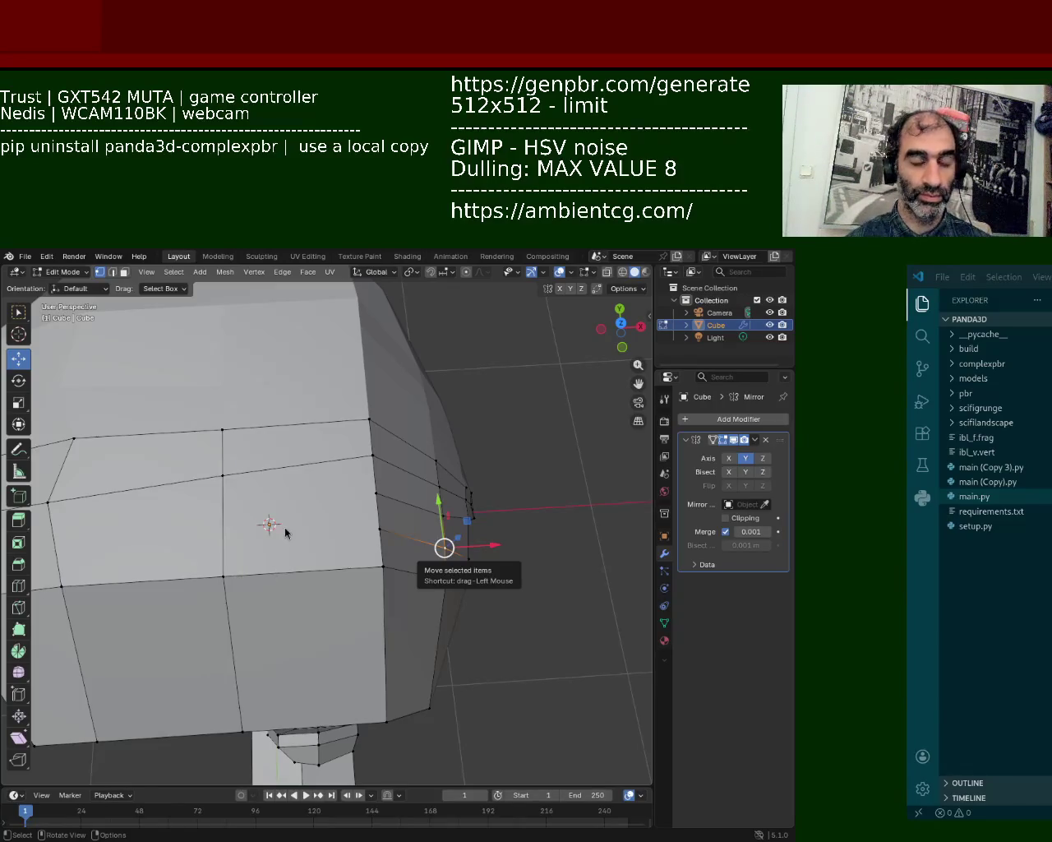
- Select a face vertex and the vertical edges on either side of the eye
middle_click_drag(474, 371, 309, 463)
scroll(351, 411, "up", 5)
left_click(379, 433)
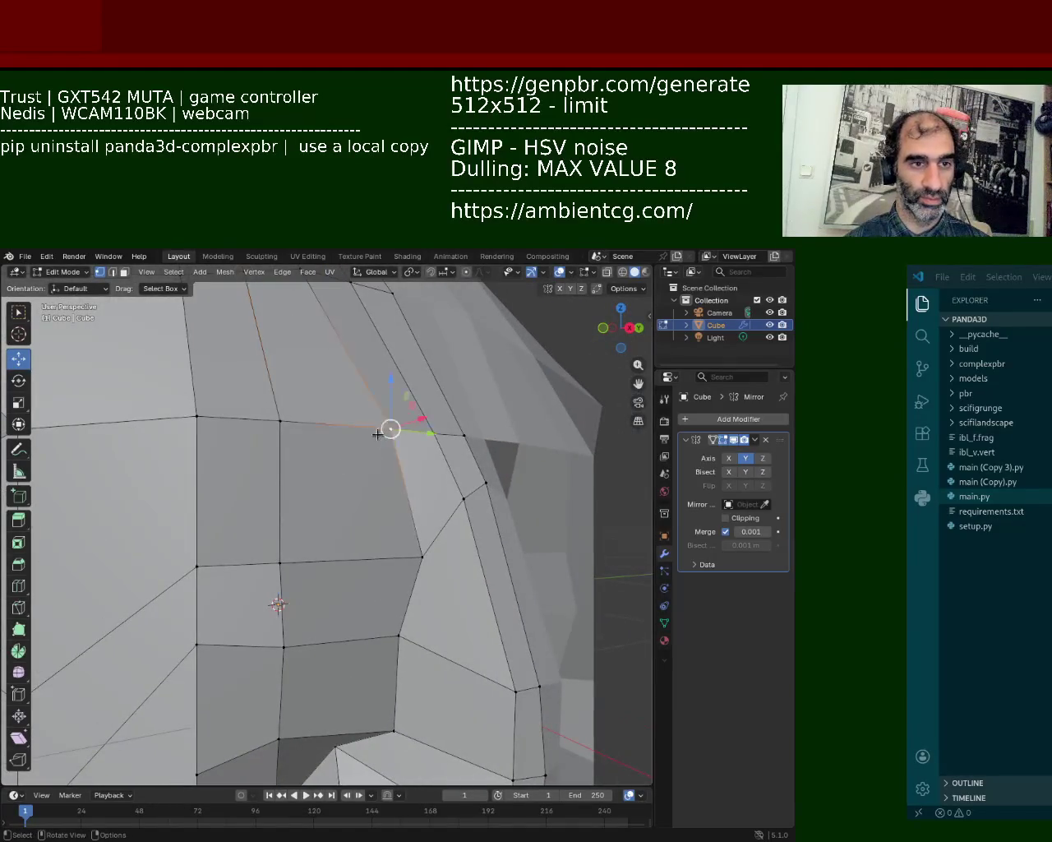
left_click(421, 554, "shift")
key("ctrl+e")
key("Escape")
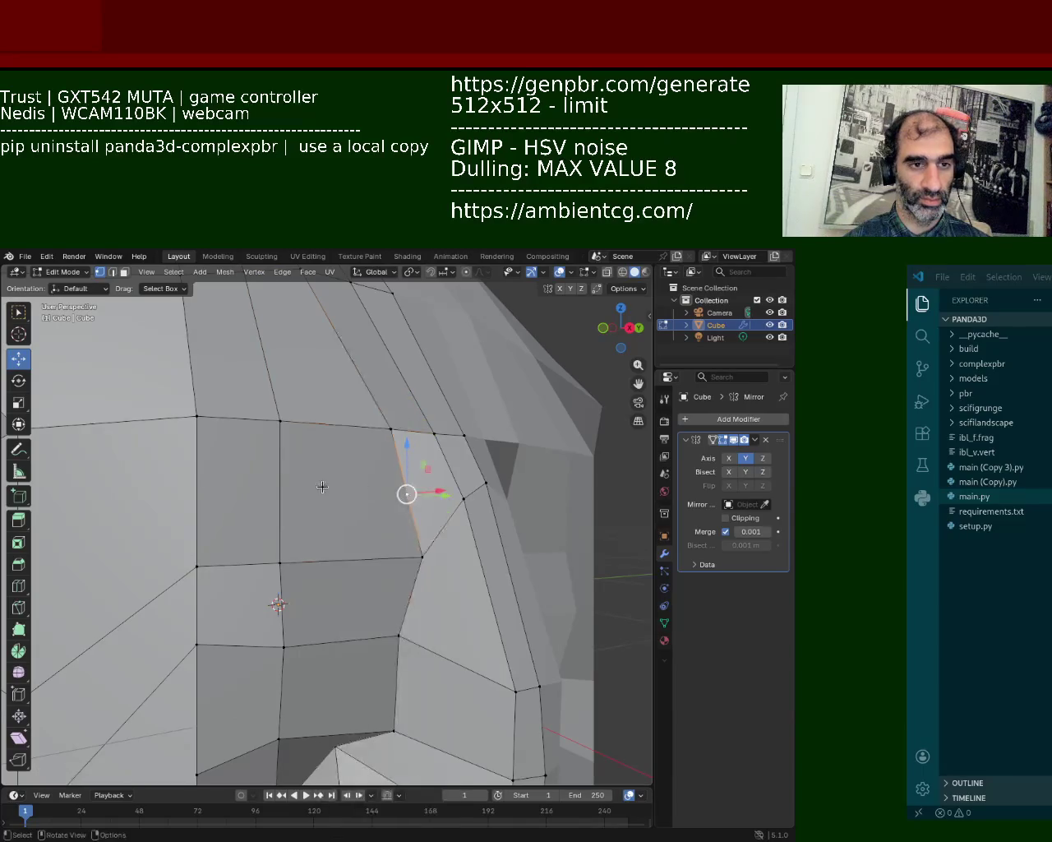
left_click(280, 421)
left_click(279, 563, "shift")
key("ctrl+e")
key("Escape")
- Change the selection to the horizontal and diagonal edges near the eye
left_click(400, 498, "shift")
left_click(401, 498)
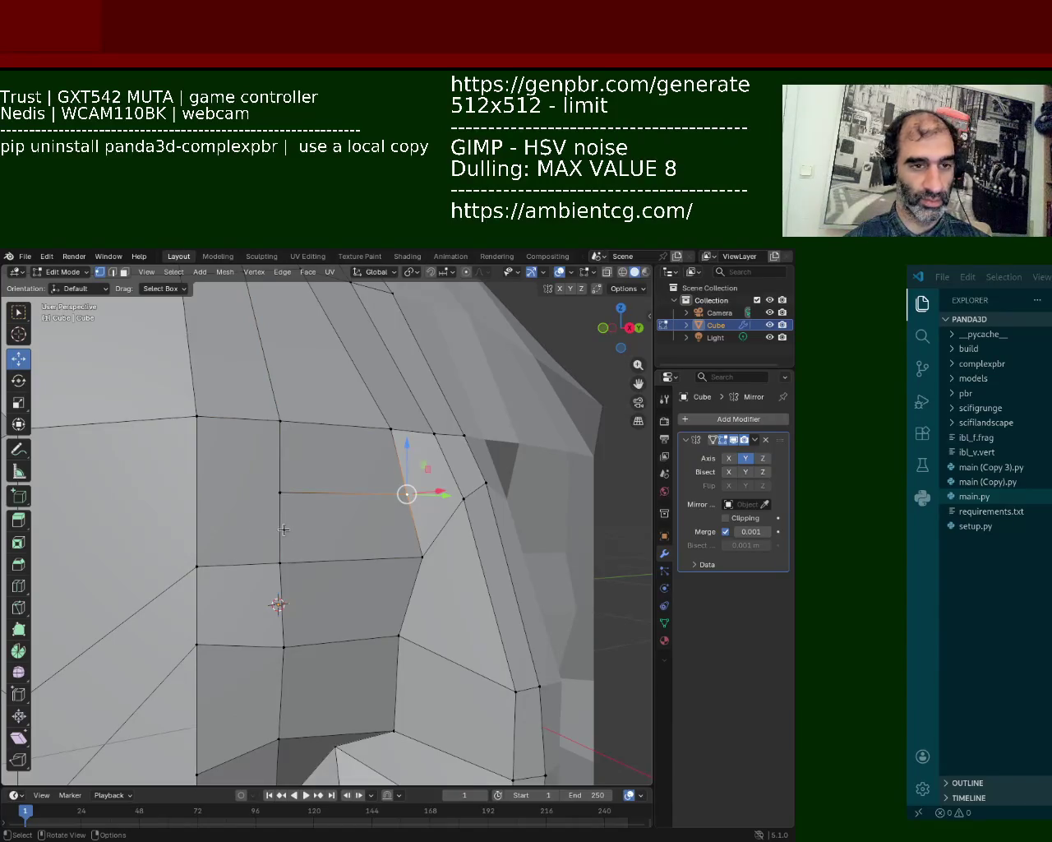
left_click(280, 494)
left_click(396, 498, "shift")
key("ctrl+e")
key("Escape")
left_click(436, 526, "shift")
left_click(277, 563, "shift")
left_click(277, 563)
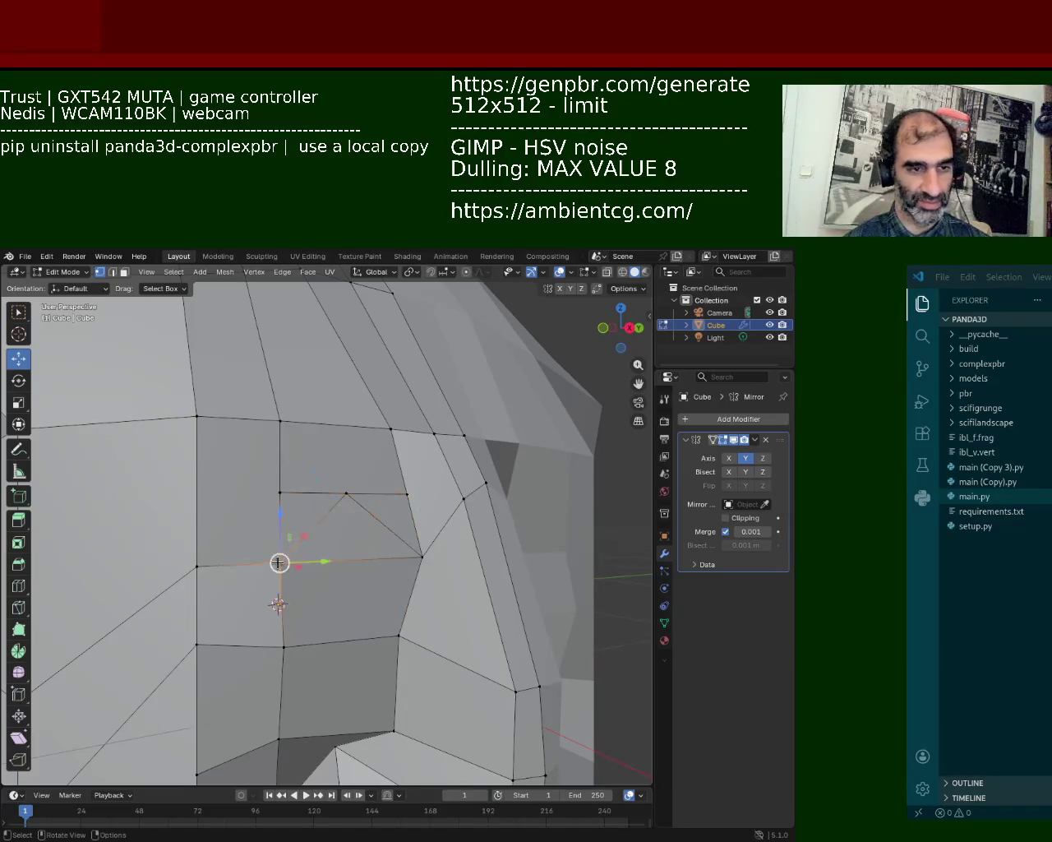
mouse_move(392, 609)
middle_mouse_down()
mouse_move(375, 632)
mouse_move(281, 574)
middle_mouse_up()
scroll(281, 574, "up", 2)
middle_click_drag(218, 581, 260, 575, "shift")
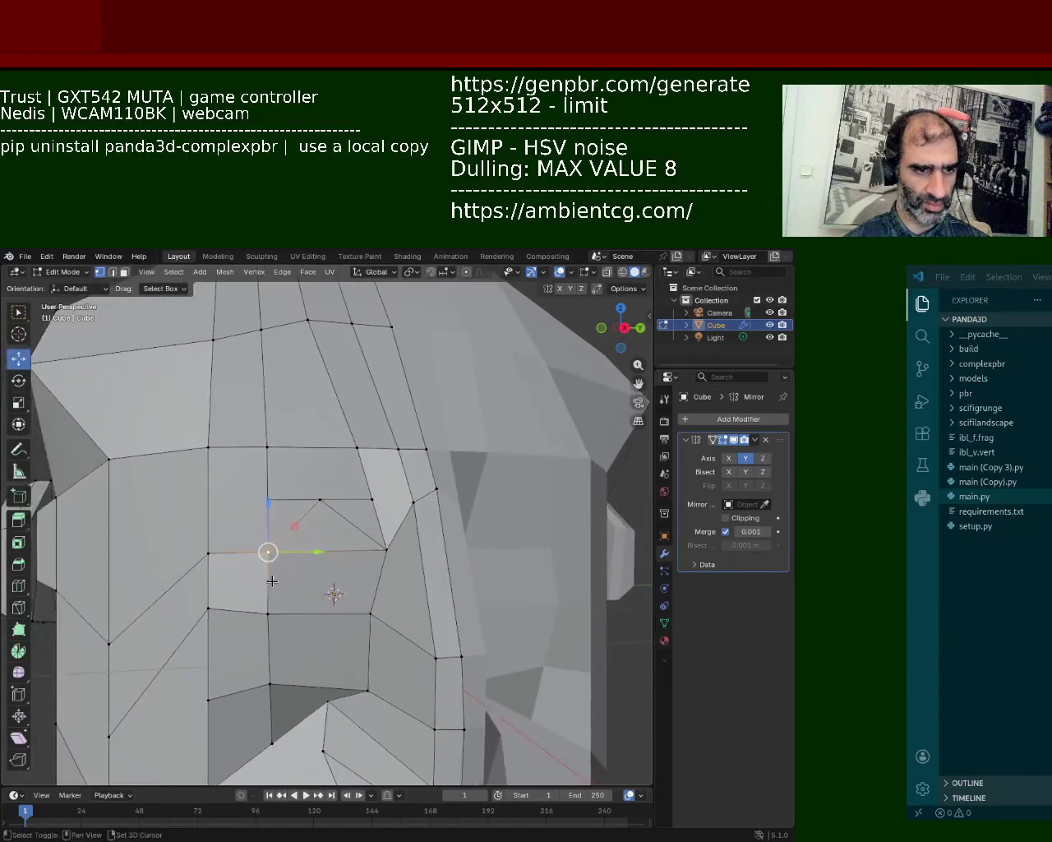
- Subdivide the edge below the eye and J-connect its midpoint to two vertices above
left_click(371, 613)
left_click(268, 614, "shift")
right_click(261, 549)
left_click(261, 550)
left_click(268, 551)
left_click(319, 612, "shift")
key("j")
left_click(384, 551, "shift")
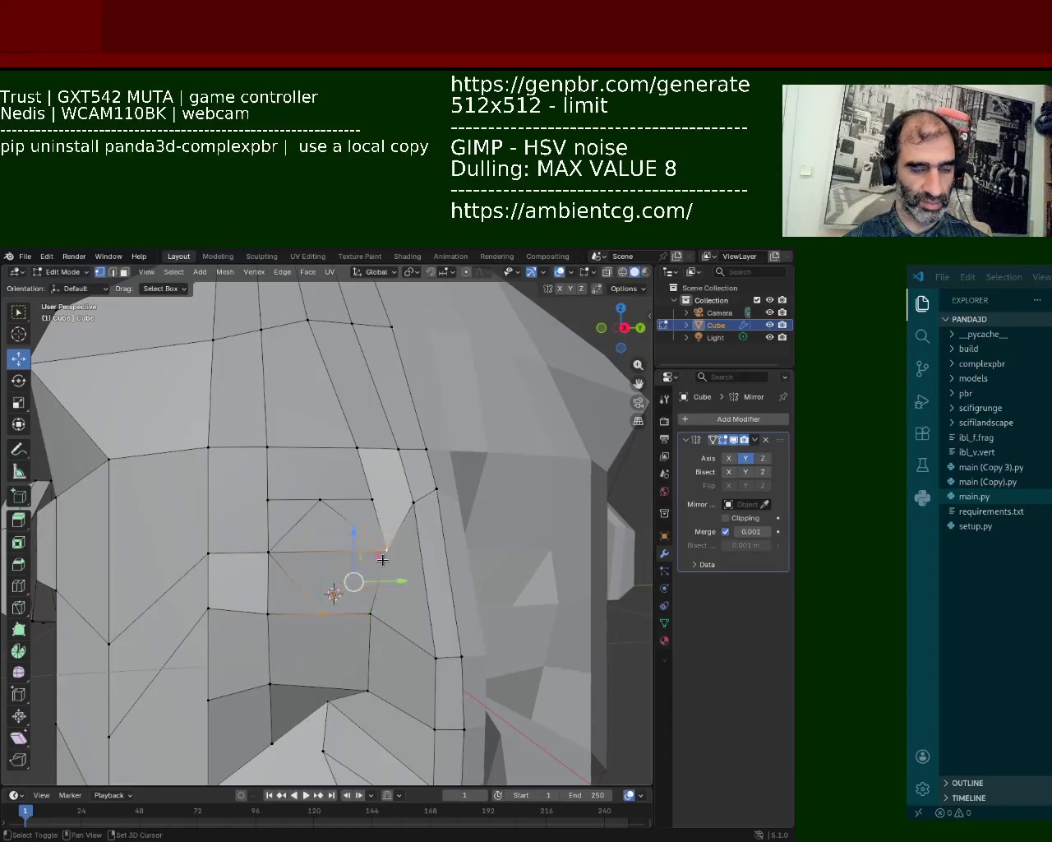
key("j")
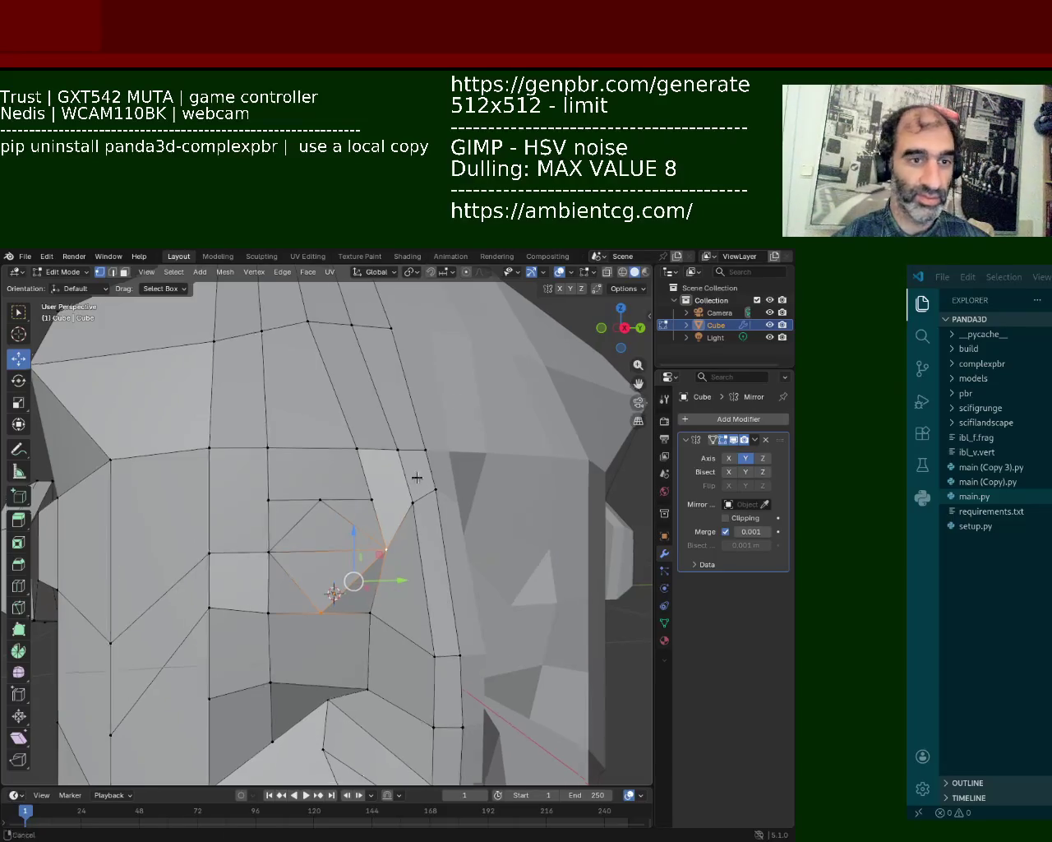
- Move a vertex near the mouth straight down along Z
scroll(416, 477, "down", 5)
mouse_move(414, 496)
middle_mouse_down()
mouse_move(393, 478)
mouse_move(404, 498)
middle_mouse_up()
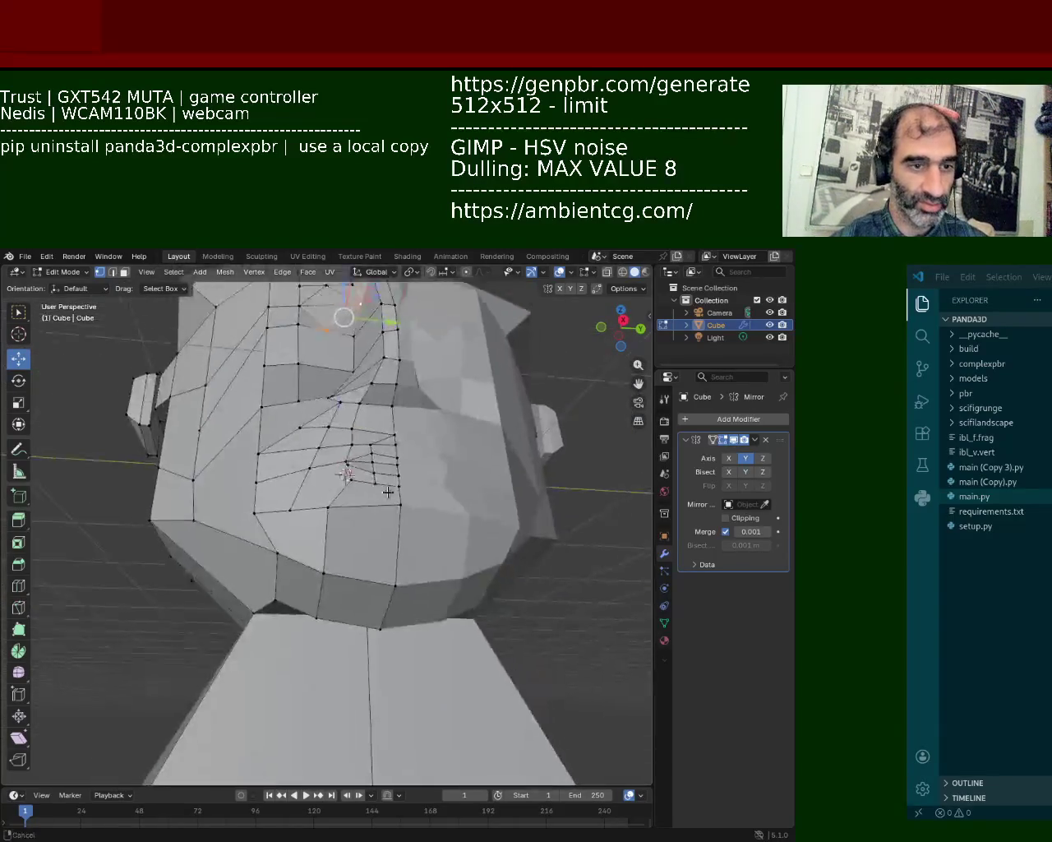
scroll(405, 498, "up", 4)
scroll(496, 585, "up", 2)
mouse_move(495, 586)
middle_mouse_down()
mouse_move(470, 563)
mouse_move(430, 484)
middle_mouse_up()
left_click(429, 491)
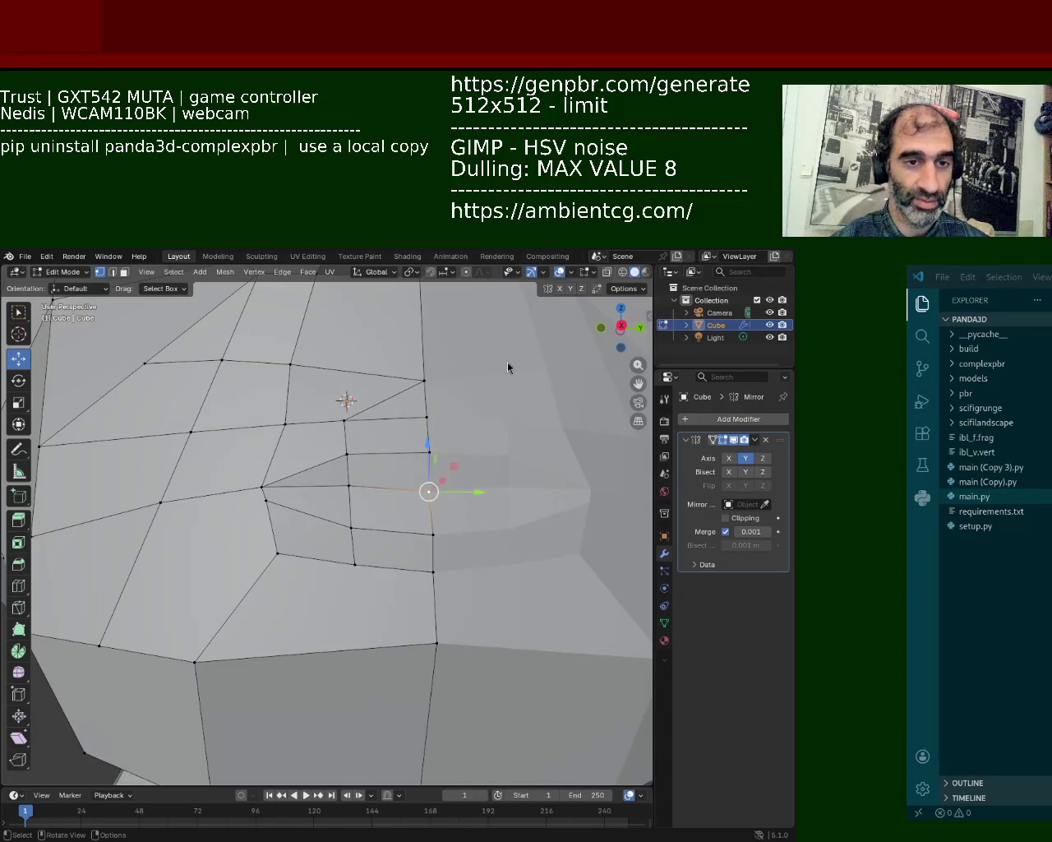
key("g")
key("z")
left_click(436, 592)
- Connect two vertices near the mouth with a new edge
scroll(435, 593, "down", 3)
mouse_move(436, 593)
middle_mouse_down()
mouse_move(235, 491)
mouse_move(441, 542)
mouse_move(417, 472)
mouse_move(395, 457)
mouse_move(420, 488)
mouse_move(364, 449)
middle_mouse_up()
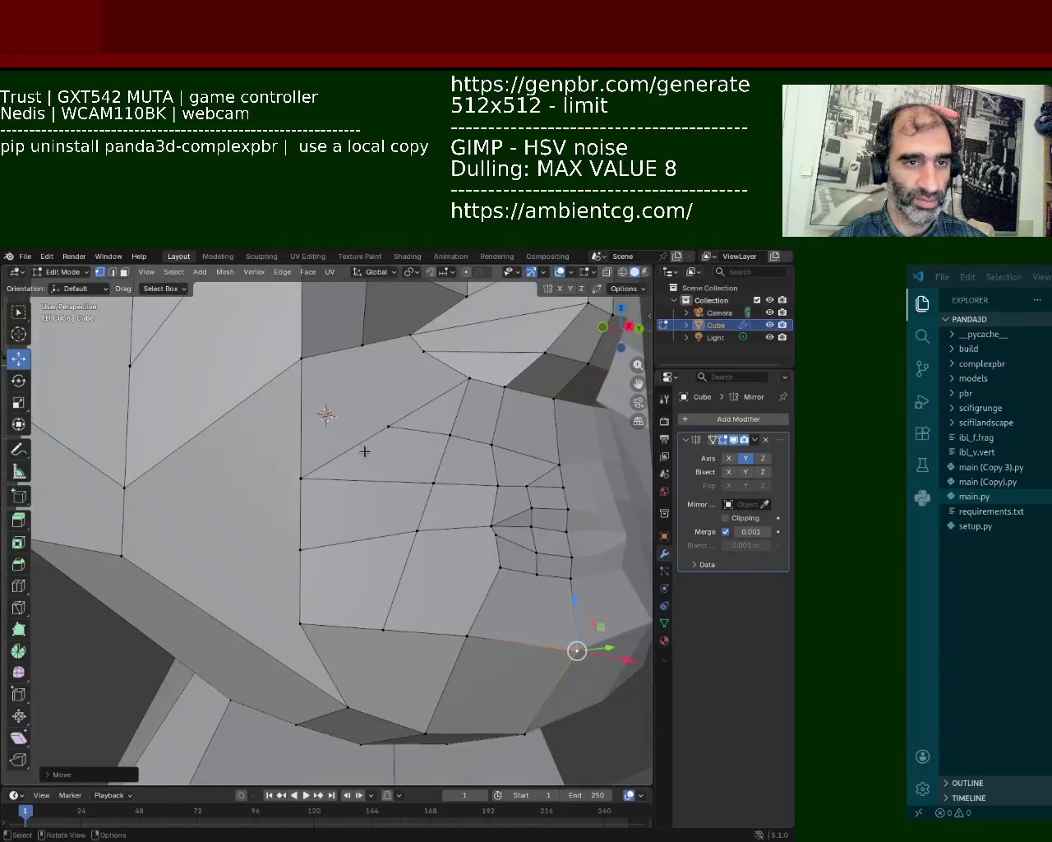
left_click(292, 359)
left_click(301, 476, "shift")
right_click(305, 415)
left_click(271, 426)
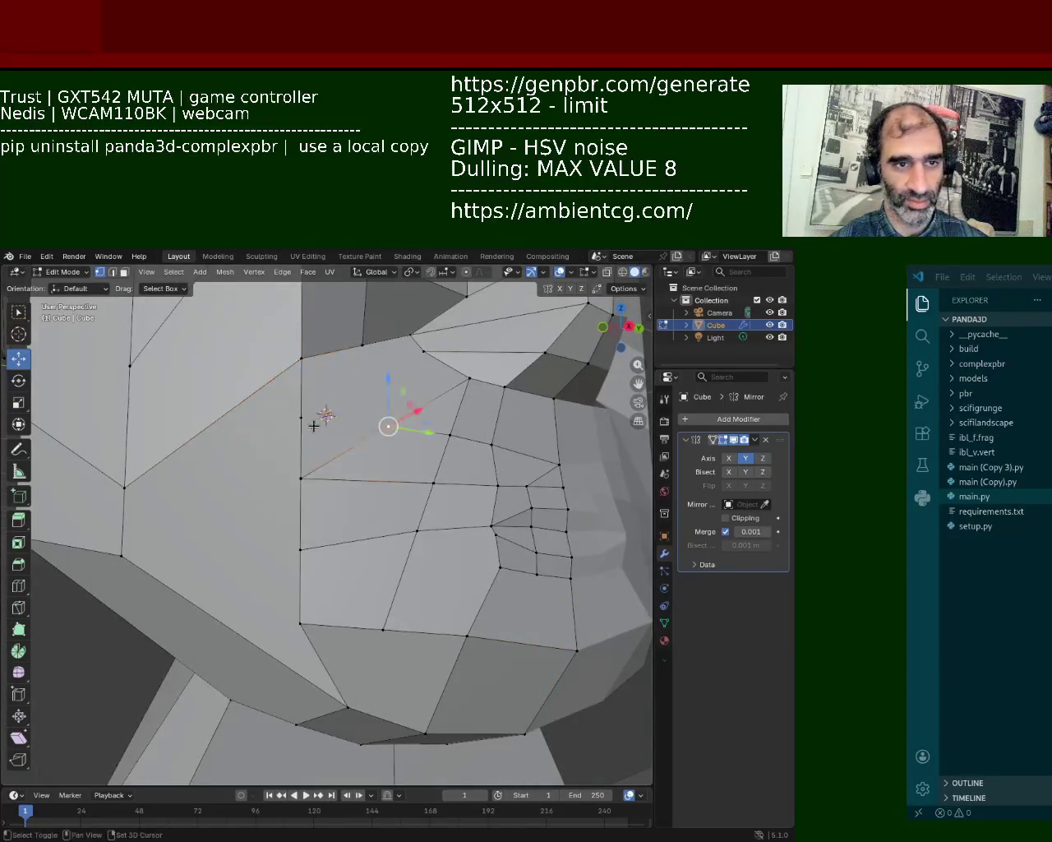
left_click(302, 416)
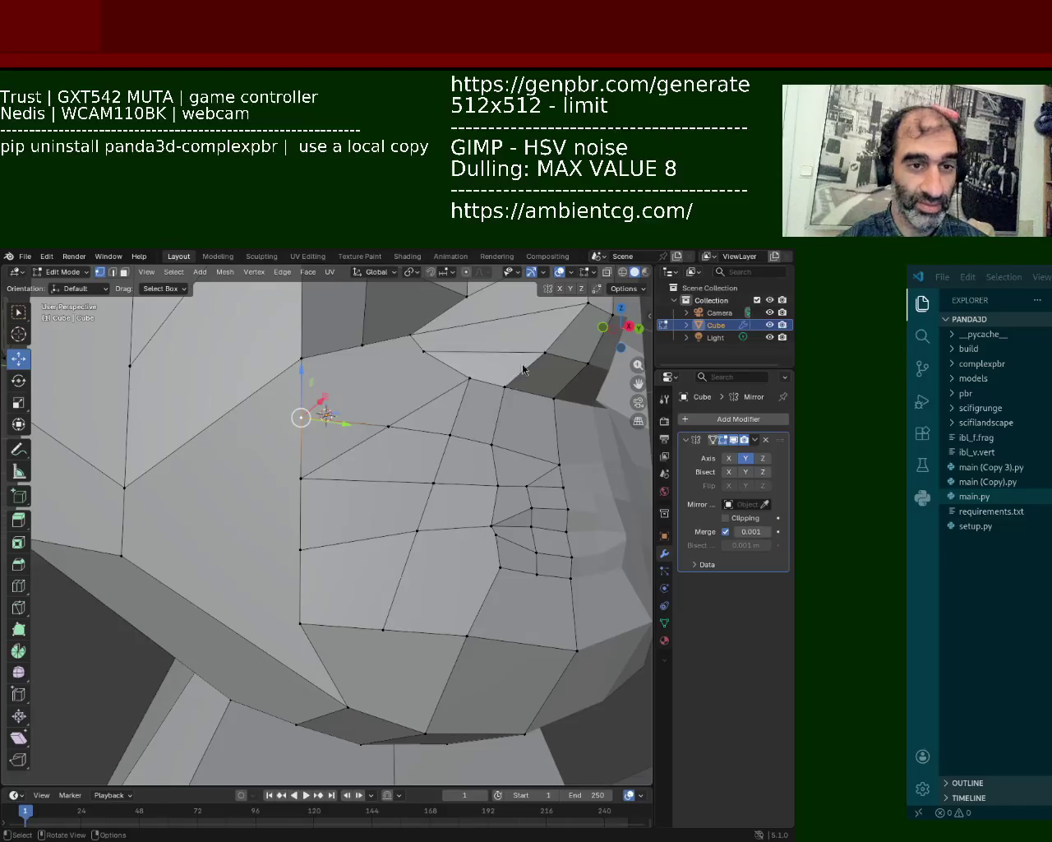
mouse_move(523, 369)
middle_mouse_down()
mouse_move(346, 508)
mouse_move(289, 421)
middle_mouse_up()
- Raise an upper and a lower vertex on the side of the head along Z
left_click(290, 421)
key("g")
key("z")
left_click(290, 365)
left_click(290, 523)
key("g")
key("z")
left_click(389, 476)
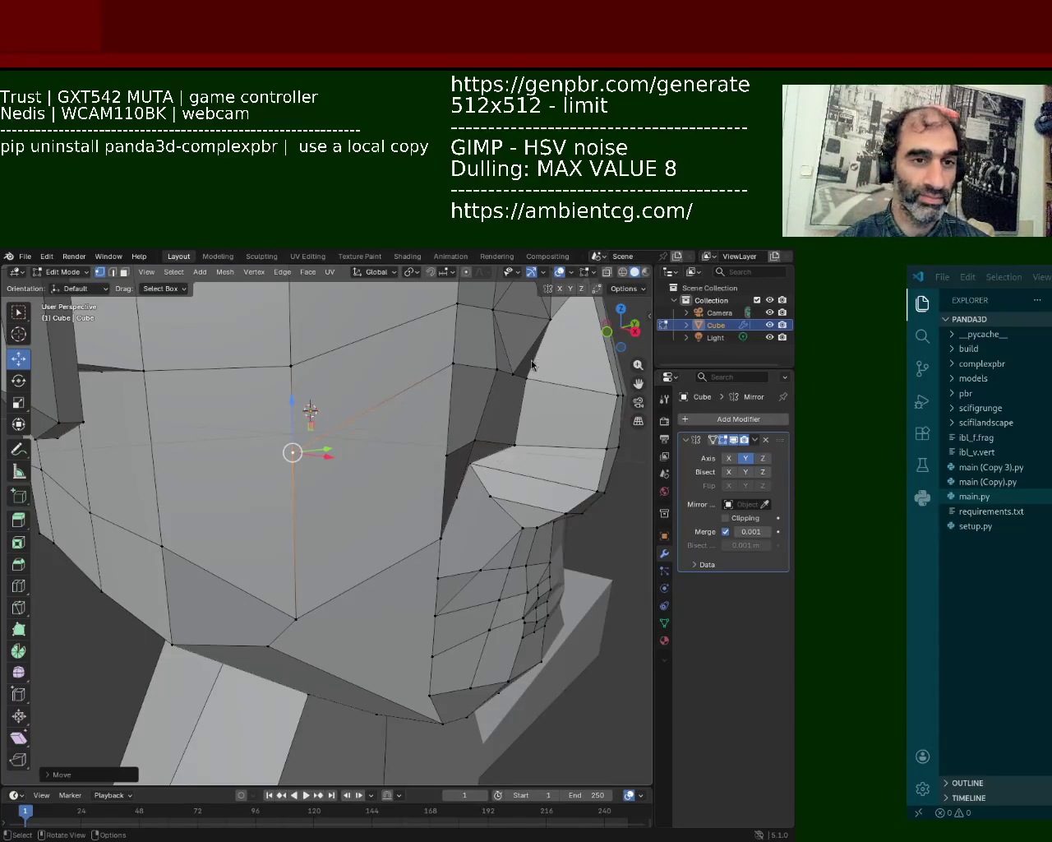
- Orbit and zoom the view to face the nose and mouth
middle_click_drag(368, 500, 363, 518)
scroll(363, 518, "down", 2)
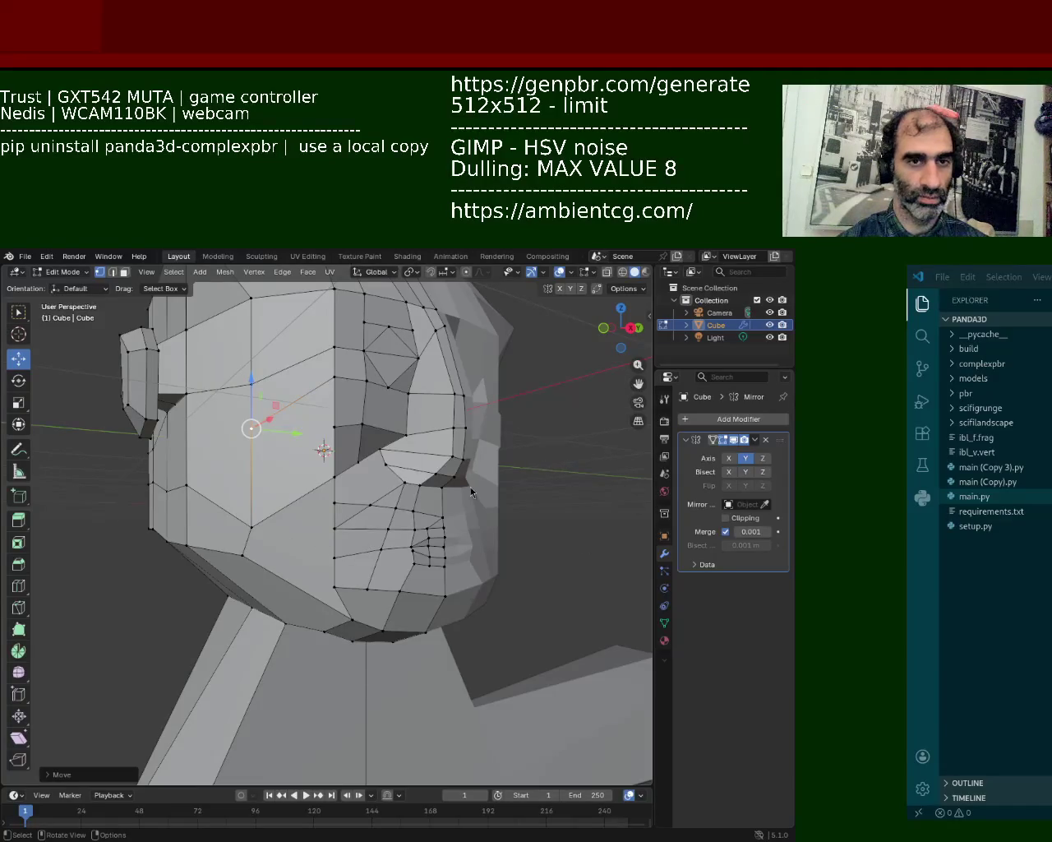
middle_click_drag(471, 492, 466, 612)
scroll(467, 612, "up", 5)
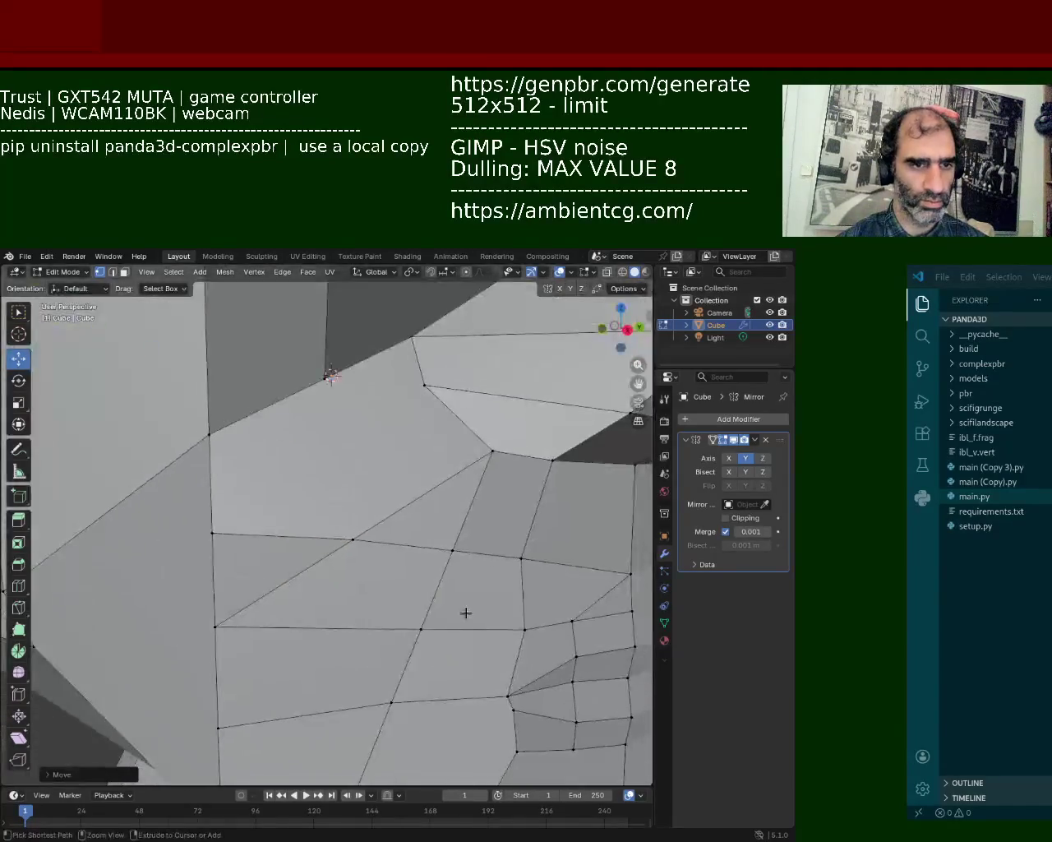
scroll(466, 612, "down", 5)
middle_click_drag(329, 399, 411, 531)
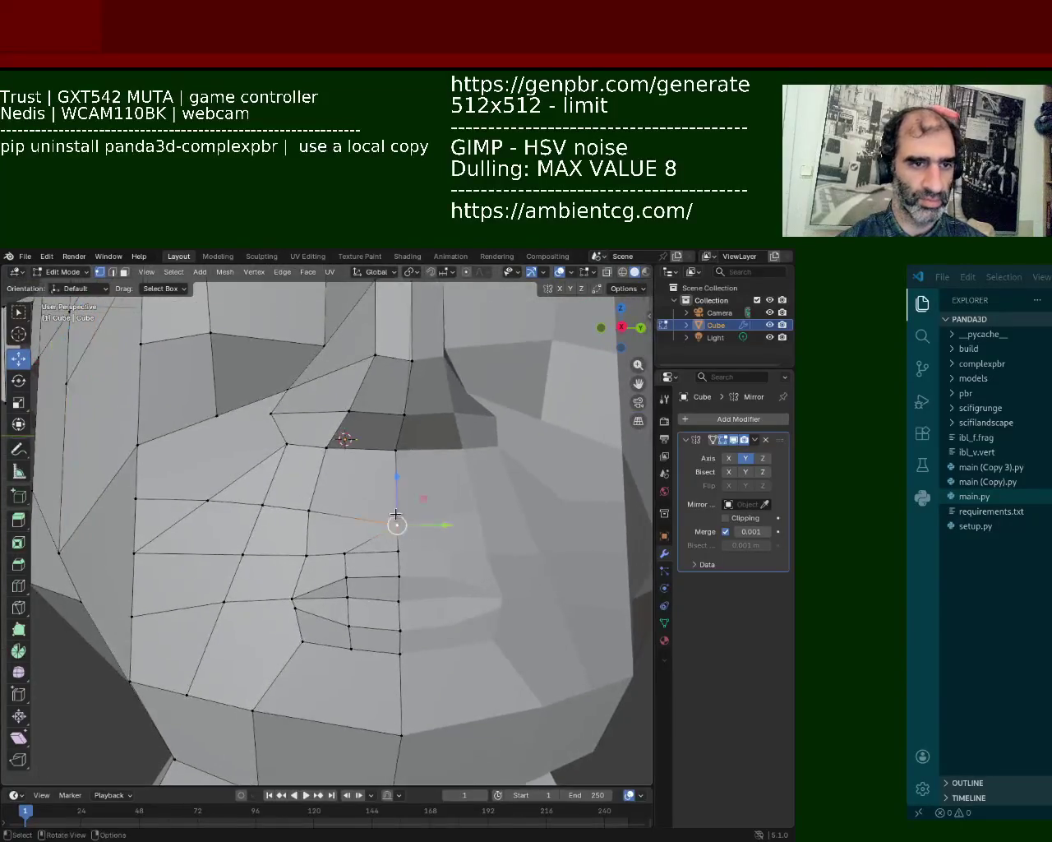
- Raise three vertices between the nose and mouth along Z
left_click(309, 509)
key("g")
key("z")
left_click(308, 480)
left_click(398, 551)
key("g")
key("z")
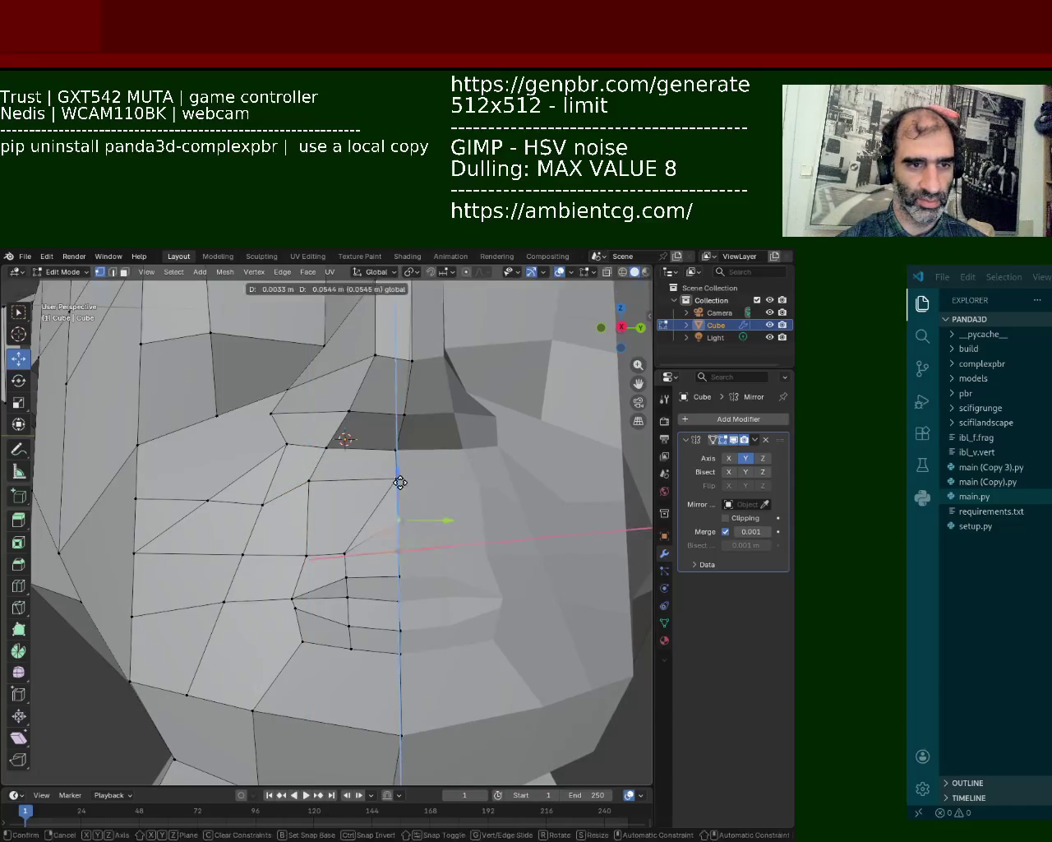
left_click(400, 483)
left_click(400, 600)
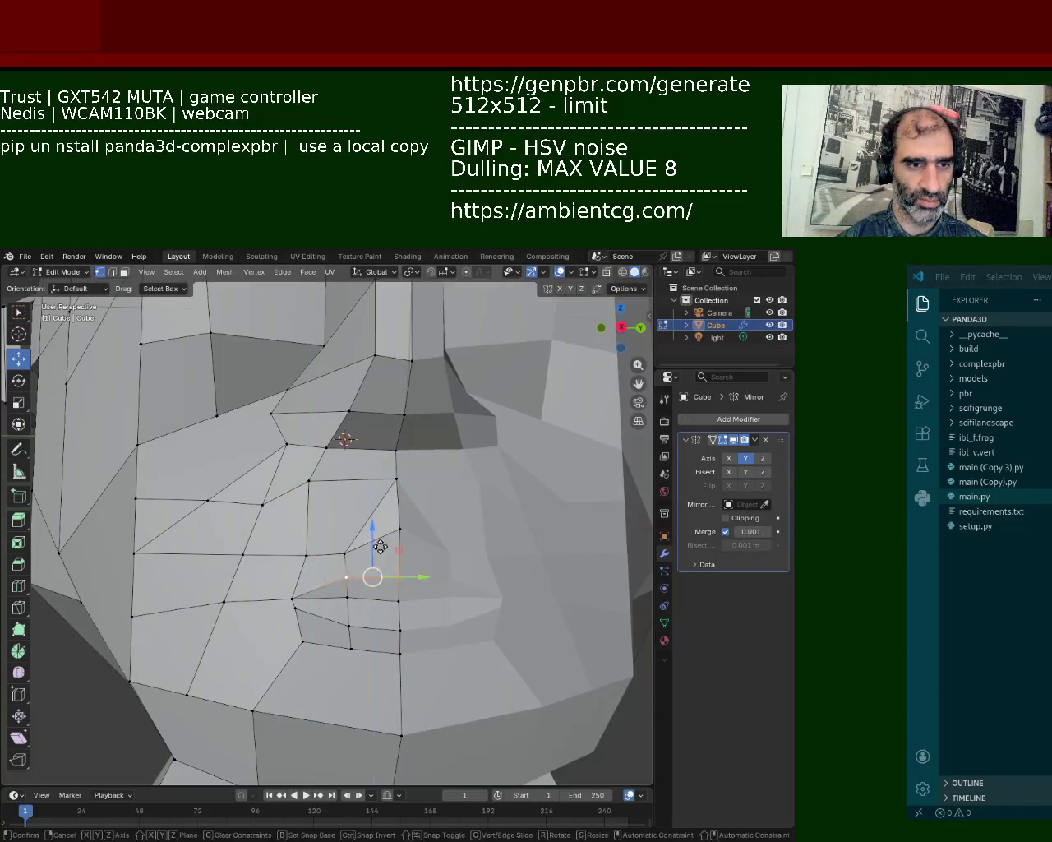
left_click(376, 536)
- Select two edges beside the mouth
scroll(370, 526, "up", 6)
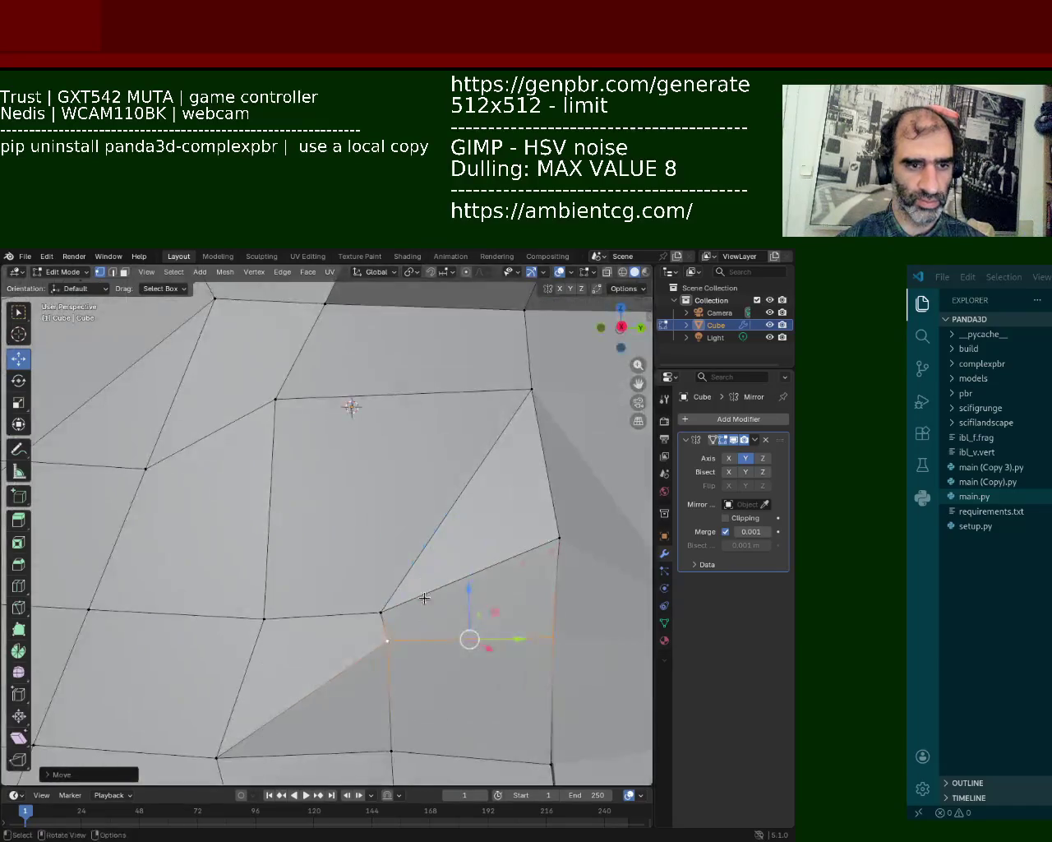
scroll(424, 597, "down", 5, "shift")
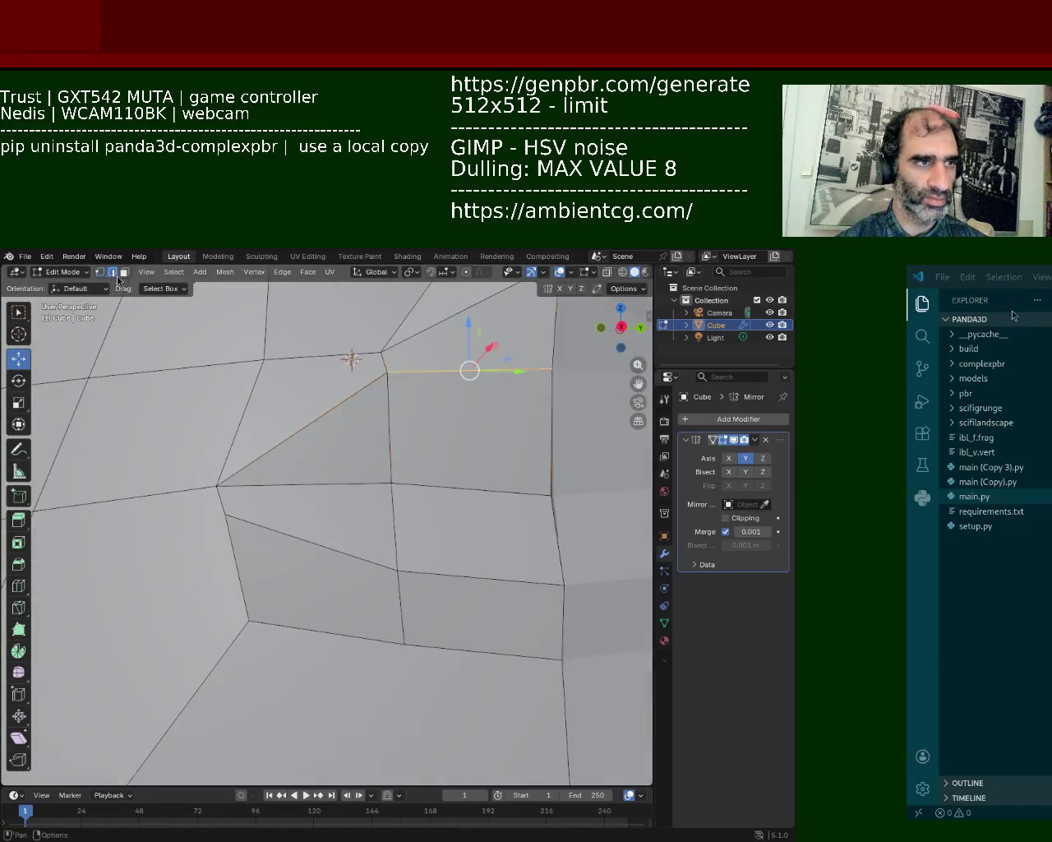
left_click(474, 494)
left_click(353, 485, "shift")
- Delete the two selected edges to open the mouth hole
key("x")
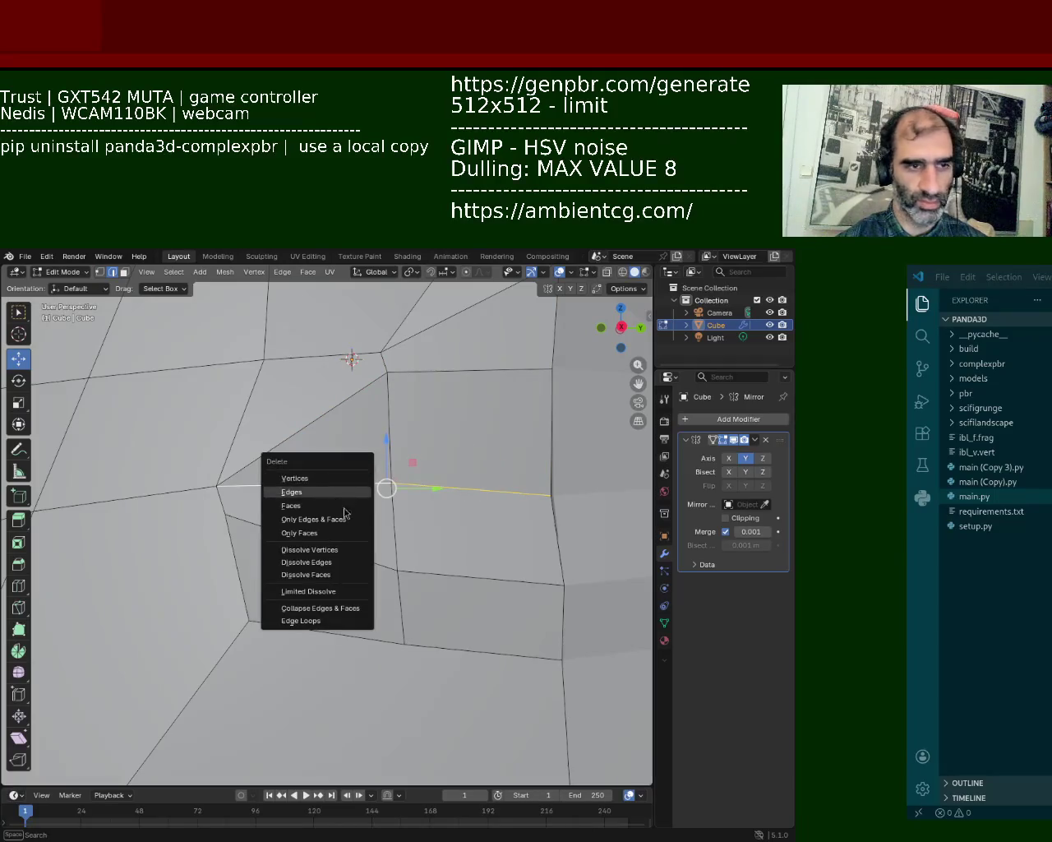
left_click(318, 492)
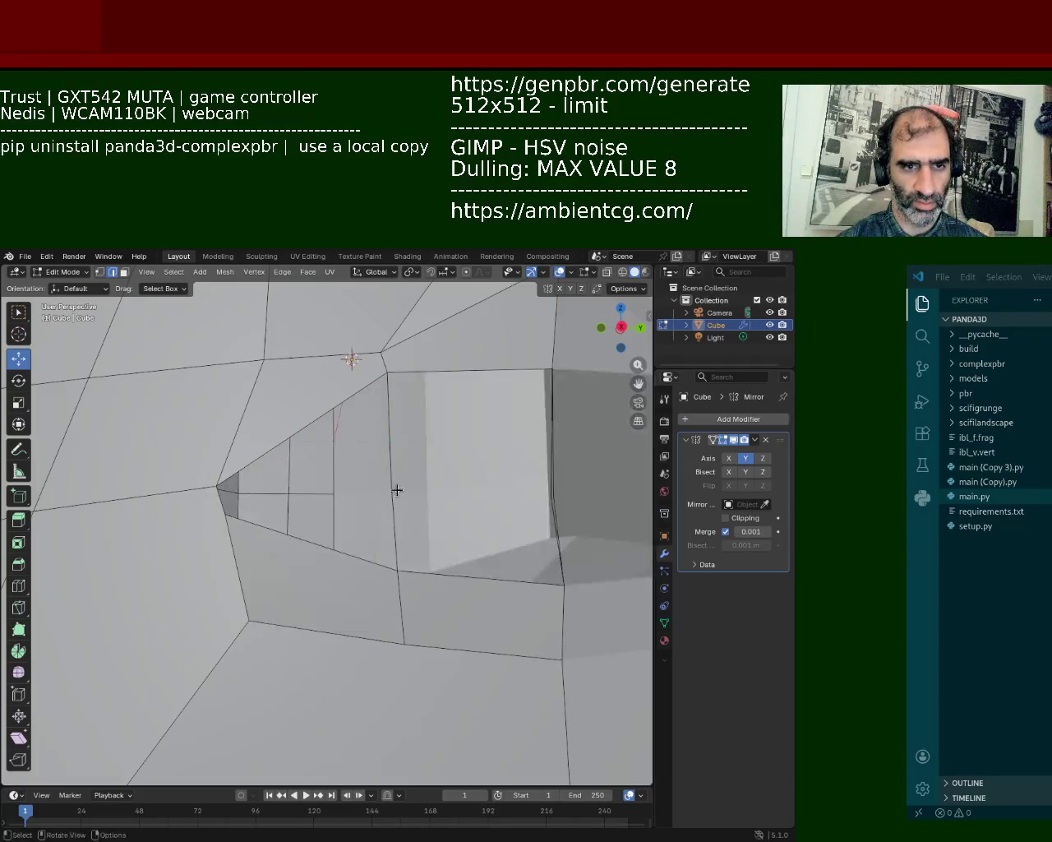
scroll(397, 490, "down", 3)
mouse_move(404, 512)
middle_mouse_down()
mouse_move(491, 554)
mouse_move(404, 514)
middle_mouse_up()
scroll(341, 471, "up", 2)
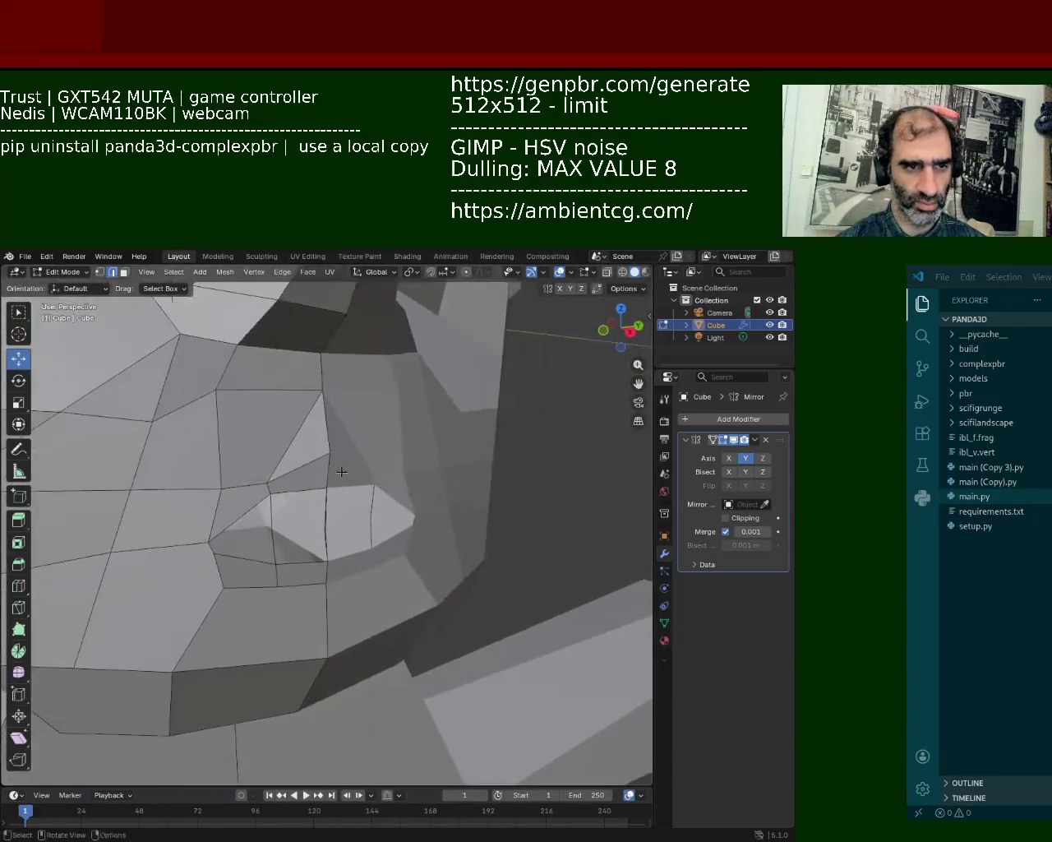
middle_click_drag(341, 471, 370, 515)
- In vertex mode, reposition vertices around the hole, moving one along Y
key("1")
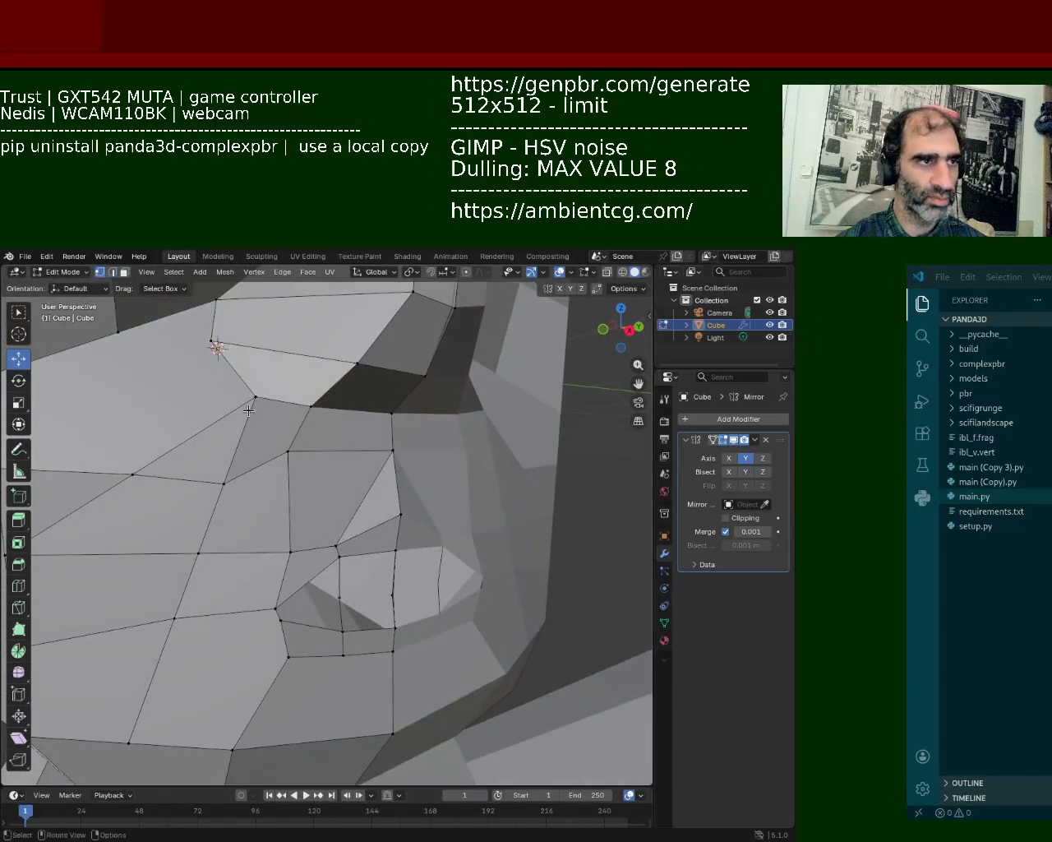
left_click(402, 505)
key("g")
left_click(336, 517)
left_click(289, 553)
key("g")
left_click(274, 540)
key("g")
key("y")
left_click(310, 570)
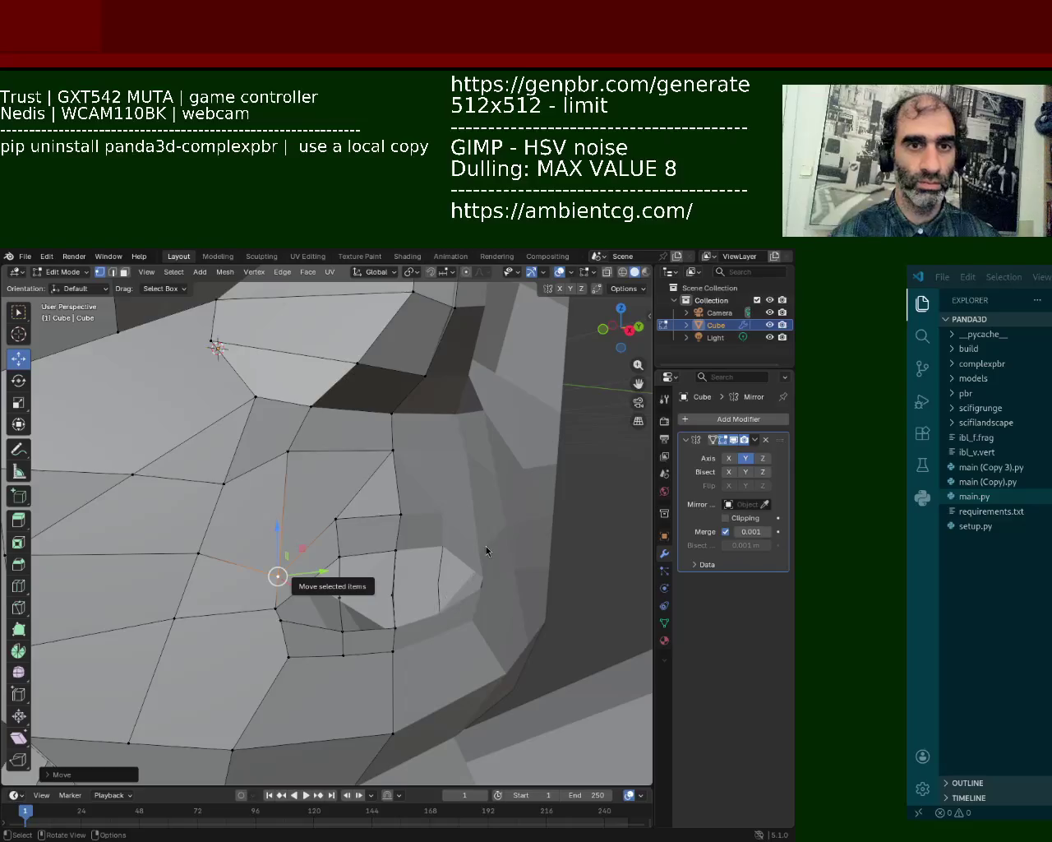
- Delete the two vertical edges beside the mouth hole to enlarge the opening
left_click(376, 623)
middle_click_drag(376, 623, 359, 567)
left_click(338, 551)
left_click(275, 543, "shift")
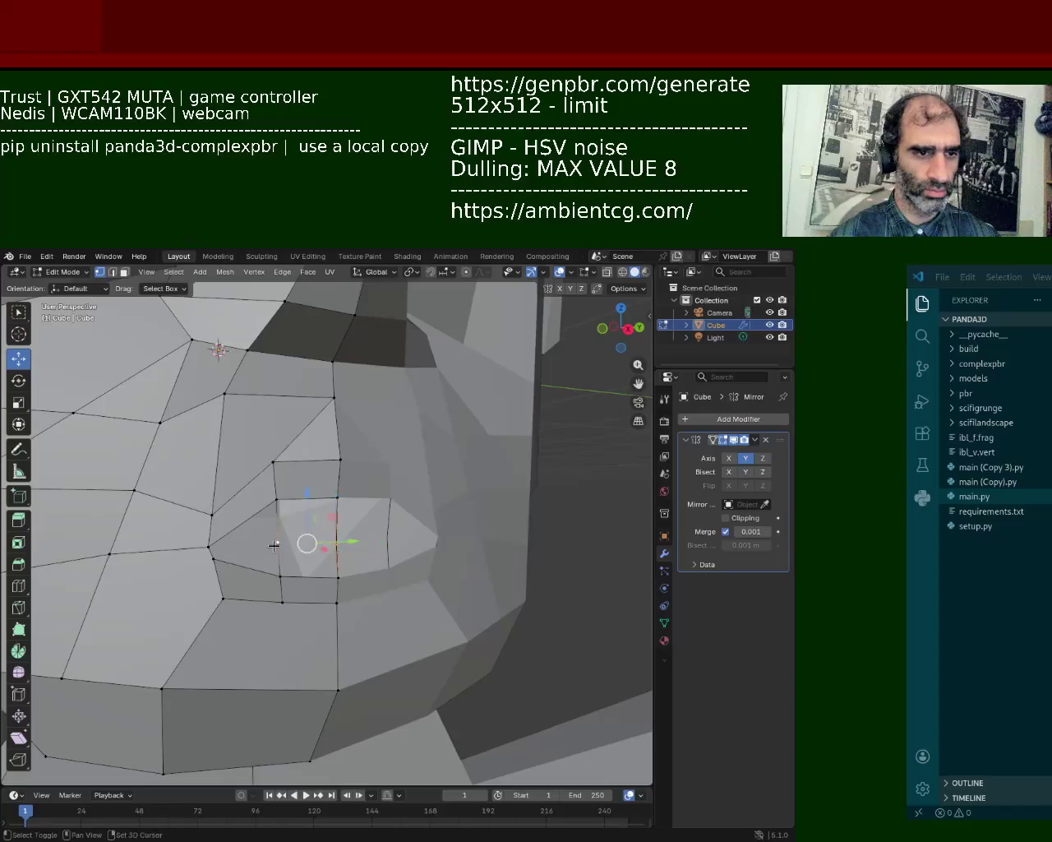
key("x")
left_click(268, 533)
mouse_move(268, 533)
middle_mouse_down()
mouse_move(364, 533)
mouse_move(376, 504)
middle_mouse_up()
- Raise the hole's bottom edge loop, moving it in the XZ plane then along Z
left_click(357, 498, "alt")
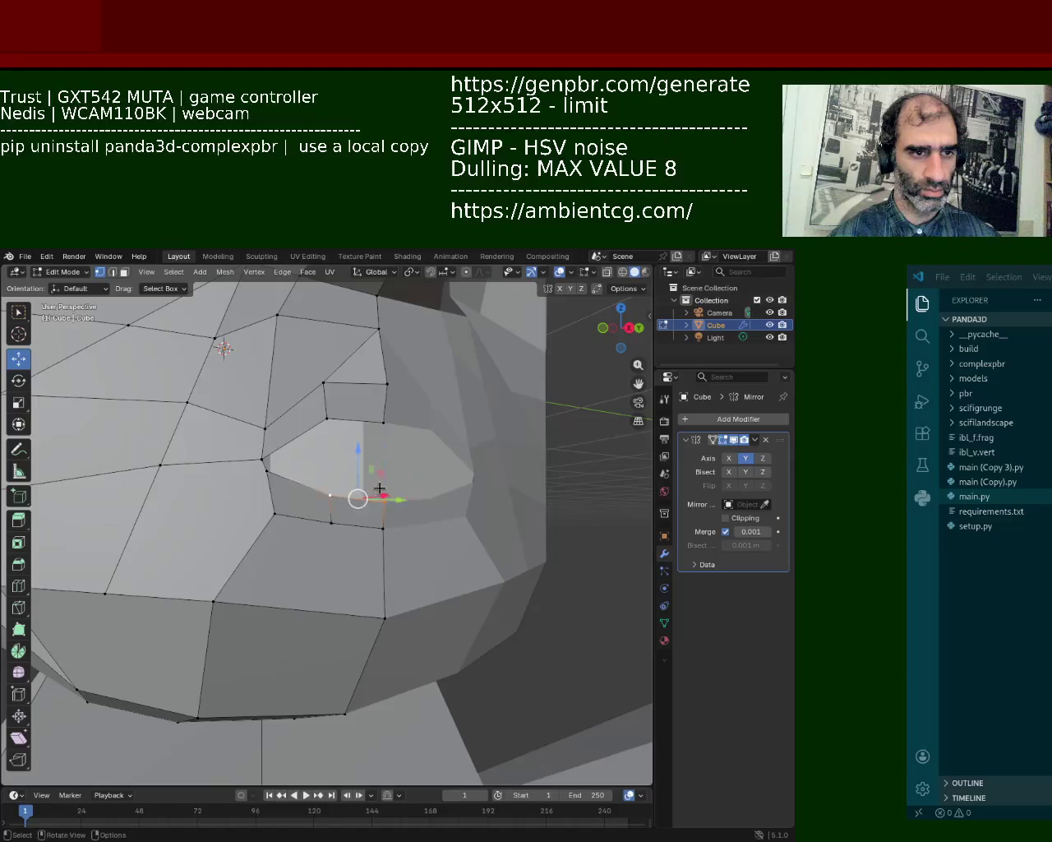
key("g")
key("shift+y")
left_click(367, 434)
key("g")
key("z")
left_click(359, 432)
- Subdivide two sets of border edges around the lips
left_click(385, 502)
right_click(348, 484)
left_click(348, 491)
left_click(331, 473)
right_click(300, 498)
left_click(300, 505)
left_click(267, 470)
- Slide a new cut vertex along Y and nudge the vertex above the lip corner right
left_click(274, 512)
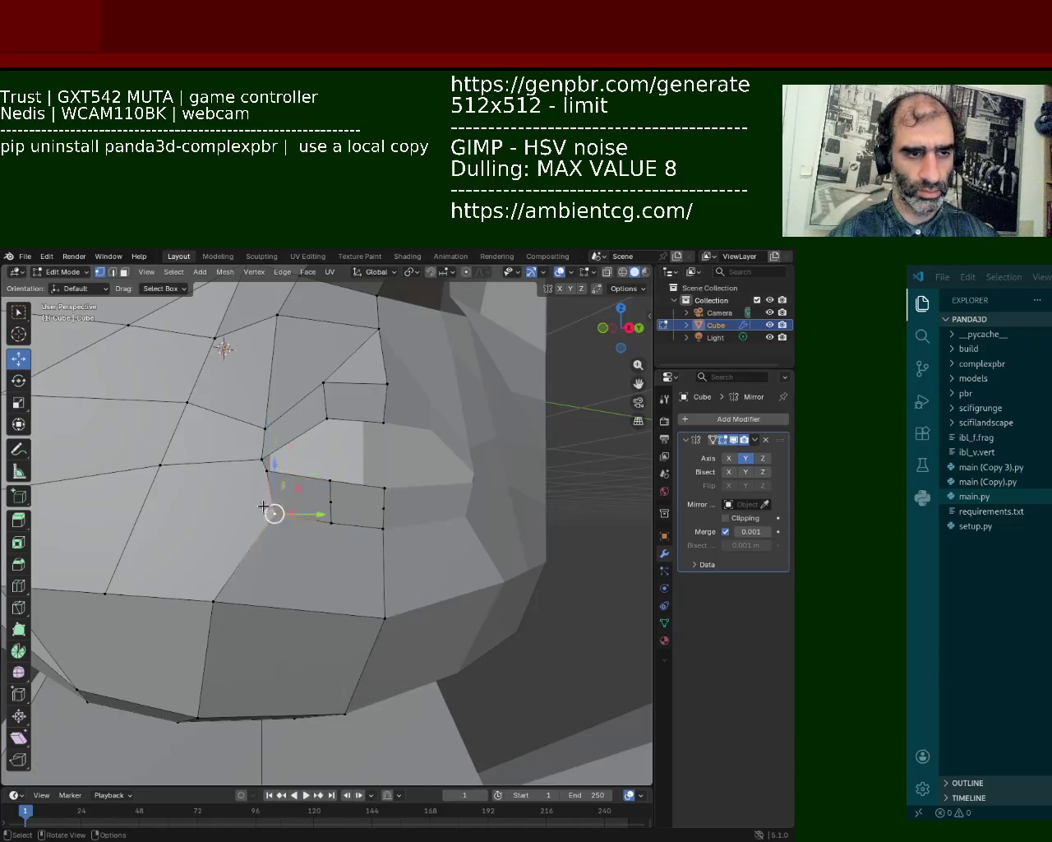
left_click(258, 465)
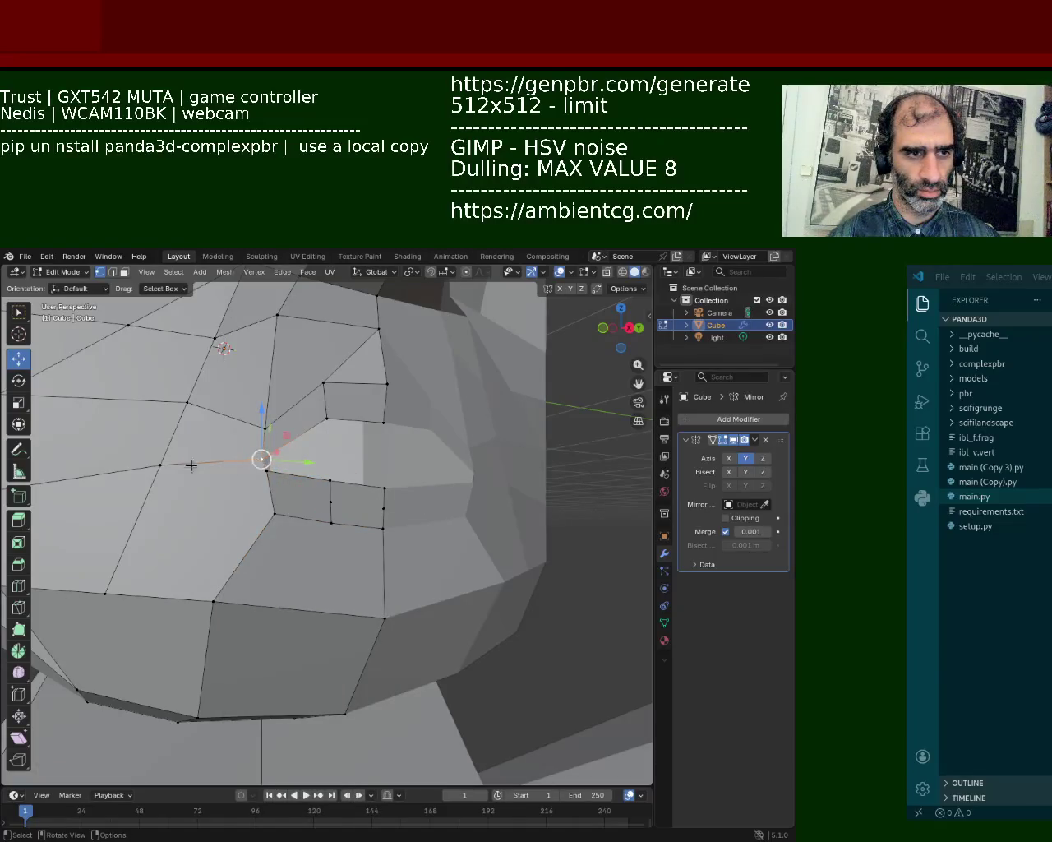
key("g")
key("y")
left_click(276, 464)
left_click(274, 511)
left_click(242, 457)
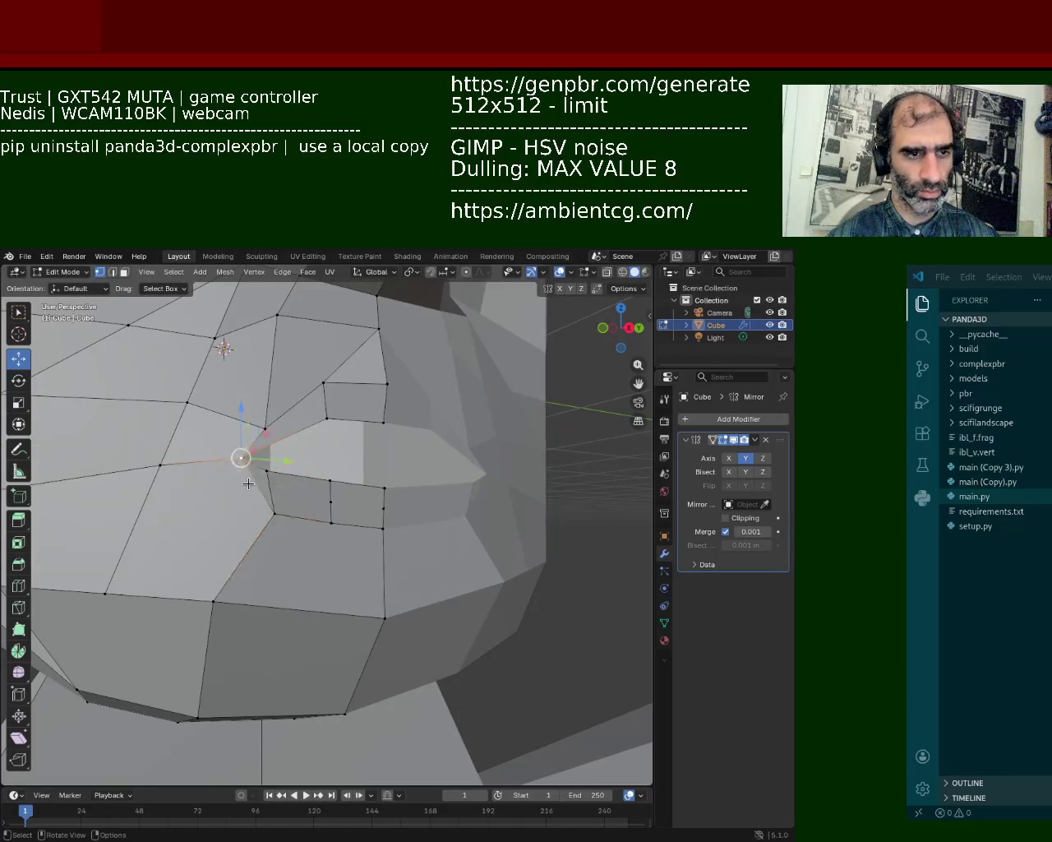
left_click(267, 471)
left_click_drag(282, 473, 310, 477)
- Rework the vertex selection around the mouth hole, ending with only the right vertex selected
left_click(383, 507)
left_click(242, 458)
right_click(239, 483)
left_click(274, 513, "shift")
left_click(376, 511, "shift")
left_click(380, 507)
key("ctrl+z")
left_click(383, 509)
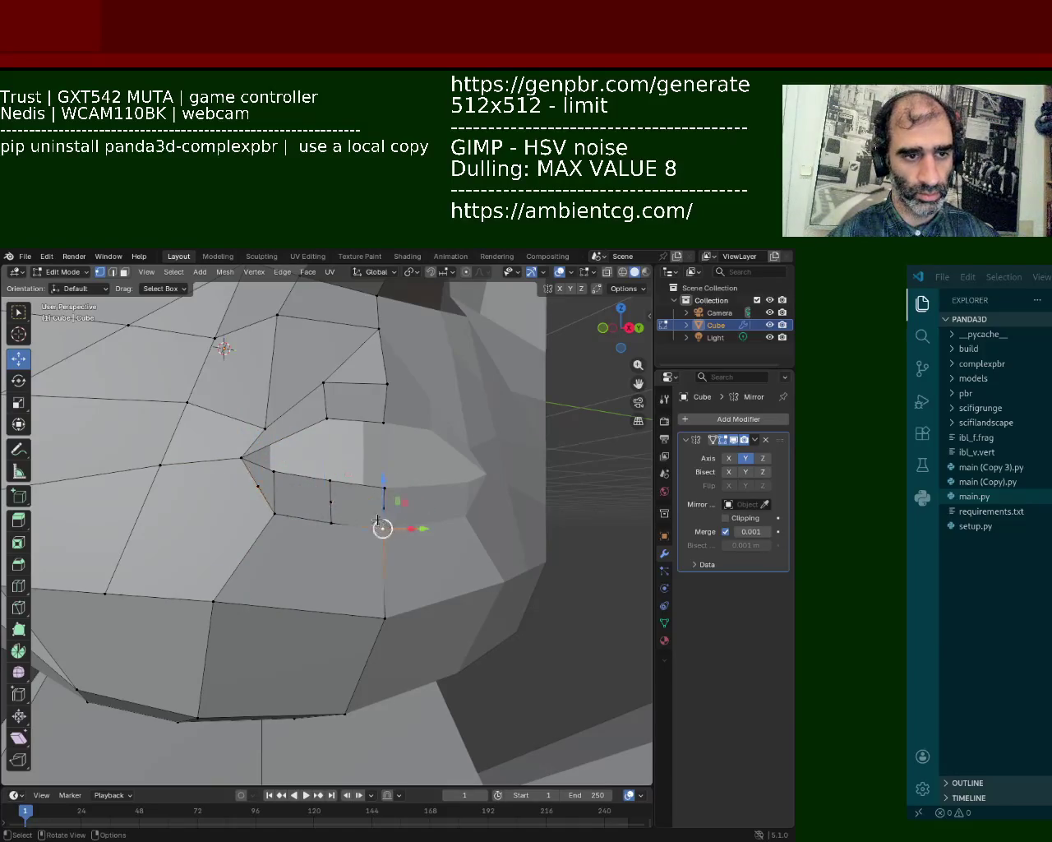
left_click(329, 501, "shift")
left_click(256, 489, "shift")
left_click(256, 489)
left_click(383, 507)
- In edge select mode, pick the lip edge to move and orbit around it
left_click(111, 271)
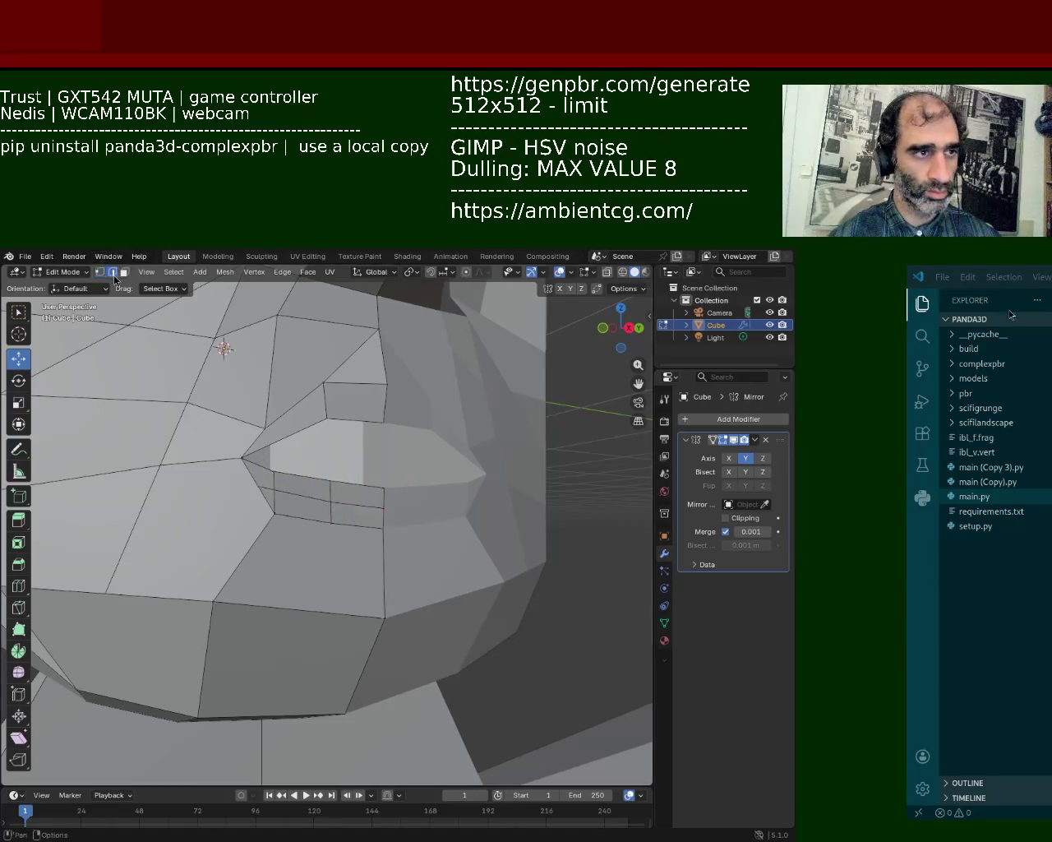
left_click(311, 494, "shift")
left_click(353, 505)
left_click(312, 495, "shift")
mouse_move(312, 496)
middle_mouse_down()
mouse_move(325, 561)
mouse_move(378, 641)
middle_mouse_up()
scroll(380, 575, "down", 3)
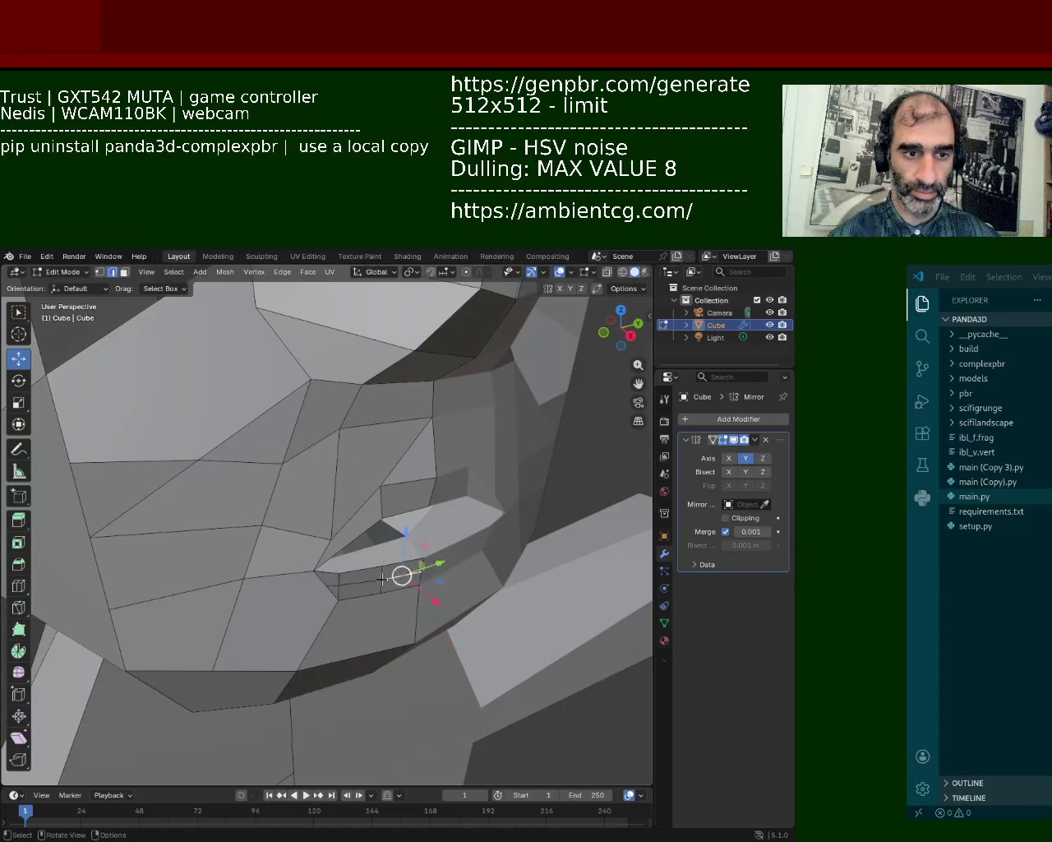
- Slide the chosen lip edge along X and zoom in on it in vertex mode
mouse_move(412, 602)
left_mouse_down()
mouse_move(425, 609)
mouse_move(416, 609)
left_mouse_up()
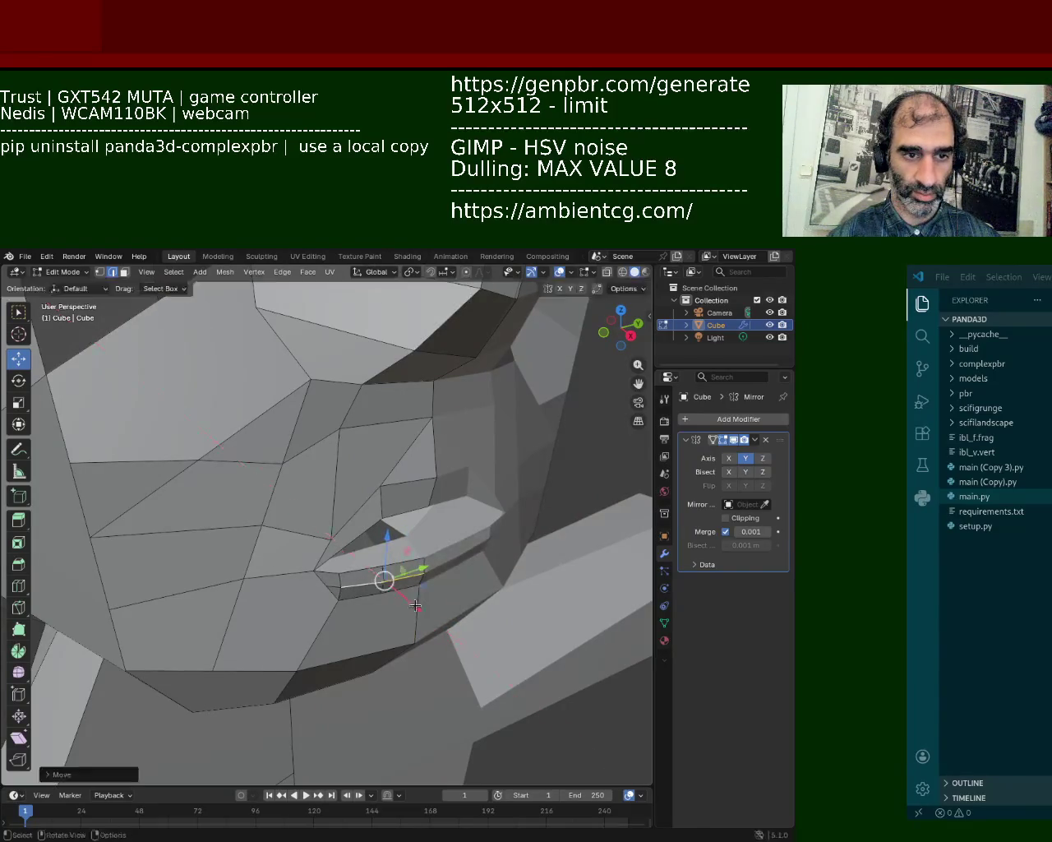
scroll(417, 616, "up", 3)
middle_click_drag(418, 616, 246, 428, "shift")
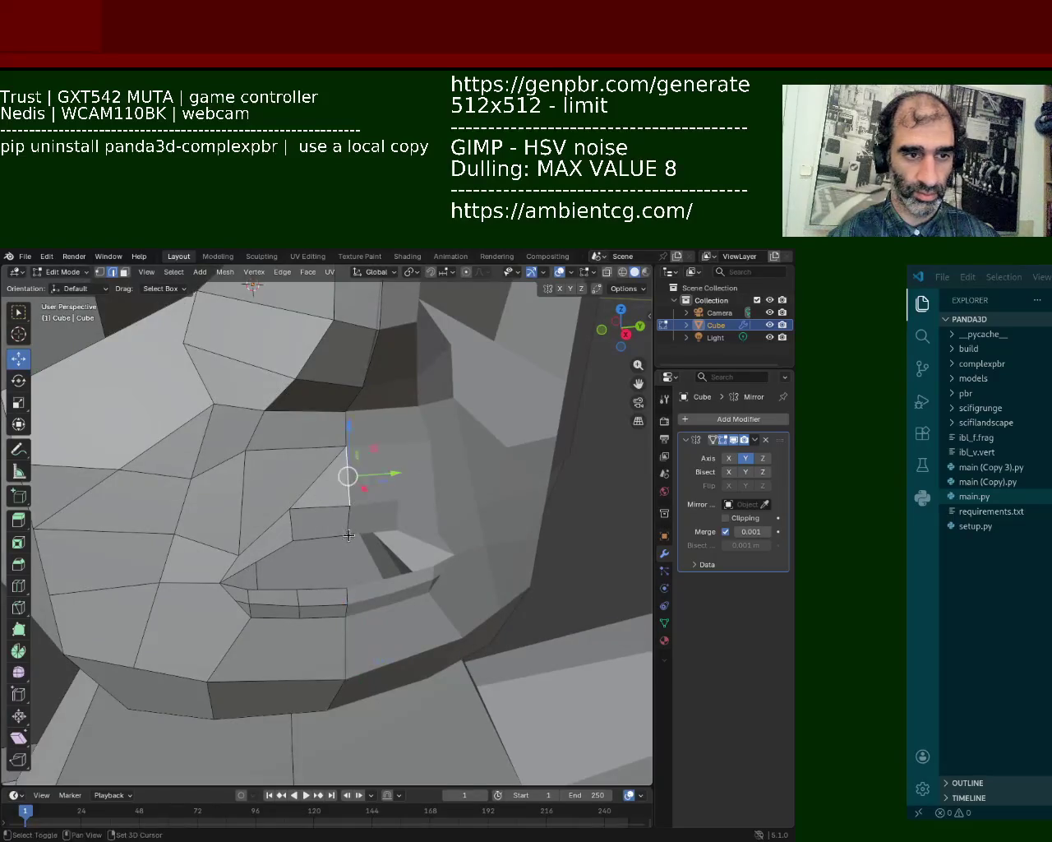
left_click(100, 273)
scroll(317, 491, "up", 2)
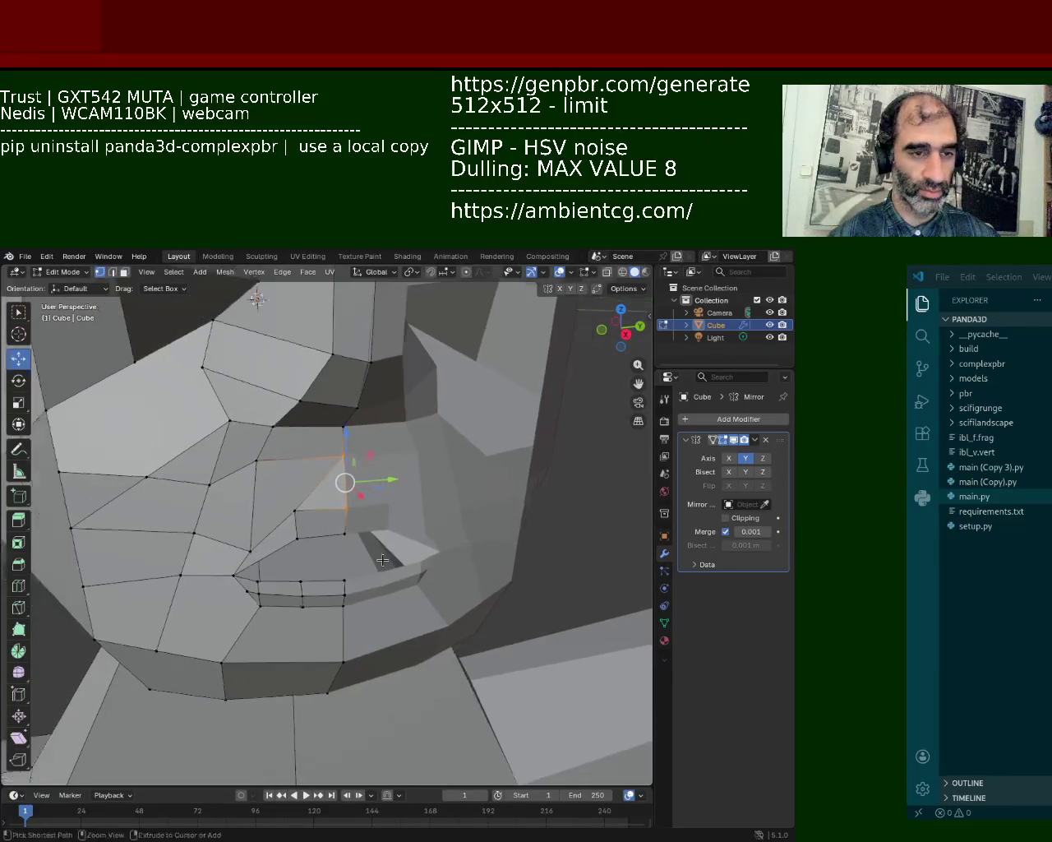
scroll(343, 481, "up", 2)
- Subdivide the small face's left edge, raise the new left vertex and lower the right one
left_click(355, 494, "shift")
left_click(259, 495, "ctrl")
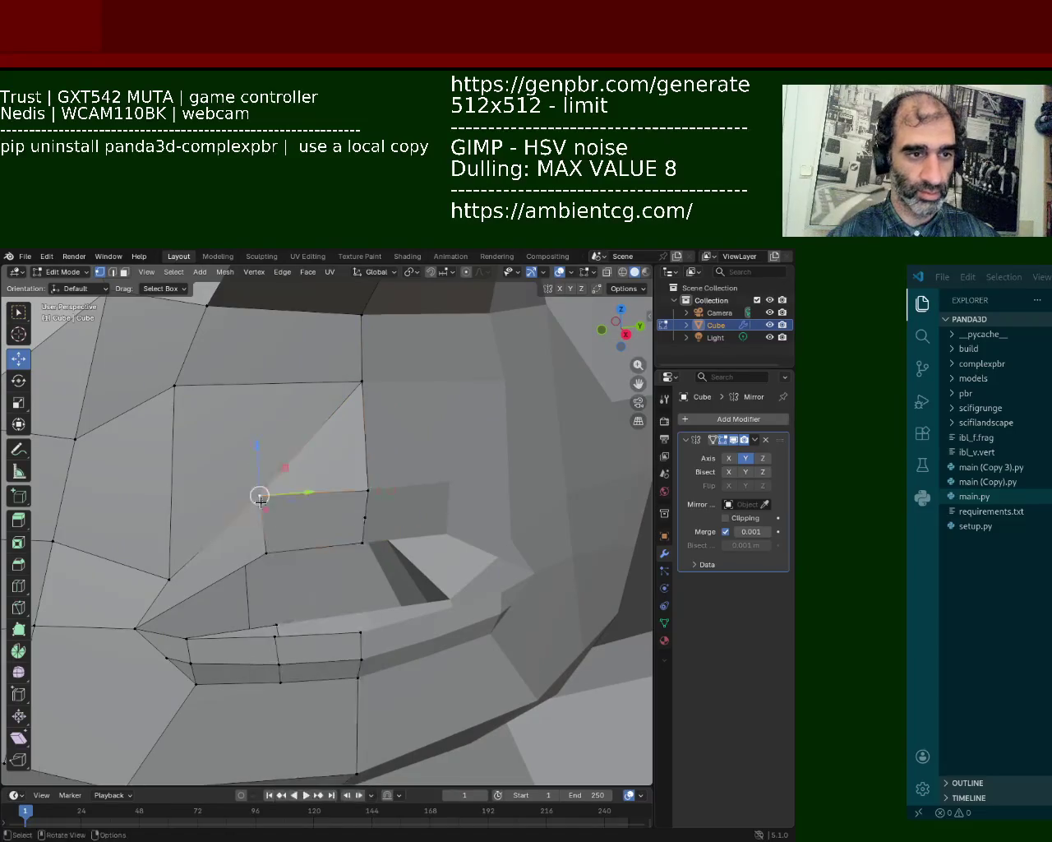
right_click(246, 506)
left_click(246, 514)
left_click(168, 579)
left_click_drag(169, 579, 165, 549)
left_click(368, 490)
left_click_drag(360, 514, 364, 517)
- Connect the left and right vertices to cut a new edge loop across the lip
left_click(164, 549)
left_click(134, 628, "shift")
key("ctrl+r")
left_click(260, 524)
right_click(260, 524)
left_click(394, 524)
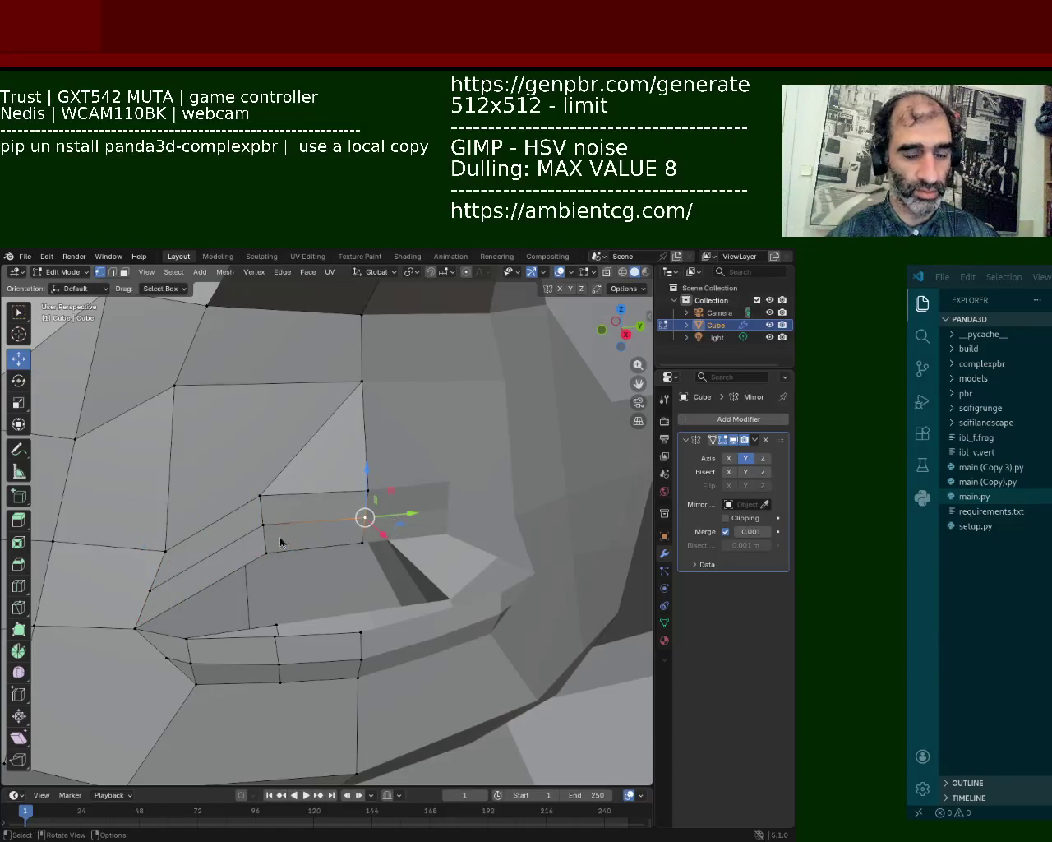
- Select the two new lip edges and shift them along the X axis
left_click(112, 271)
left_click(329, 521)
left_click(238, 559, "shift")
left_click_drag(267, 563, 272, 577)
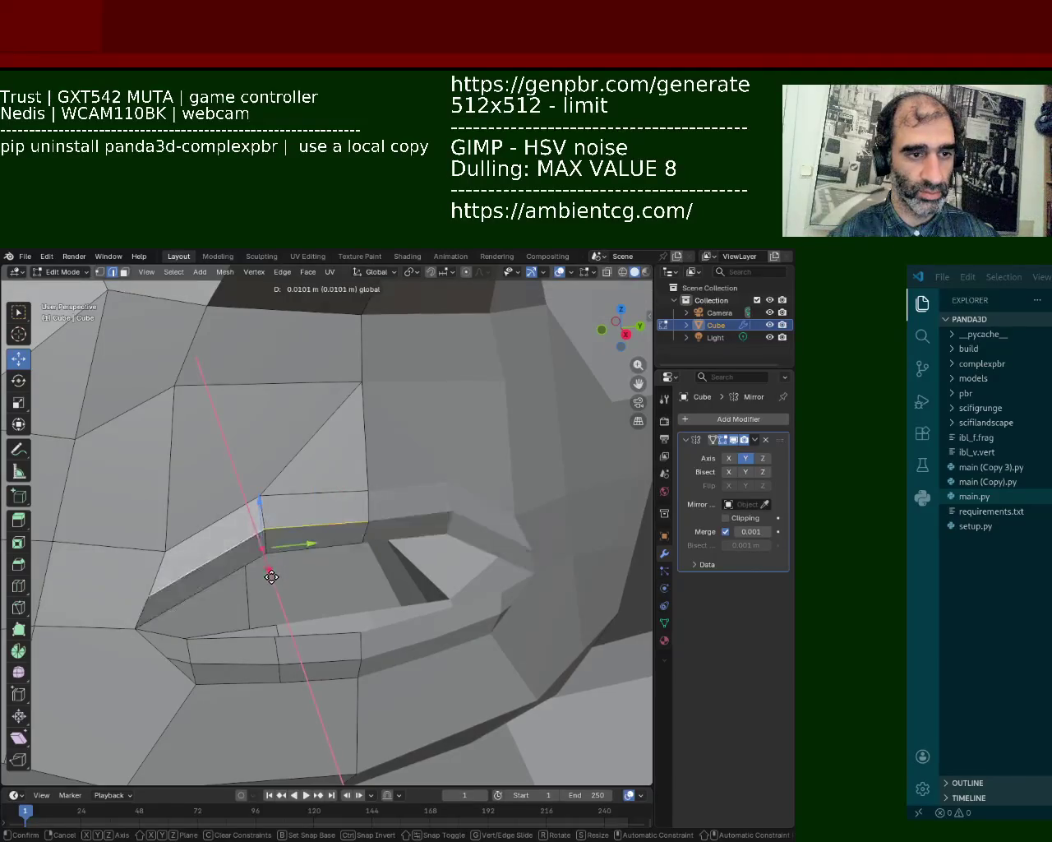
mouse_move(272, 577)
middle_mouse_down()
mouse_move(369, 576)
mouse_move(357, 526)
mouse_move(282, 488)
mouse_move(389, 493)
mouse_move(279, 462)
mouse_move(324, 482)
mouse_move(363, 447)
mouse_move(312, 453)
mouse_move(353, 477)
middle_mouse_up()
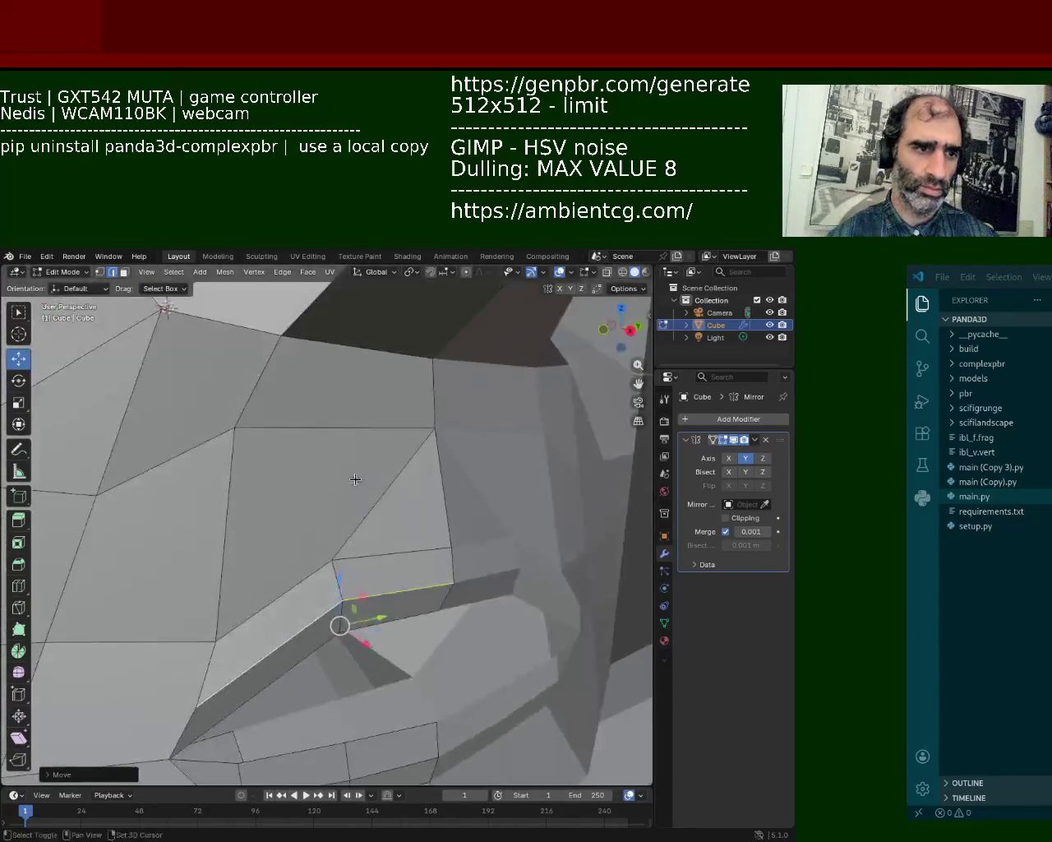
- Slide another vertical mouth edge along X with G, X
left_click(437, 477)
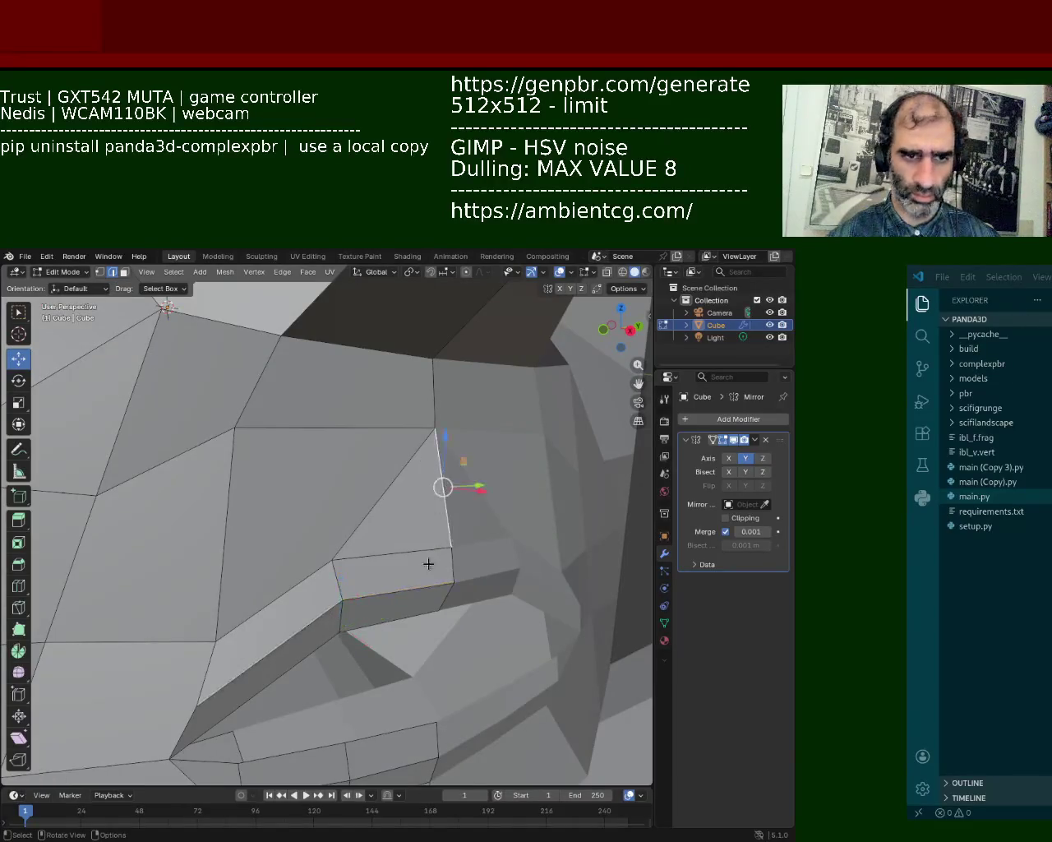
middle_click_drag(427, 562, 424, 575)
key("g")
key("x")
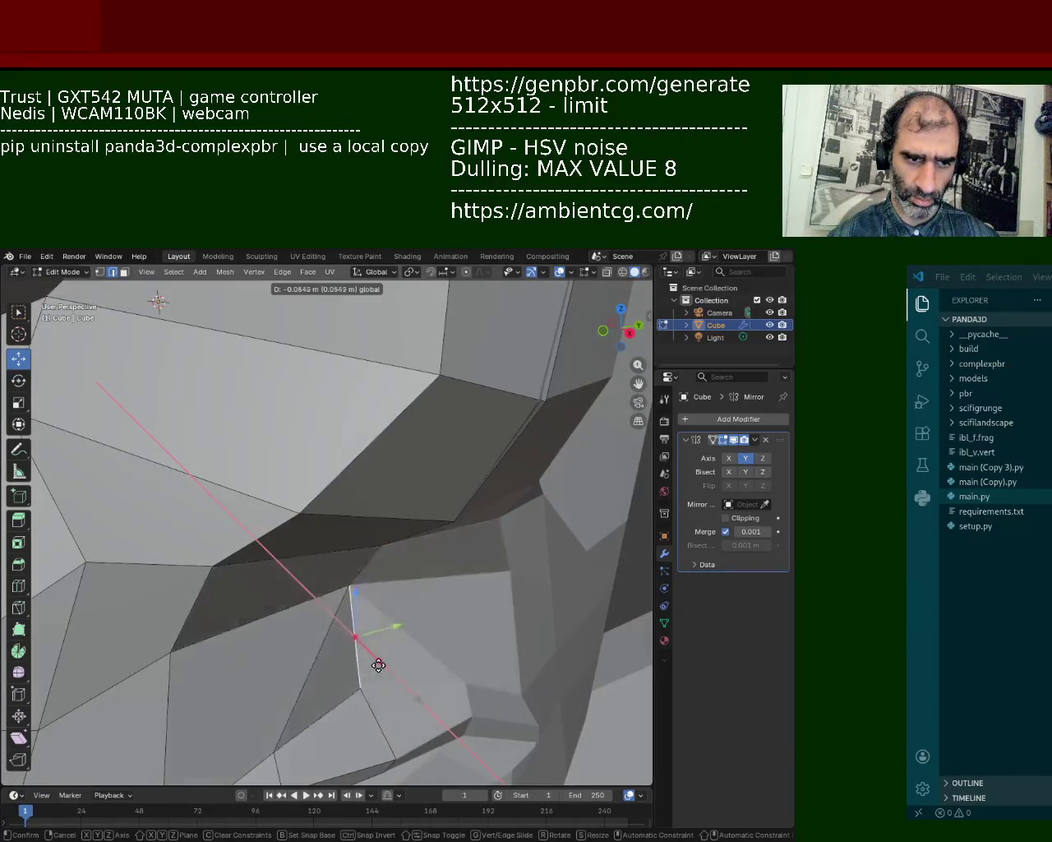
left_click(380, 671)
mouse_move(379, 670)
middle_mouse_down()
mouse_move(394, 545)
mouse_move(364, 513)
mouse_move(346, 562)
mouse_move(332, 531)
mouse_move(328, 477)
mouse_move(352, 451)
mouse_move(365, 479)
mouse_move(331, 522)
middle_mouse_up()
- Raise two lower-lip vertices and move the mouth-corner vertex within the XZ plane
left_click(341, 600)
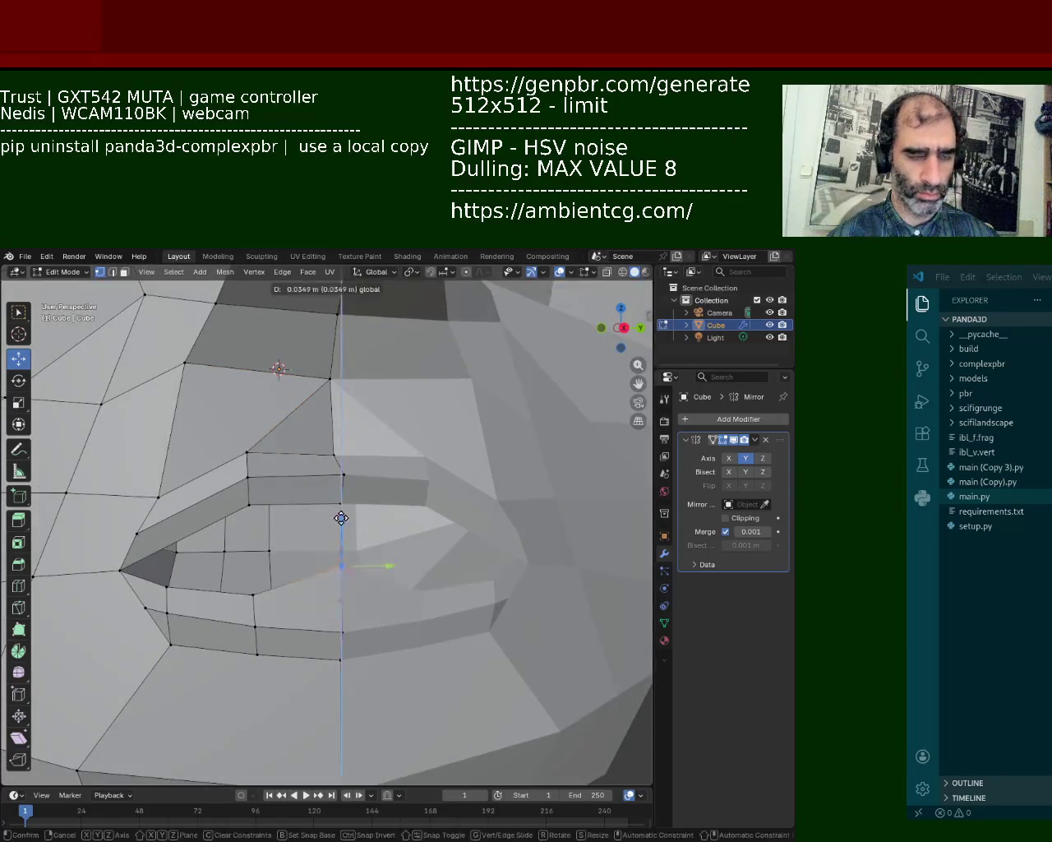
left_click(243, 593, "shift")
key("g")
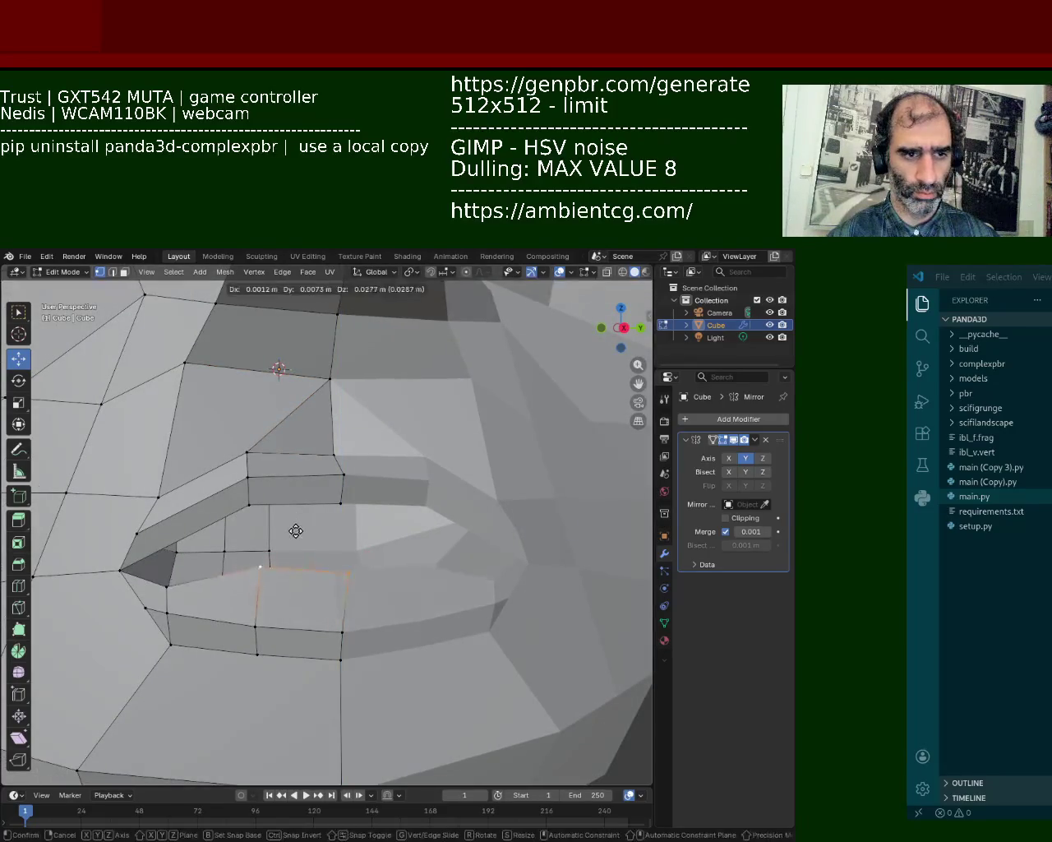
left_click(295, 531)
left_click(167, 582)
key("g")
key("shift+y")
left_click(167, 553)
middle_click_drag(172, 564, 178, 558, "shift")
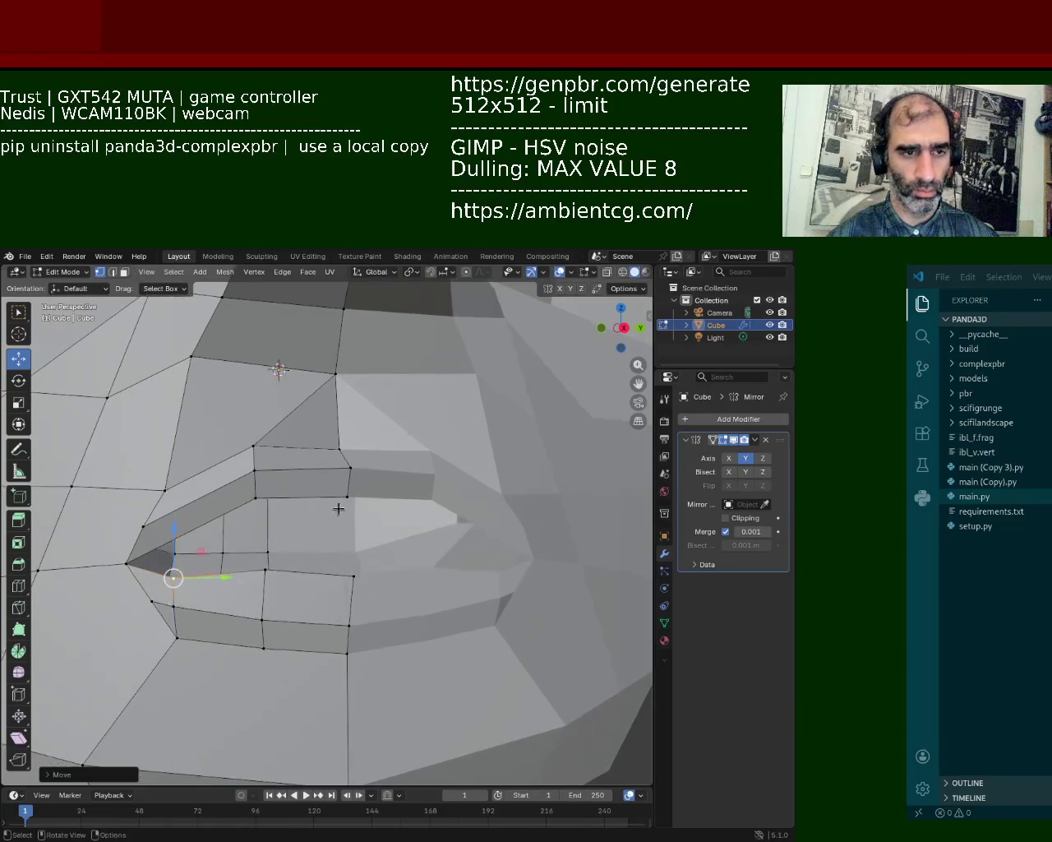
- Lower the upper-lip edge loop and then the upper-lip edge along Z
left_click(298, 485, "alt")
key("g")
key("z")
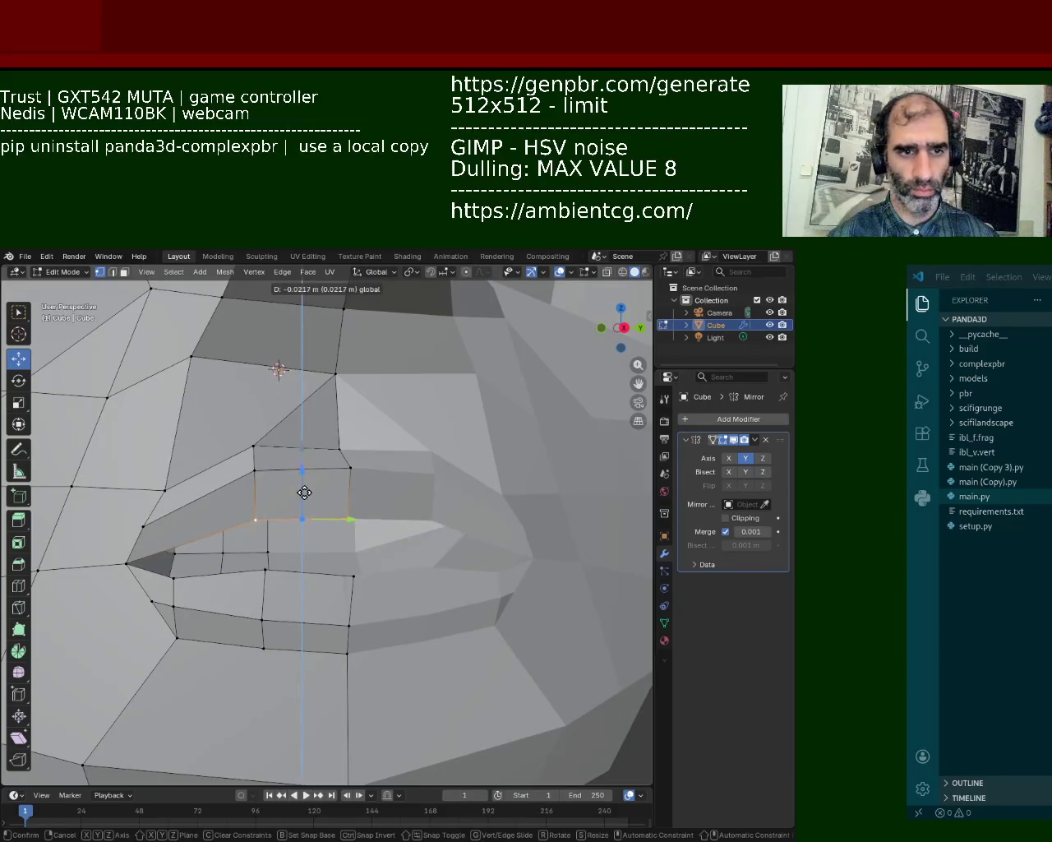
left_click(302, 493)
key("alt+a")
left_click(255, 469)
left_click(349, 469)
left_click(255, 469, "shift")
key("g")
key("z")
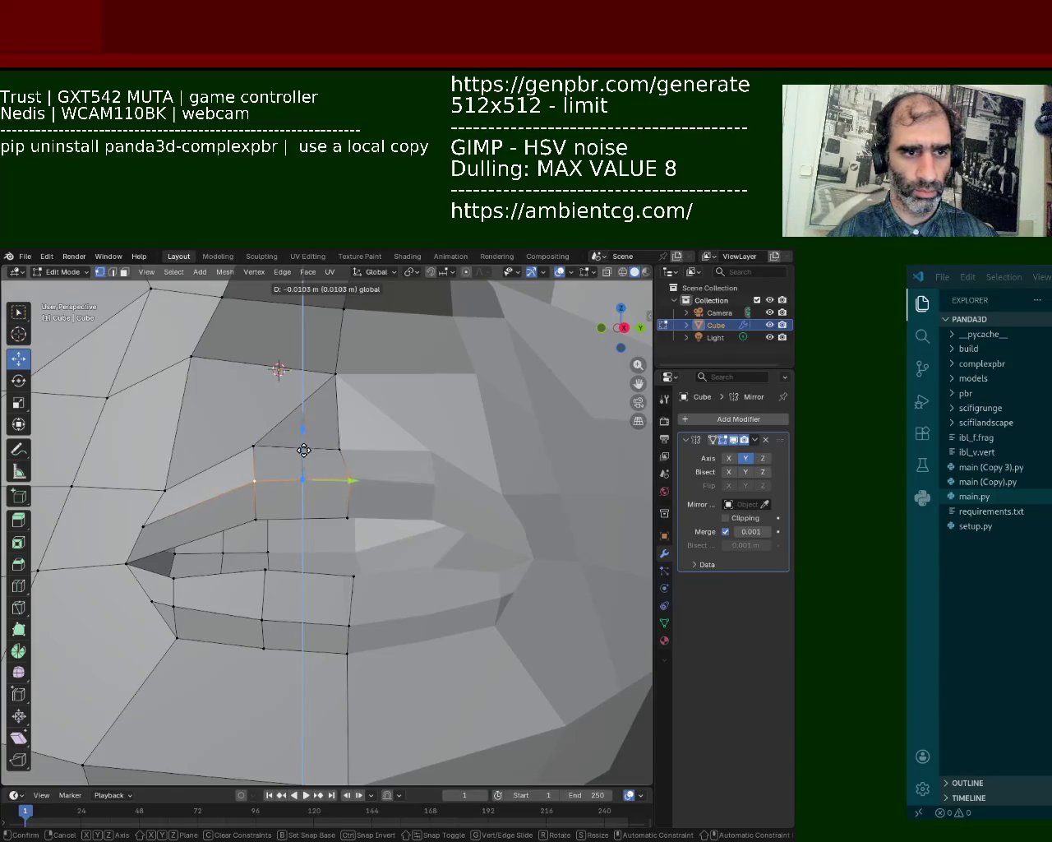
left_click(305, 452)
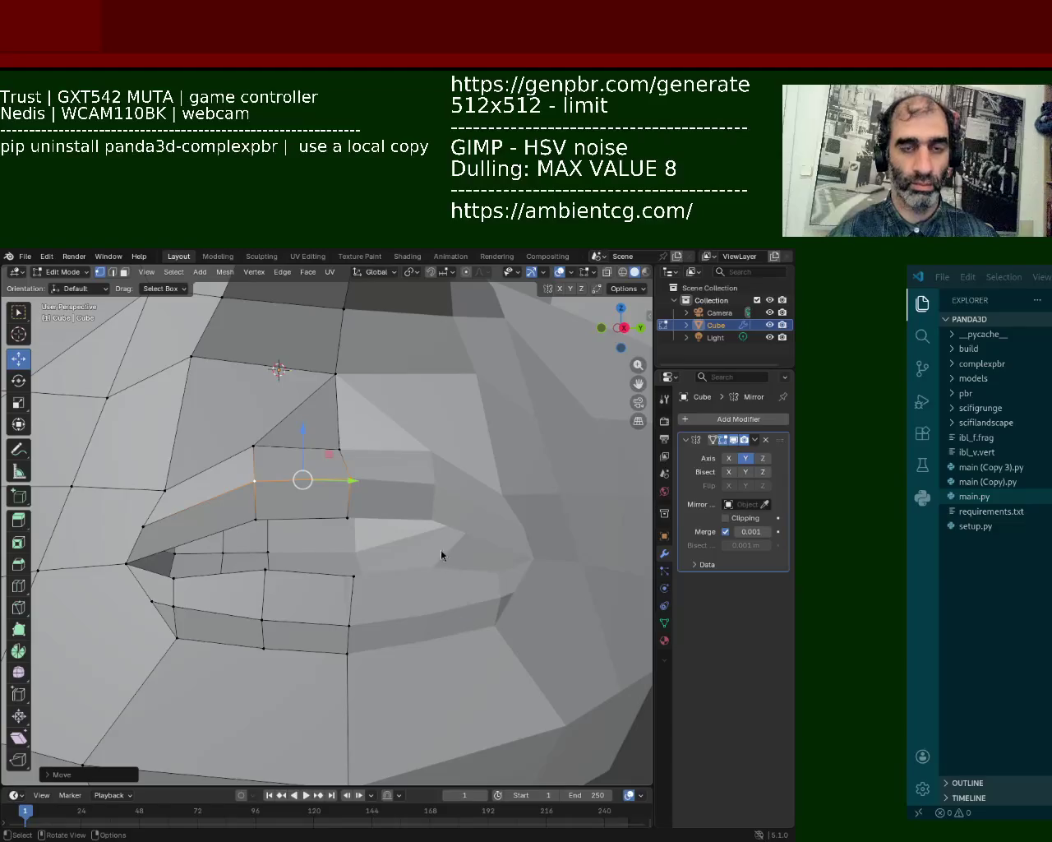
- Lower an upper-lip vertex slightly, then select the mouth-corner edge path
middle_click_drag(307, 468, 279, 365)
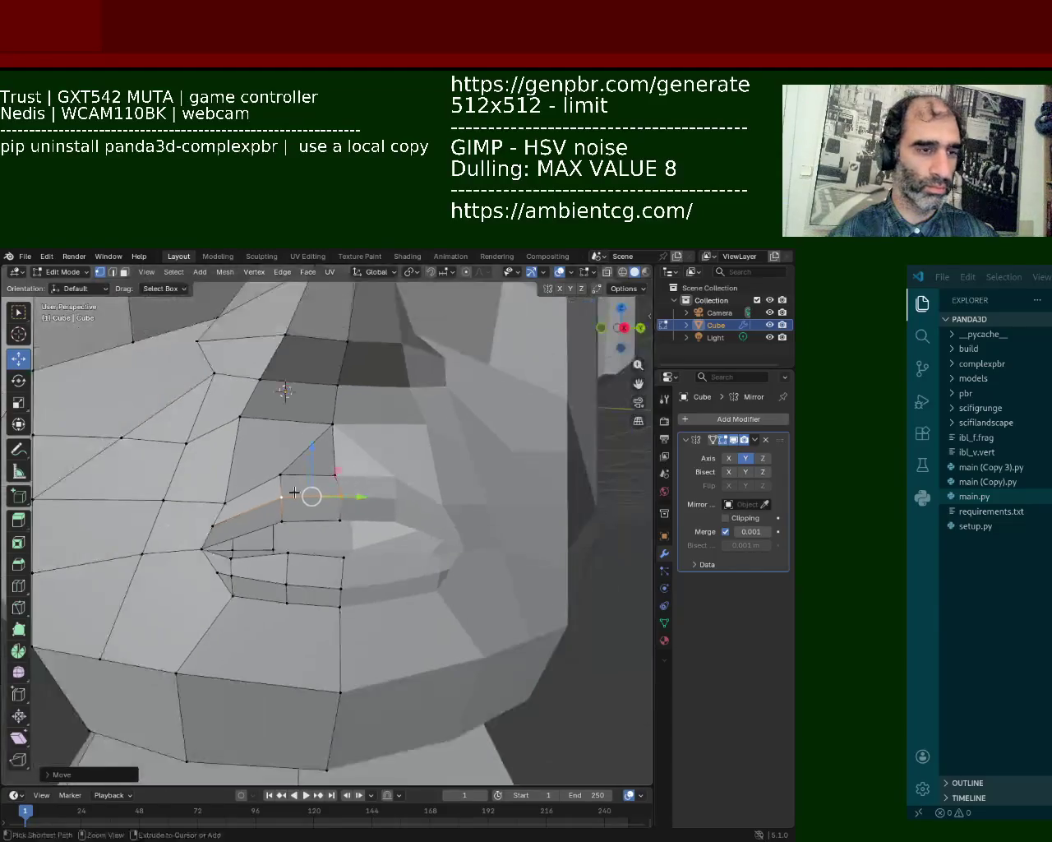
scroll(274, 362, "up", 2)
scroll(277, 428, "up", 2)
scroll(327, 417, "down", 3)
left_click(327, 416)
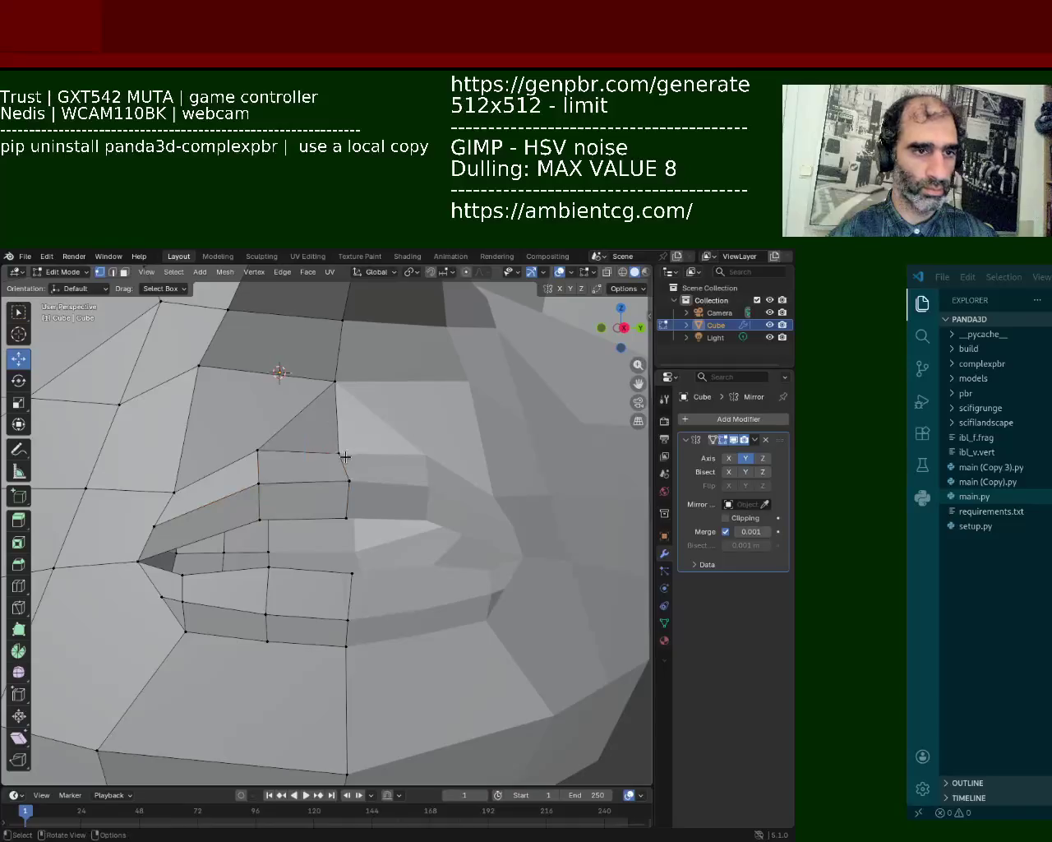
left_click_drag(339, 400, 339, 406)
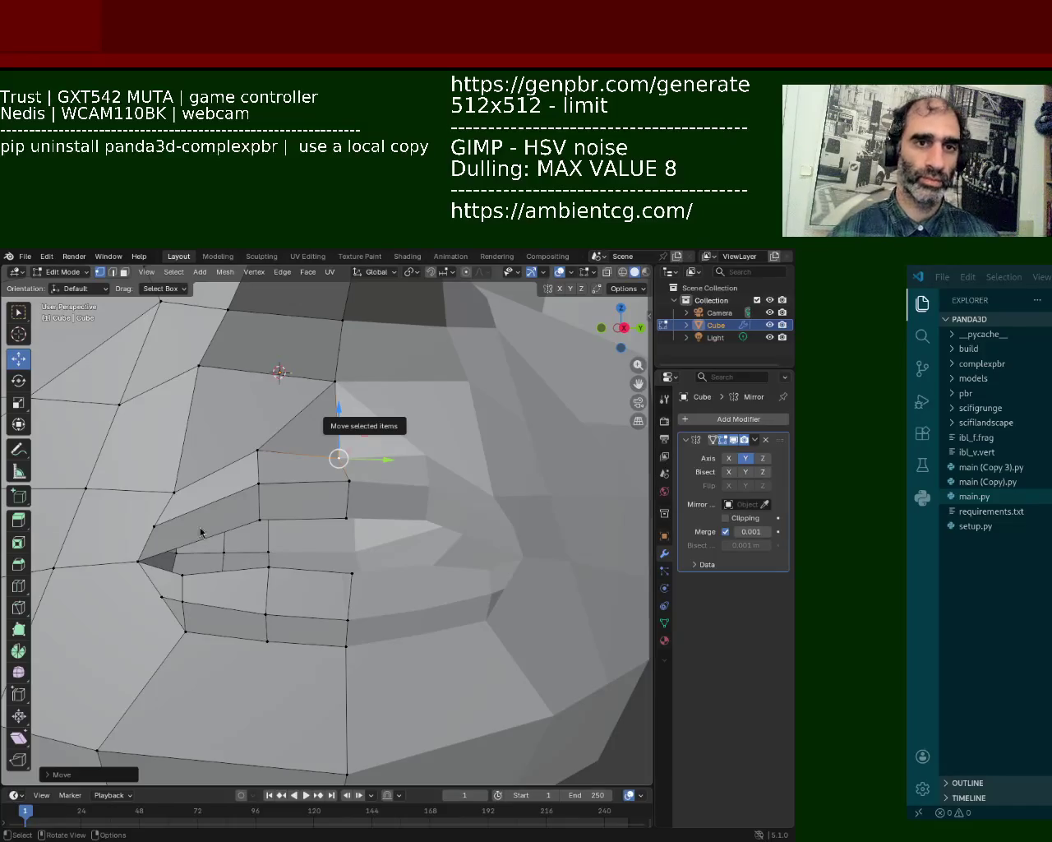
mouse_move(298, 449)
middle_mouse_down()
mouse_move(379, 531)
mouse_move(382, 420)
mouse_move(387, 493)
mouse_move(407, 555)
middle_mouse_up()
scroll(386, 510, "down", 3)
scroll(412, 559, "up", 2)
left_click(383, 545, "ctrl")
- Pull the mouth-corner edge sideways, start moving another corner vertex, then bring VS Code forward
left_click_drag(416, 569, 403, 553)
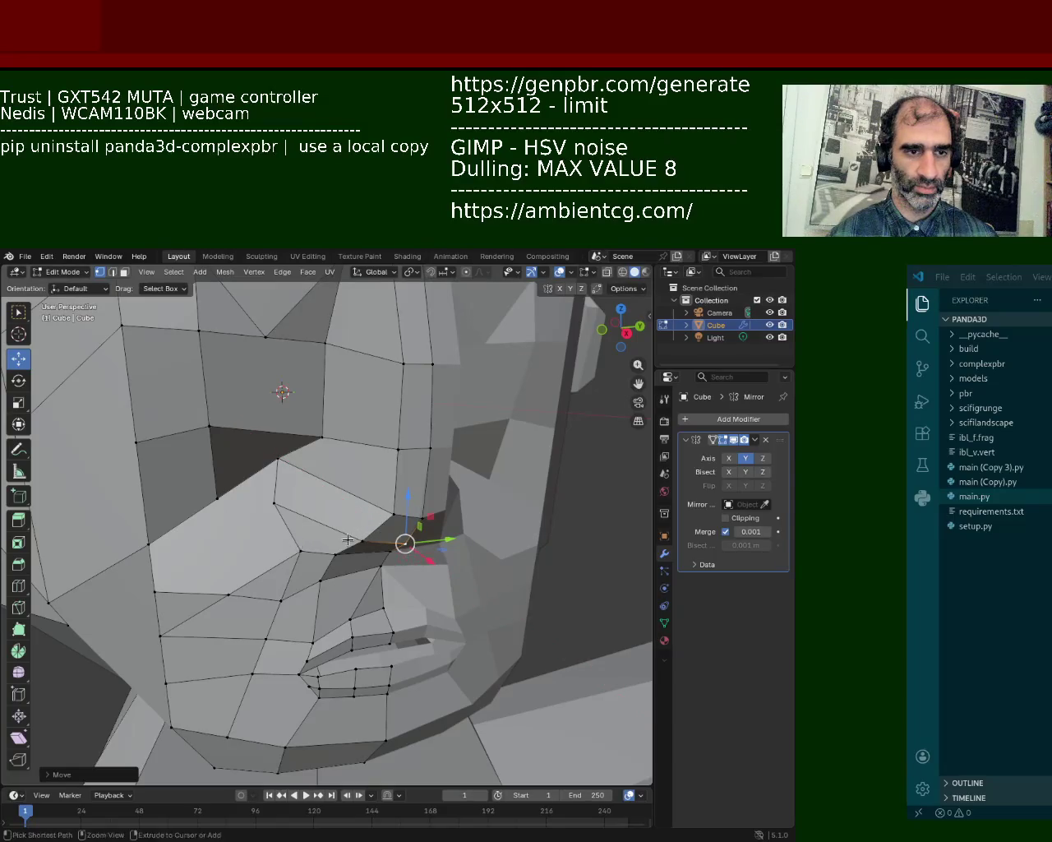
left_click(398, 556, "ctrl")
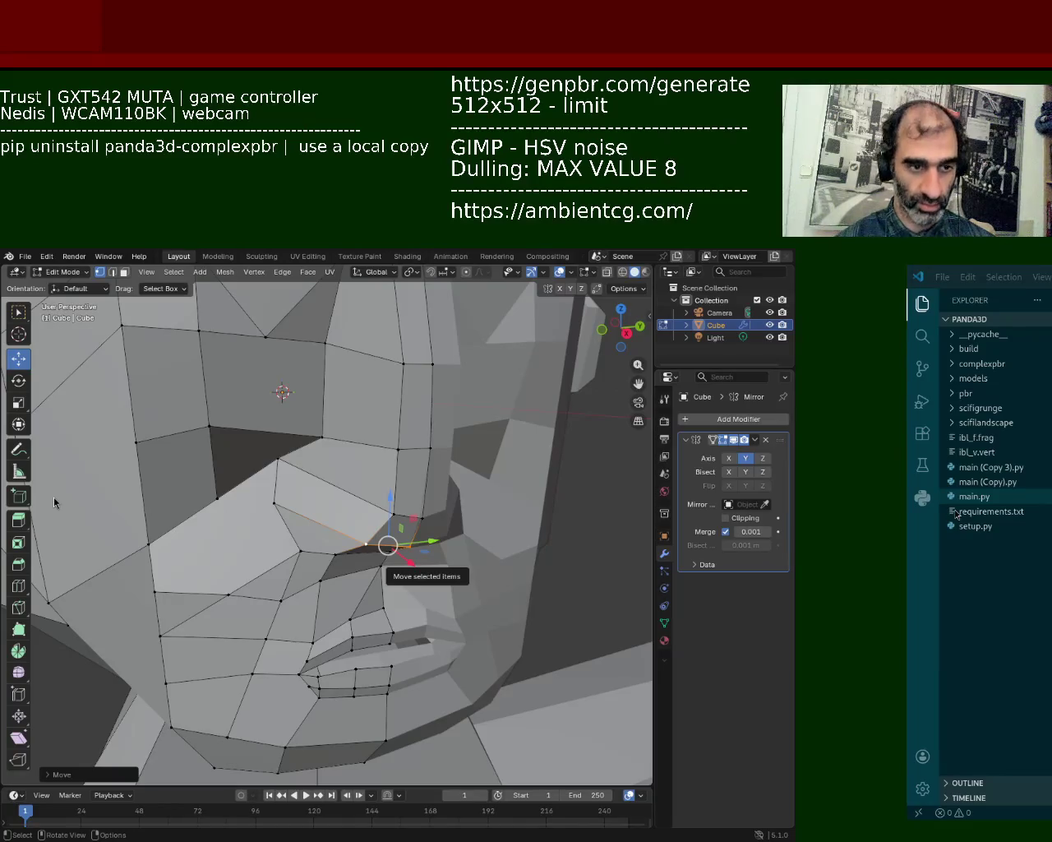
key("g")
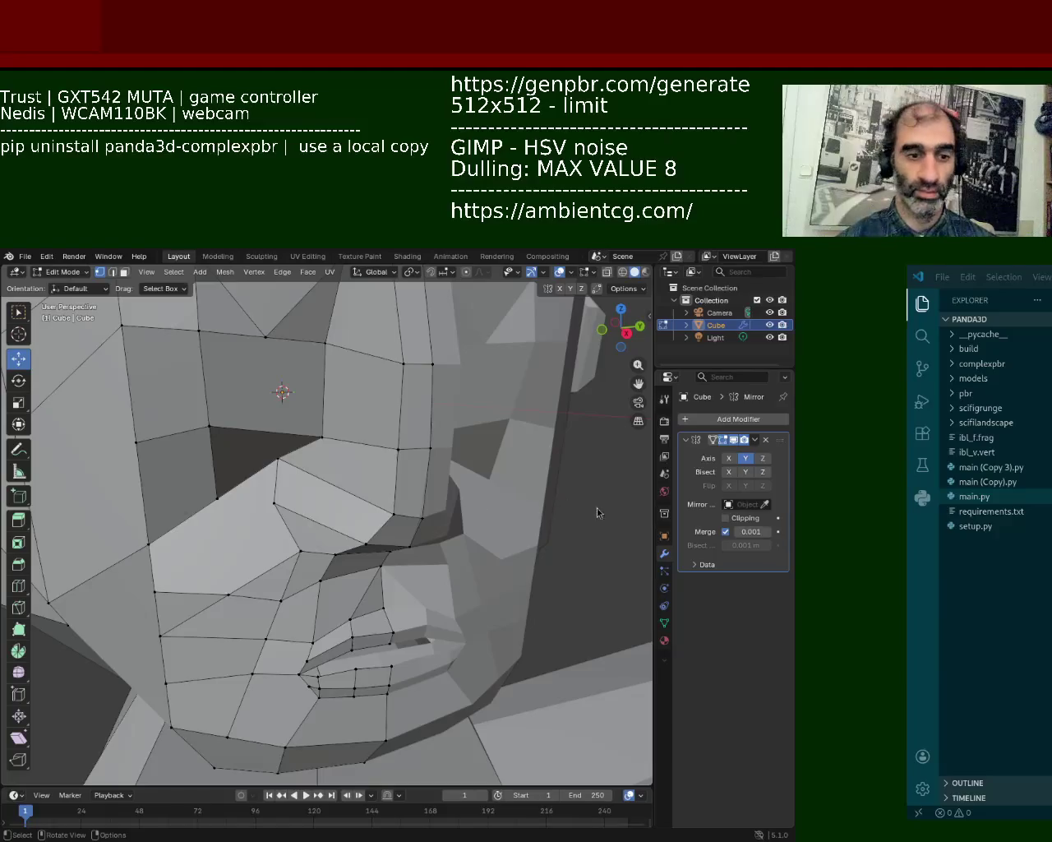
key("super+Left")
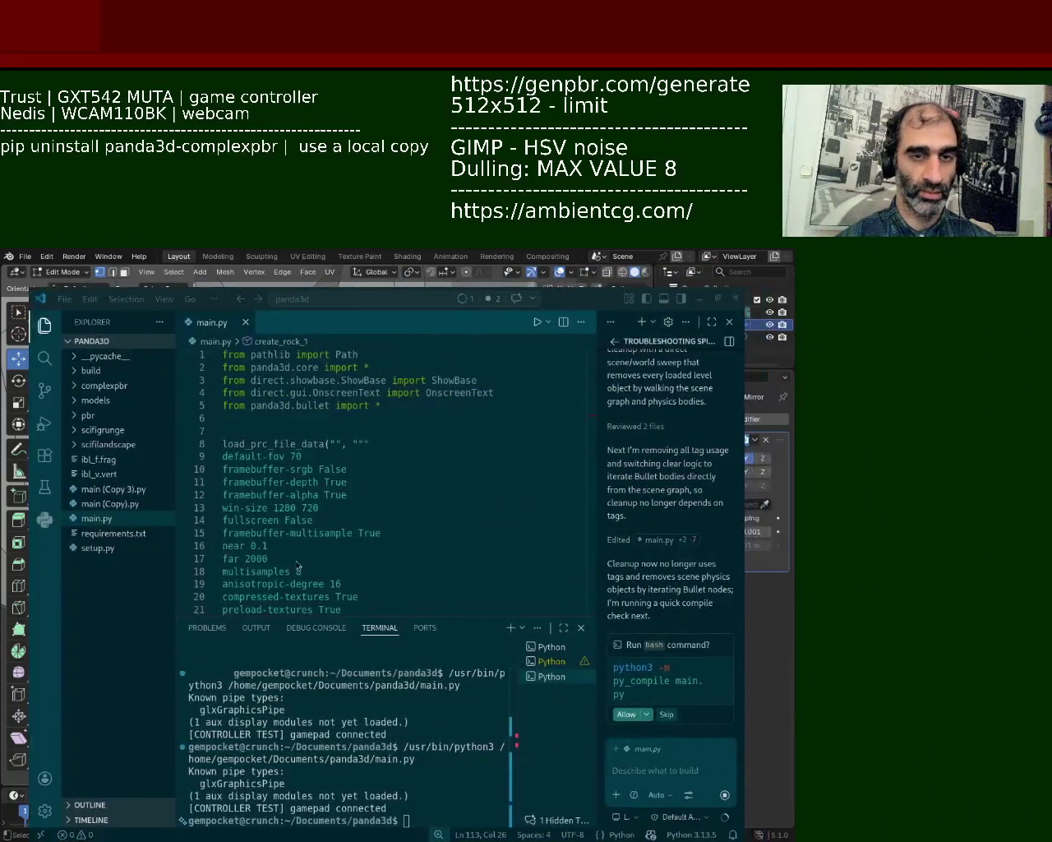
- Relaunch main.py with Run Python File to open the Panda3D rocky terrain scene
left_click(537, 321)
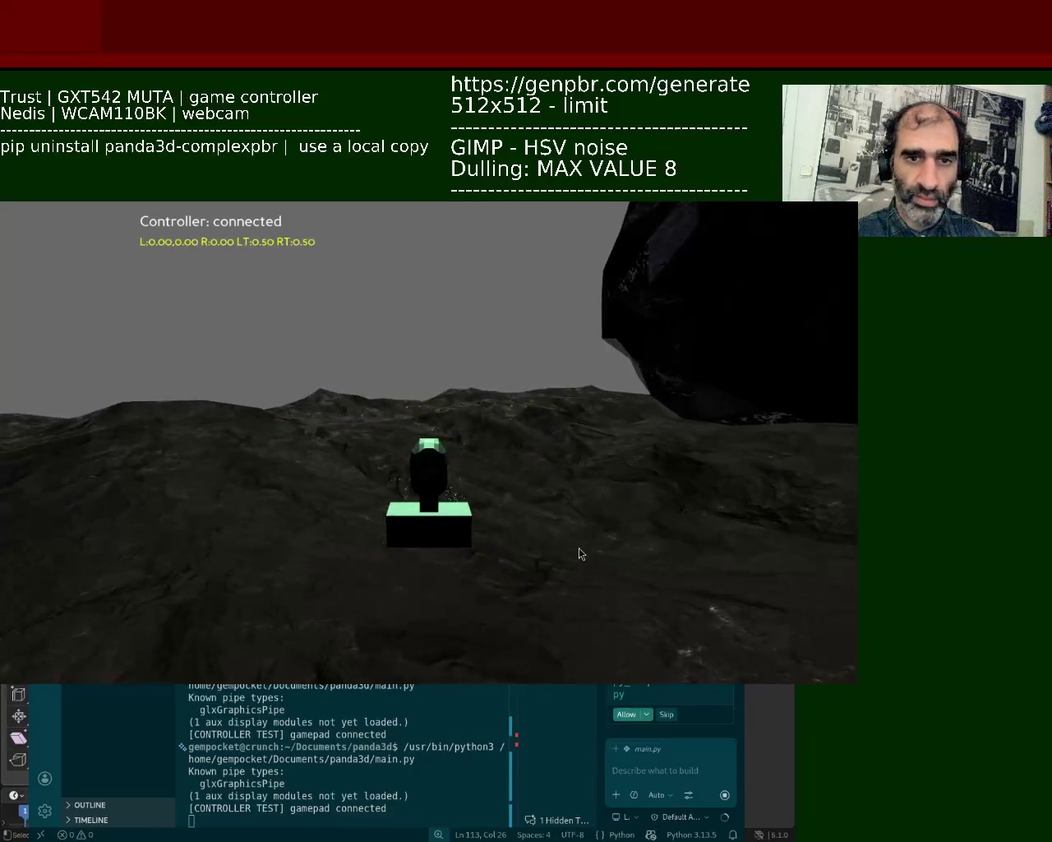
- Close the Panda3D game window with Escape after checking the rocks
key("Escape")
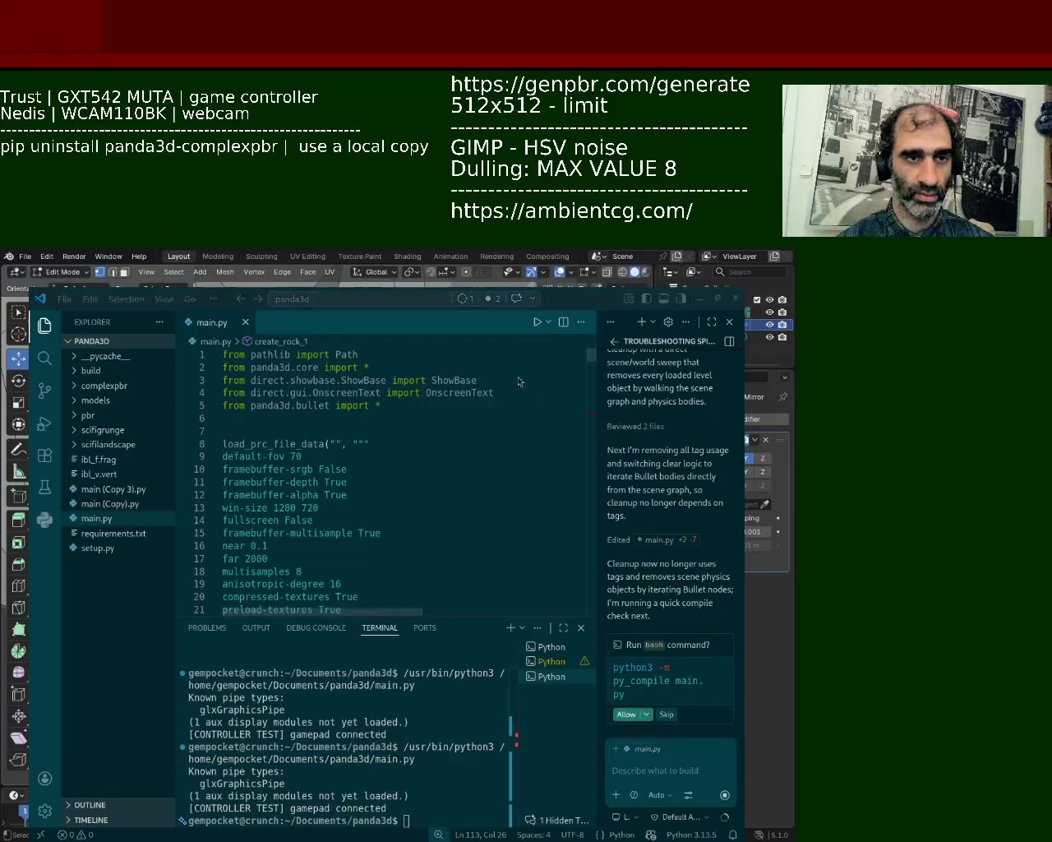
key("g")
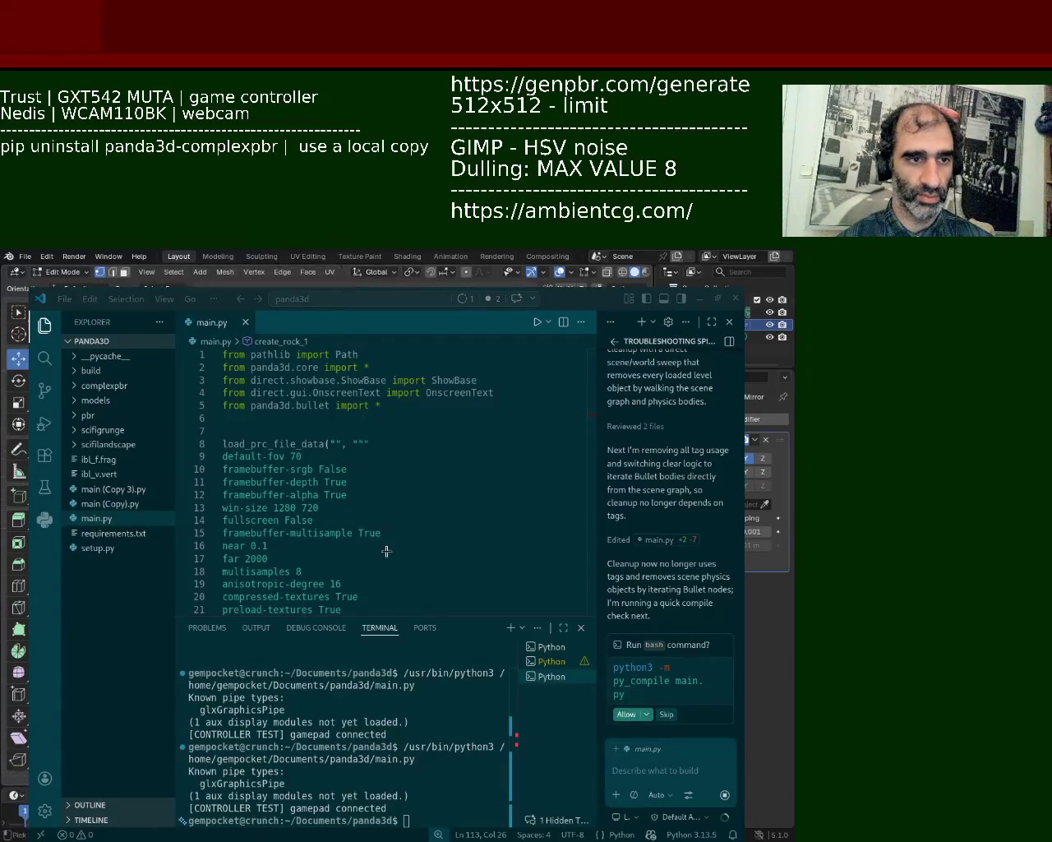
key("Escape")
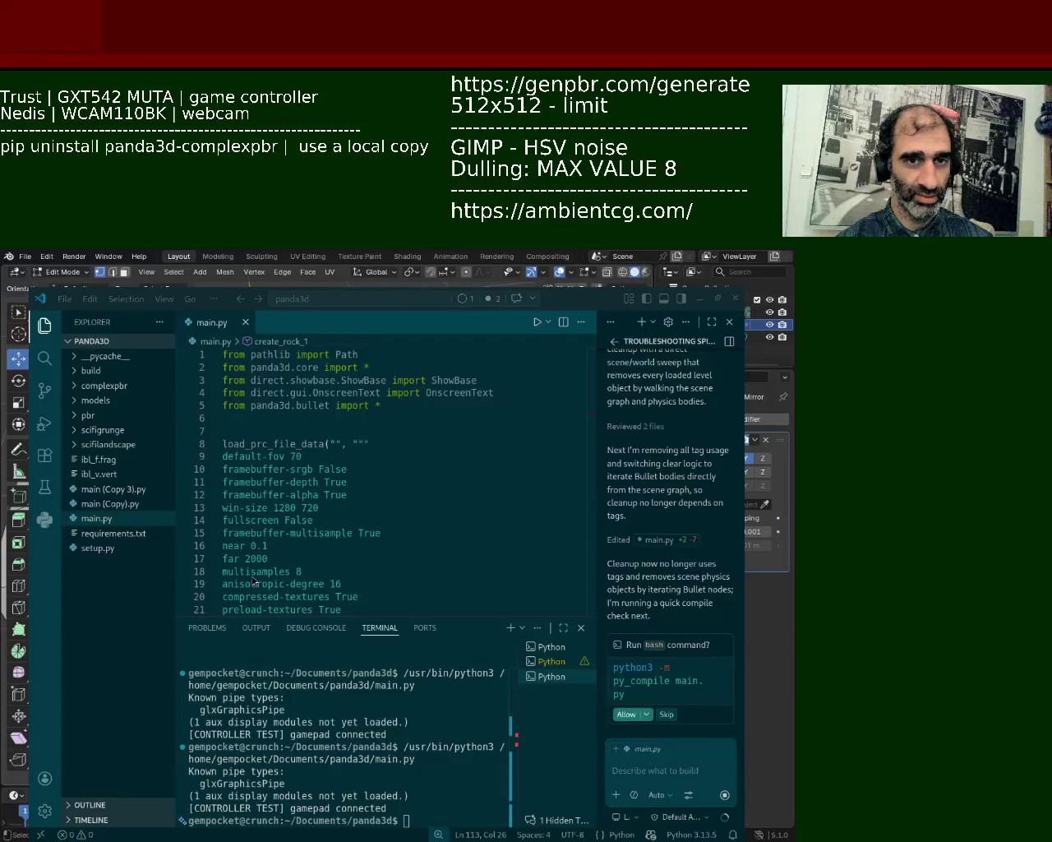
- Snap VS Code aside and orbit the head mesh, selecting edge loops on its side
key("super+Right")
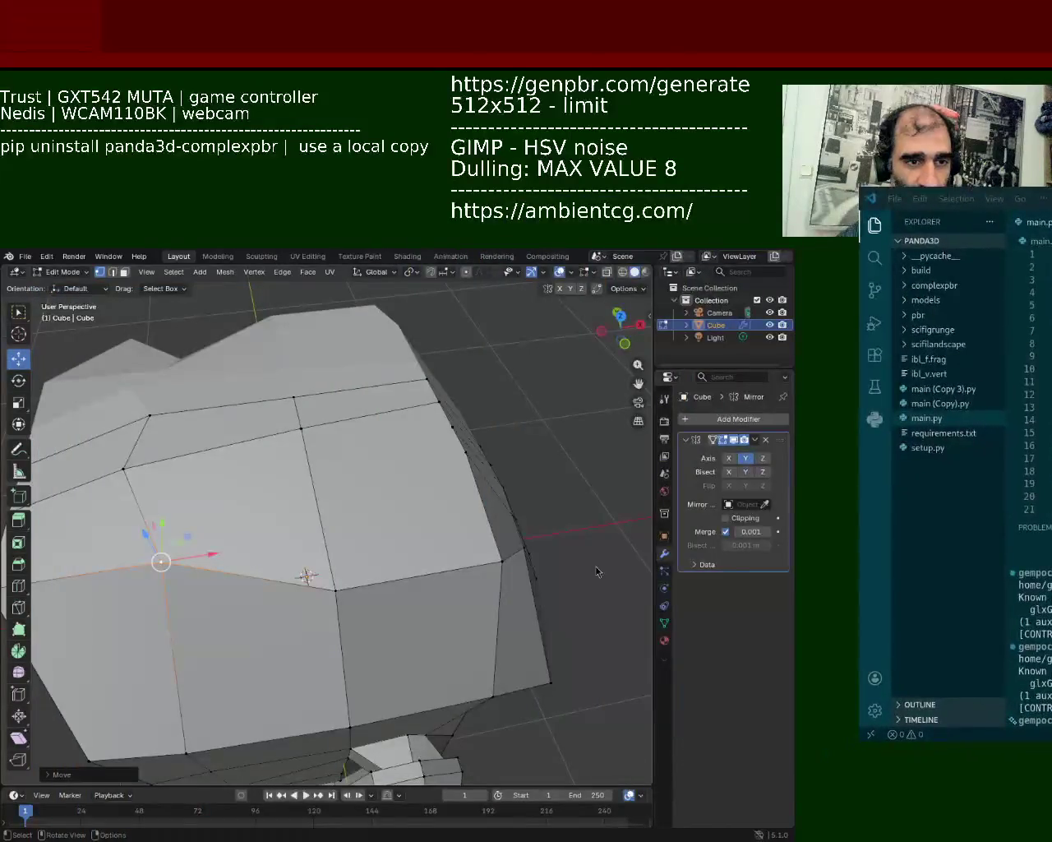
middle_click_drag(362, 540, 430, 472)
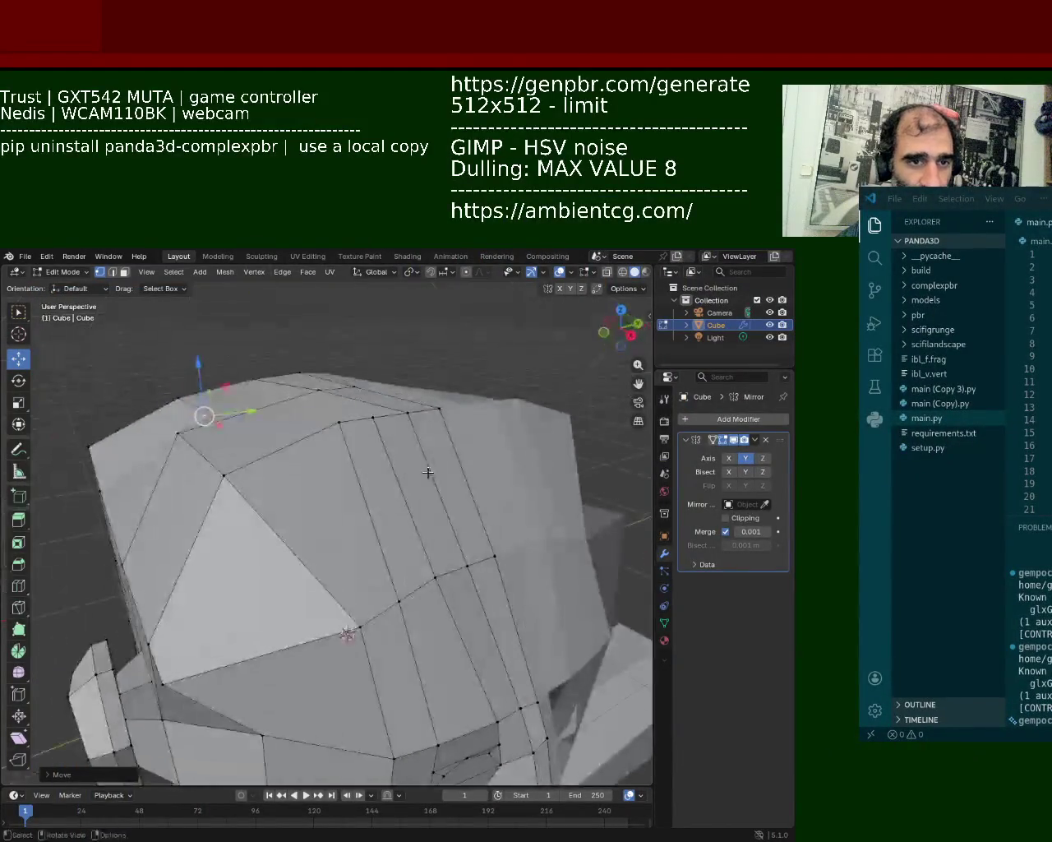
mouse_move(335, 441)
middle_mouse_down()
mouse_move(309, 494)
mouse_move(334, 500)
middle_mouse_up()
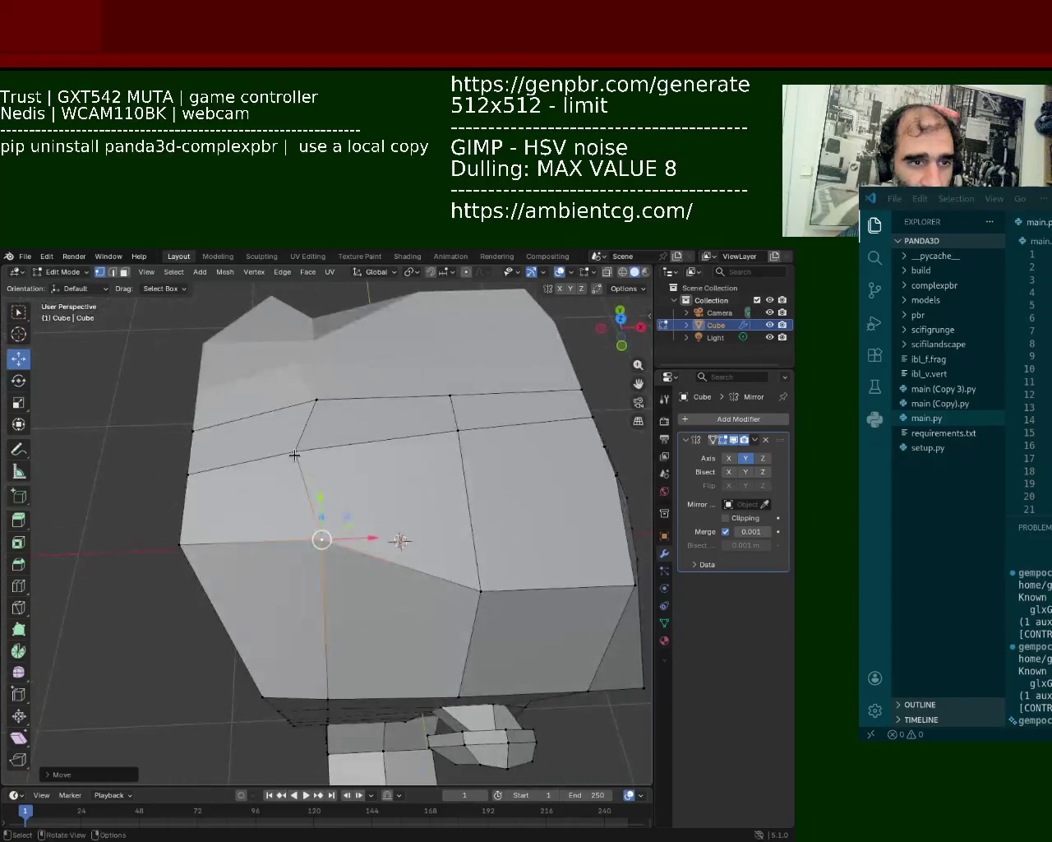
middle_click_drag(418, 501, 389, 477)
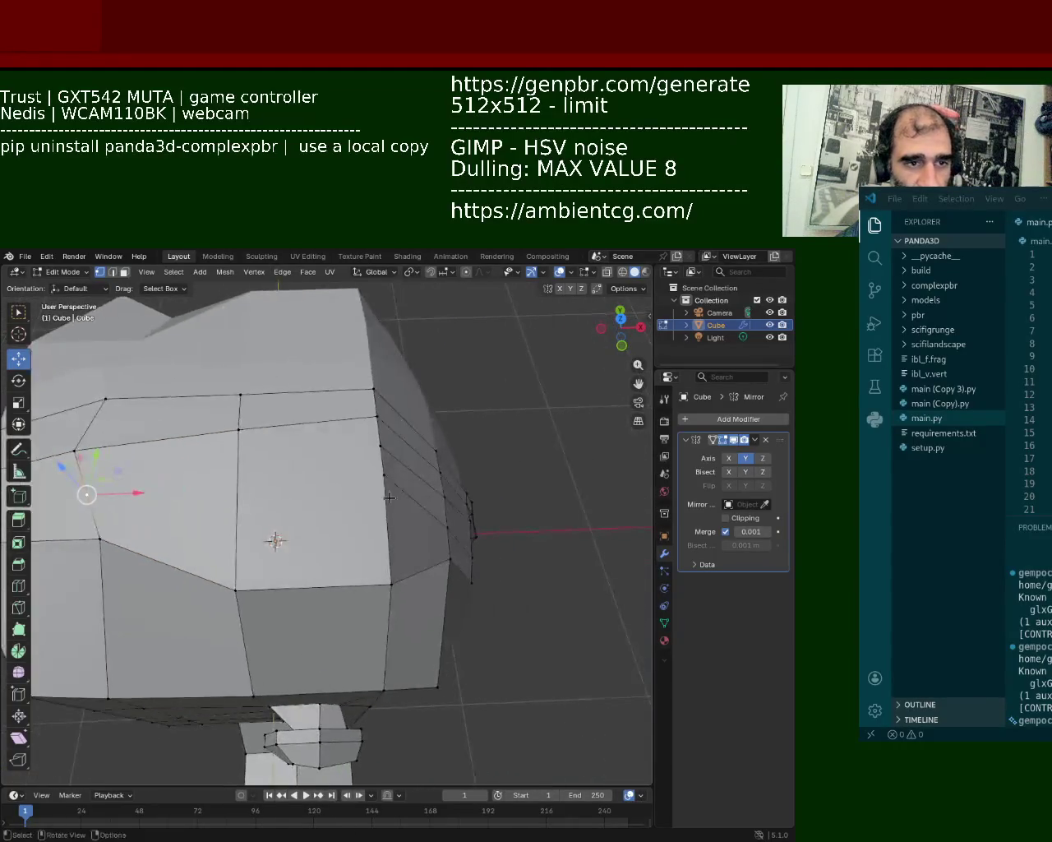
left_click(389, 477, "alt")
left_click(115, 476, "alt")
mouse_move(288, 534)
middle_mouse_down()
mouse_move(417, 499)
mouse_move(297, 609)
middle_mouse_up()
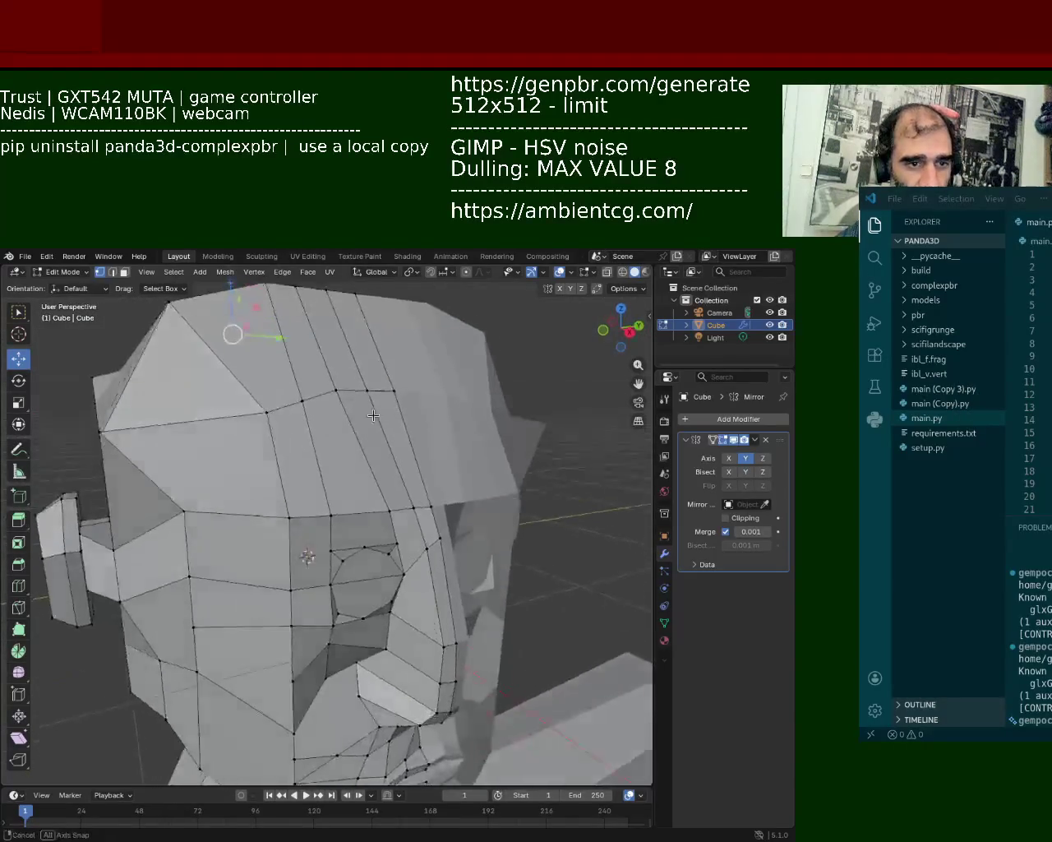
scroll(297, 609, "up", 3)
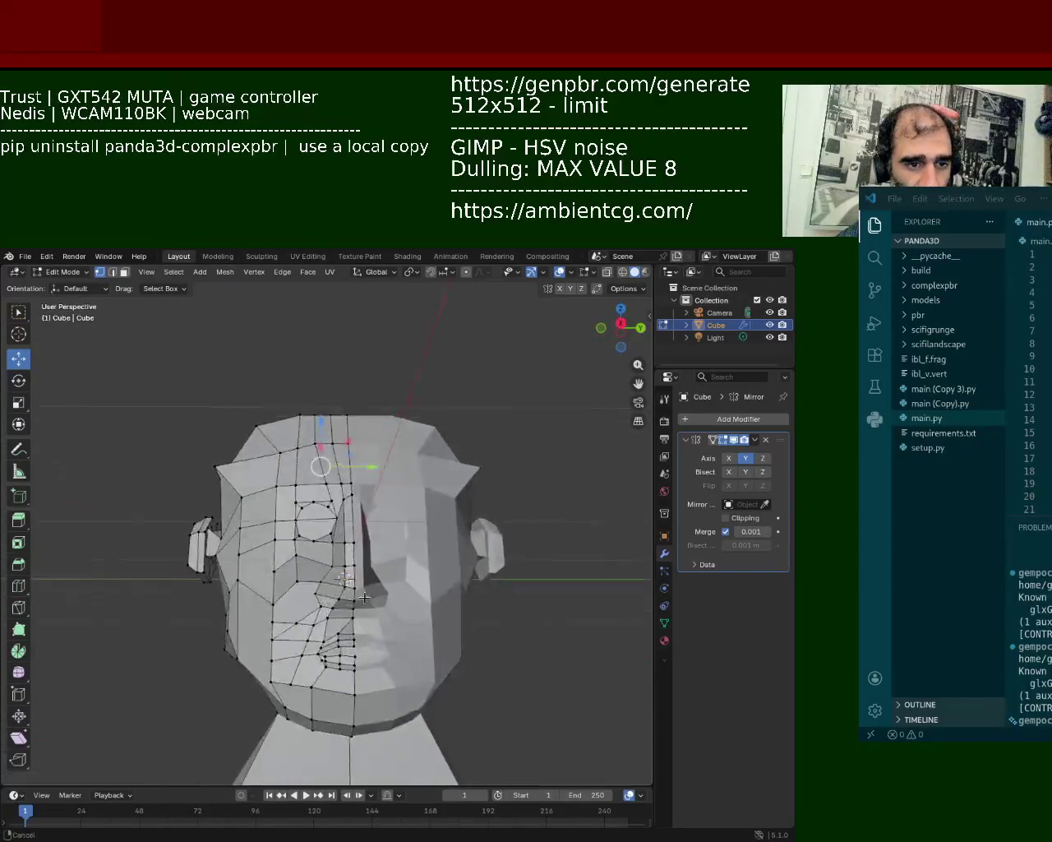
scroll(296, 609, "up", 3)
scroll(297, 609, "up", 3)
- Slide a cheek vertex right and move the eye-side vertex up and left
mouse_move(296, 609)
middle_mouse_down()
mouse_move(395, 488)
mouse_move(343, 465)
middle_mouse_up()
scroll(343, 465, "up", 2)
scroll(317, 450, "up", 2)
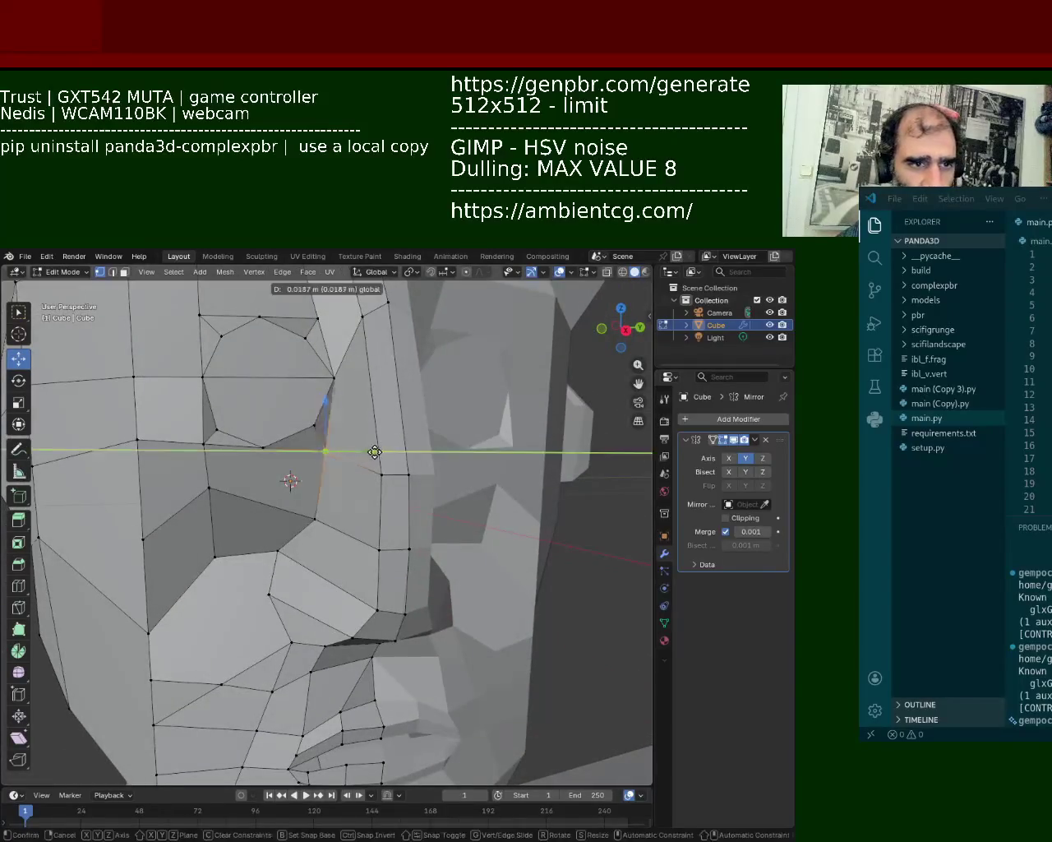
left_click_drag(316, 449, 339, 452)
left_click(333, 377)
left_click(322, 313)
mouse_move(322, 312)
left_mouse_down()
mouse_move(265, 285)
mouse_move(260, 302)
left_mouse_up()
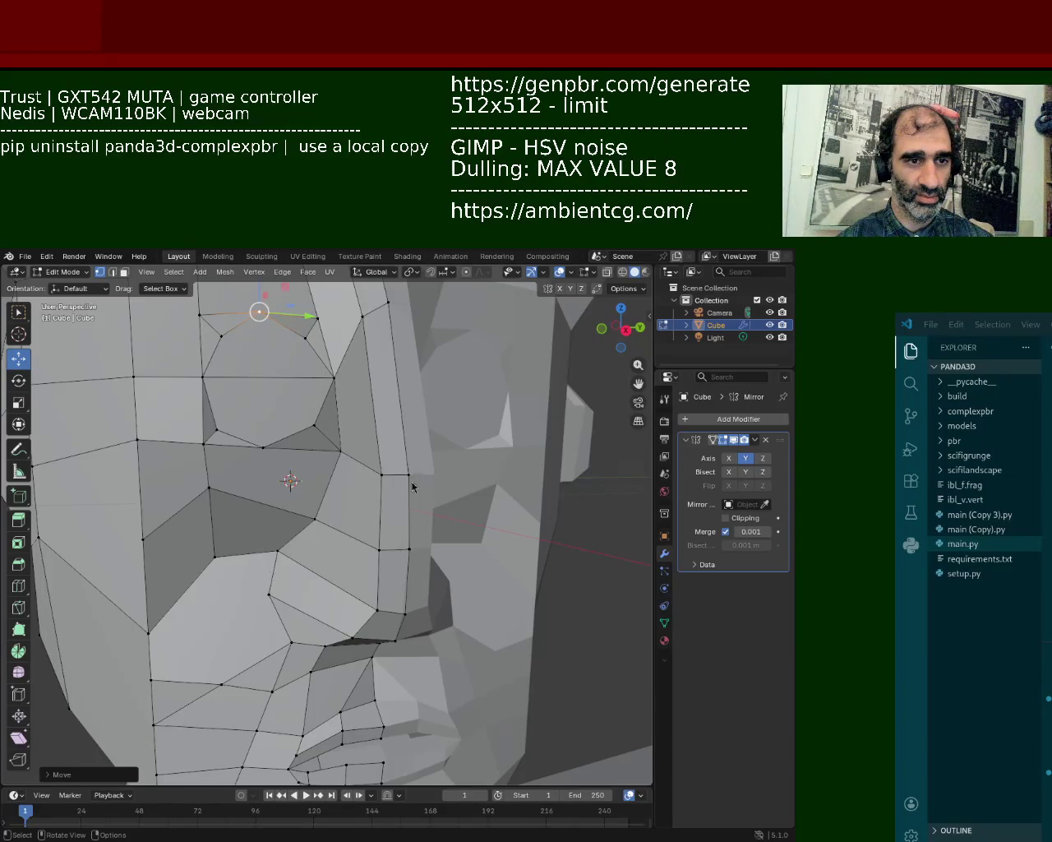
scroll(413, 469, "down", 5)
- Select the central vertical and diagonal neck edges and subdivide them at their midpoints
mouse_move(414, 468)
middle_mouse_down()
mouse_move(420, 511)
mouse_move(357, 440)
mouse_move(345, 451)
mouse_move(342, 367)
middle_mouse_up()
left_click(345, 451)
scroll(321, 454, "down", 3)
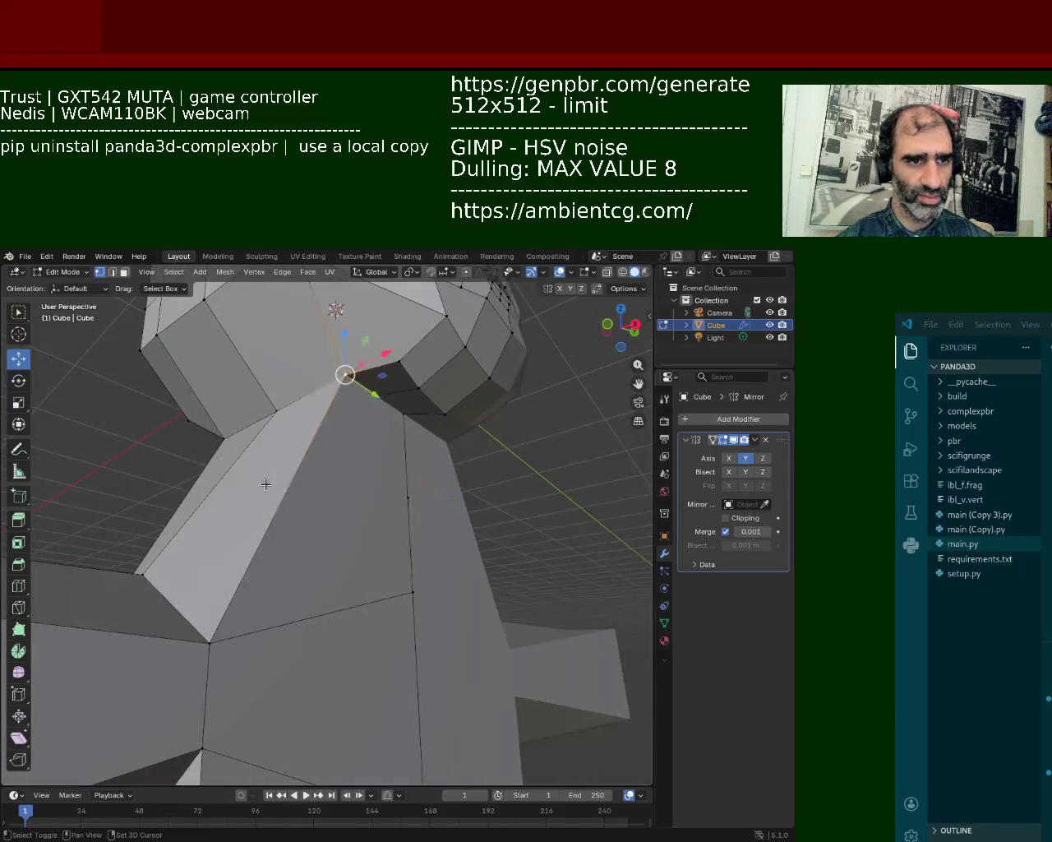
left_click(429, 500)
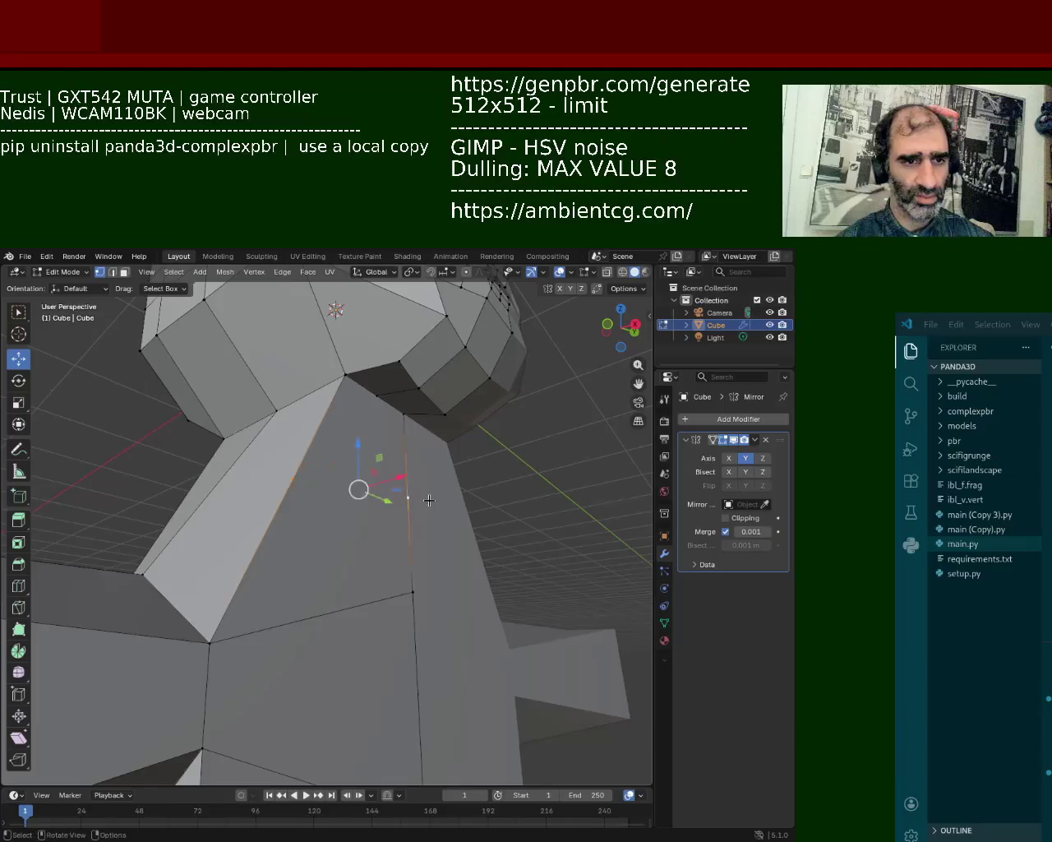
left_click(418, 497)
mouse_move(206, 500)
middle_mouse_down()
mouse_move(294, 528)
mouse_move(487, 640)
middle_mouse_up()
left_click(387, 488)
left_click(393, 639, "shift")
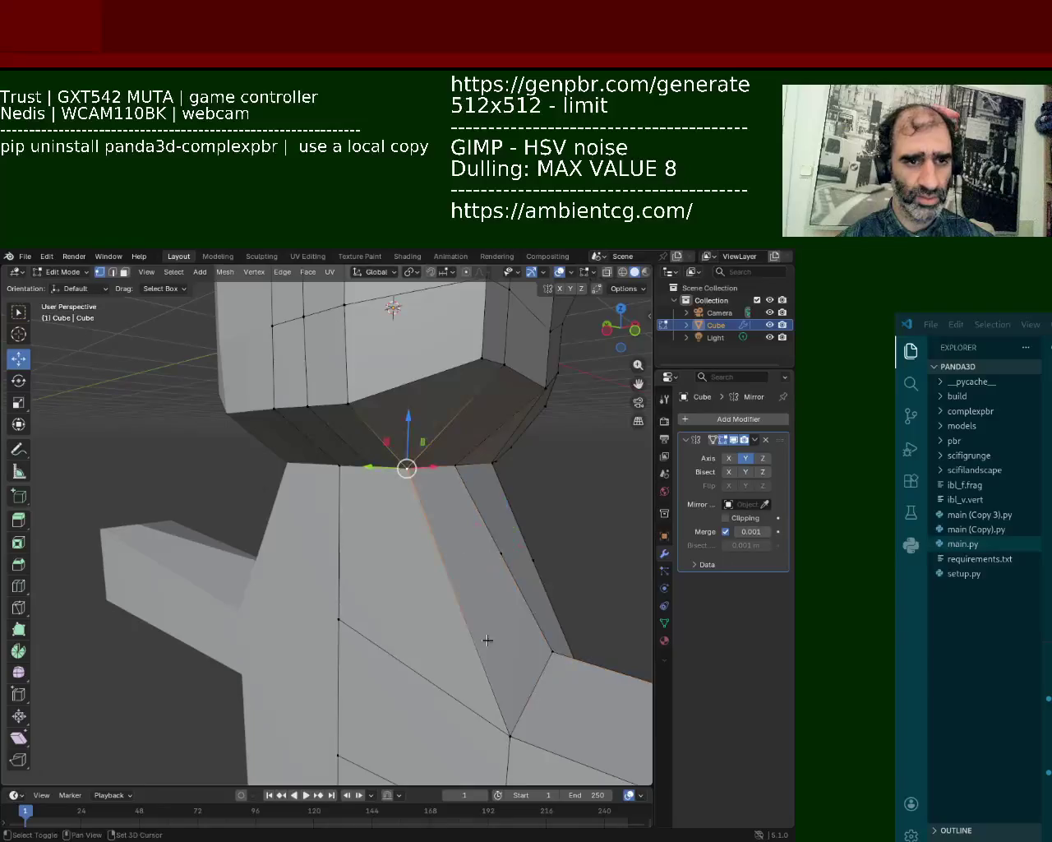
right_click(499, 723)
left_click(427, 521)
- Subdivide the vertical neck edge and refine the neck edge selection
left_click(339, 574)
right_click(333, 600)
left_click(329, 573)
mouse_move(434, 597)
middle_mouse_down()
mouse_move(496, 579)
mouse_move(362, 648)
mouse_move(353, 633)
middle_mouse_up()
left_click(419, 639, "shift")
left_click(390, 594, "shift")
left_click(376, 644, "shift")
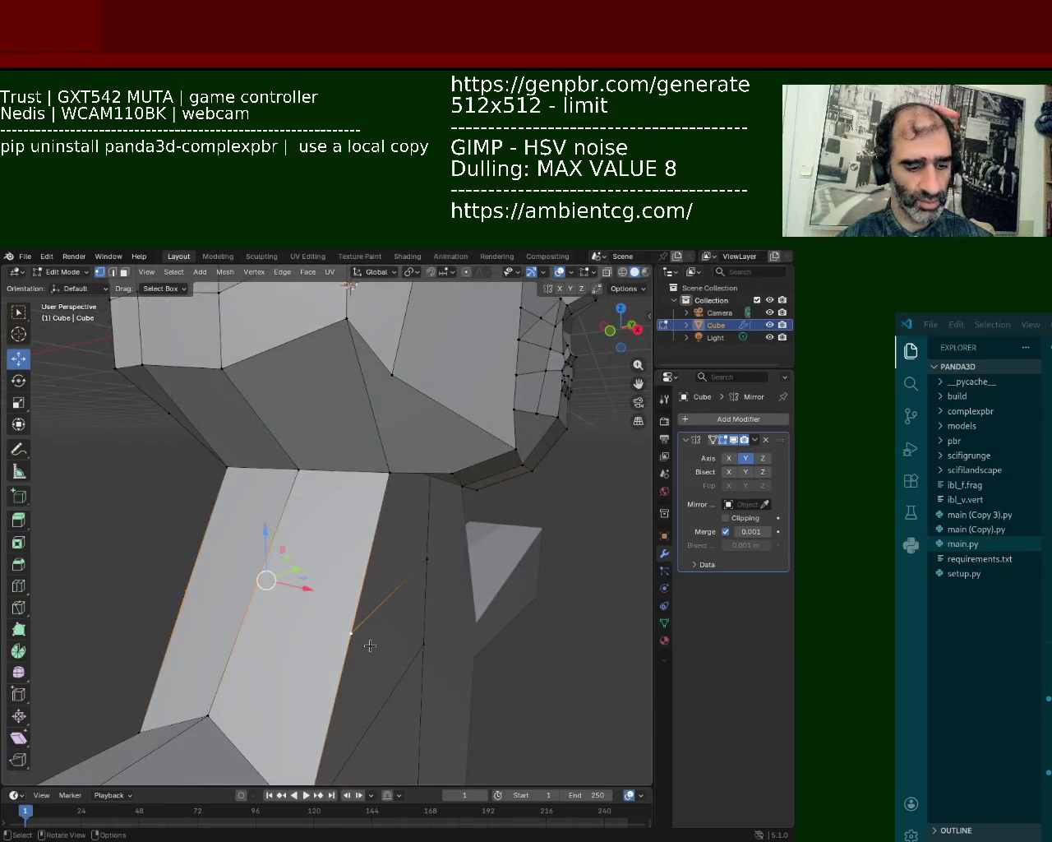
- Move a neck vertex along Z and slide another neck vertex along Y
left_click(353, 637)
left_click(251, 562)
left_click(257, 581)
key("g")
key("z")
left_click(352, 633)
middle_click_drag(352, 632, 266, 621)
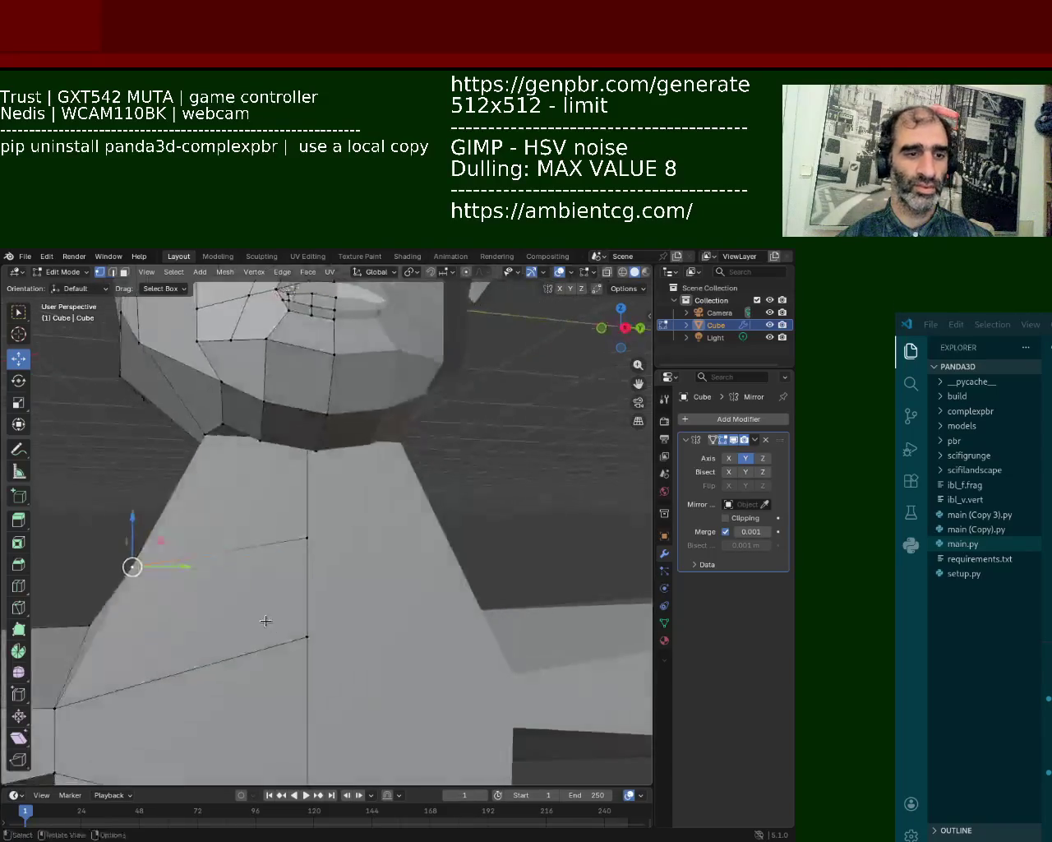
left_click_drag(176, 566, 265, 564)
mouse_move(266, 564)
middle_mouse_down()
mouse_move(371, 591)
mouse_move(486, 578)
middle_mouse_up()
- Move the neighbouring neck vertex along Y, lower it along Z and slide it back
left_click(496, 578)
key("g")
key("y")
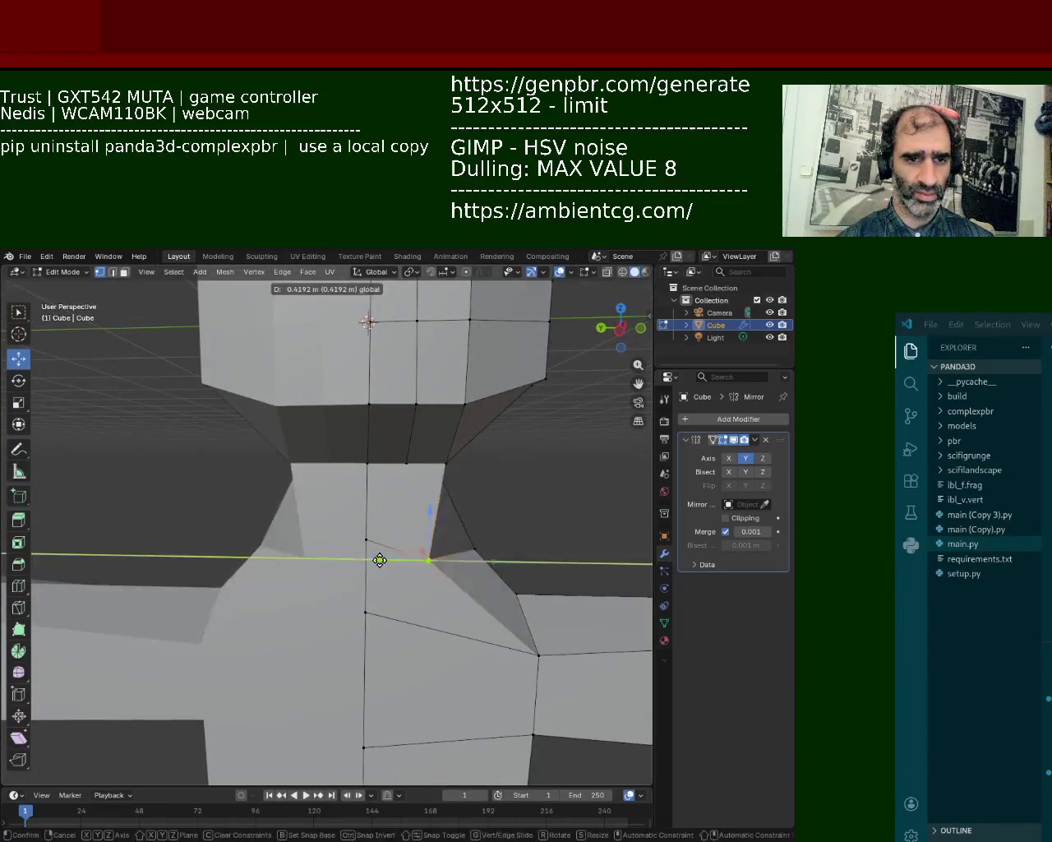
left_click(395, 559)
key("g")
key("z")
left_click(435, 499)
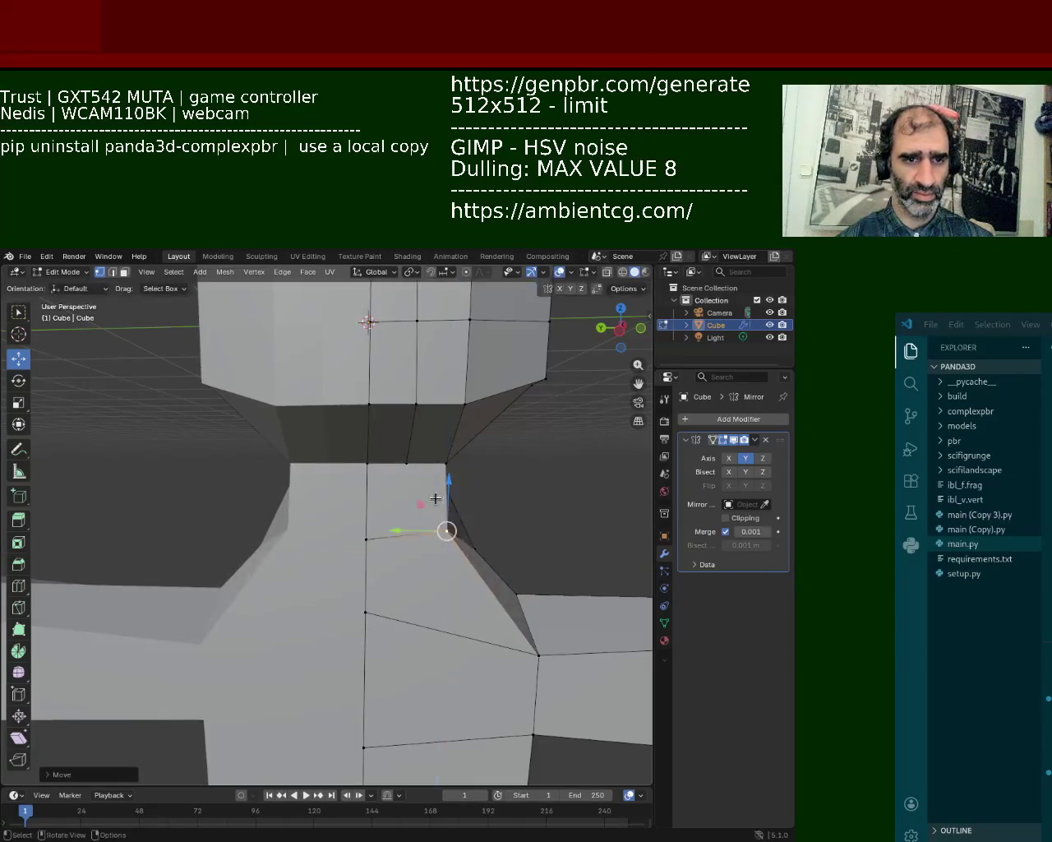
left_click_drag(429, 530, 401, 530)
- Slide the two top neck vertices along Y and lift two jaw-rim vertices upward
left_click(445, 464)
left_click(408, 464, "shift")
left_click_drag(410, 467, 378, 466)
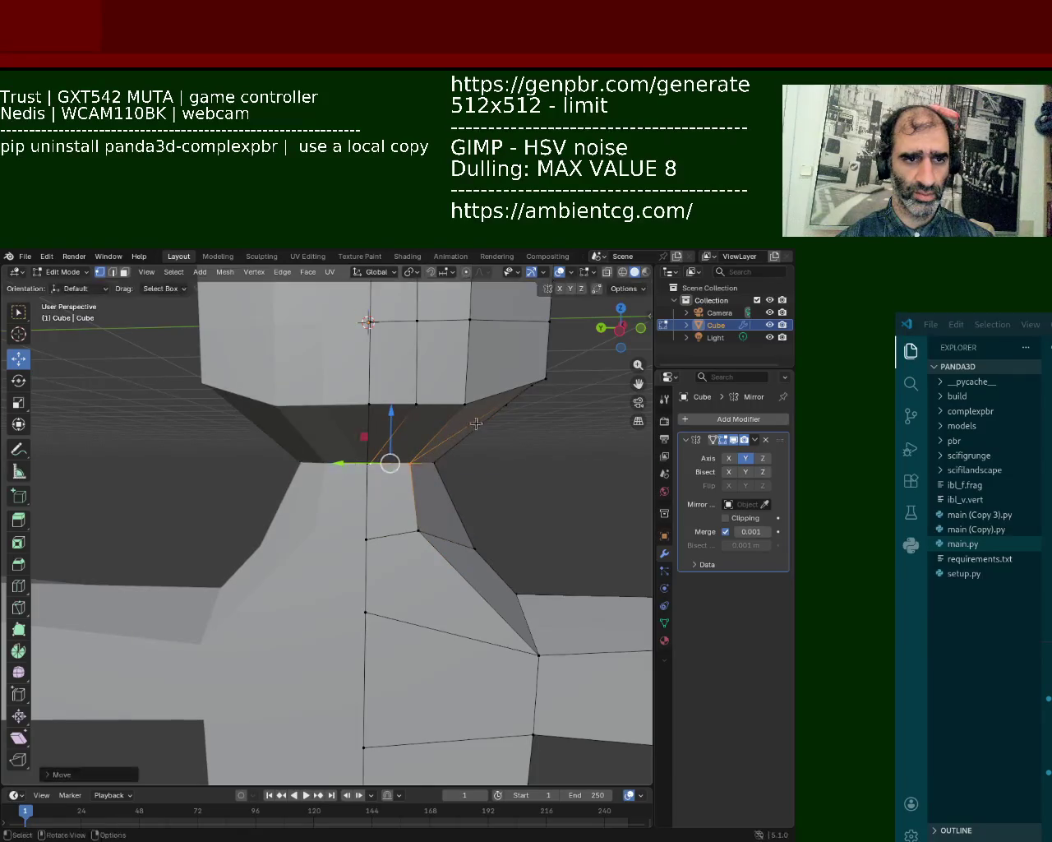
middle_click_drag(387, 466, 450, 429)
left_click(450, 429)
left_click(354, 424, "shift")
mouse_move(377, 398)
left_mouse_down()
mouse_move(391, 355)
mouse_move(400, 368)
left_mouse_up()
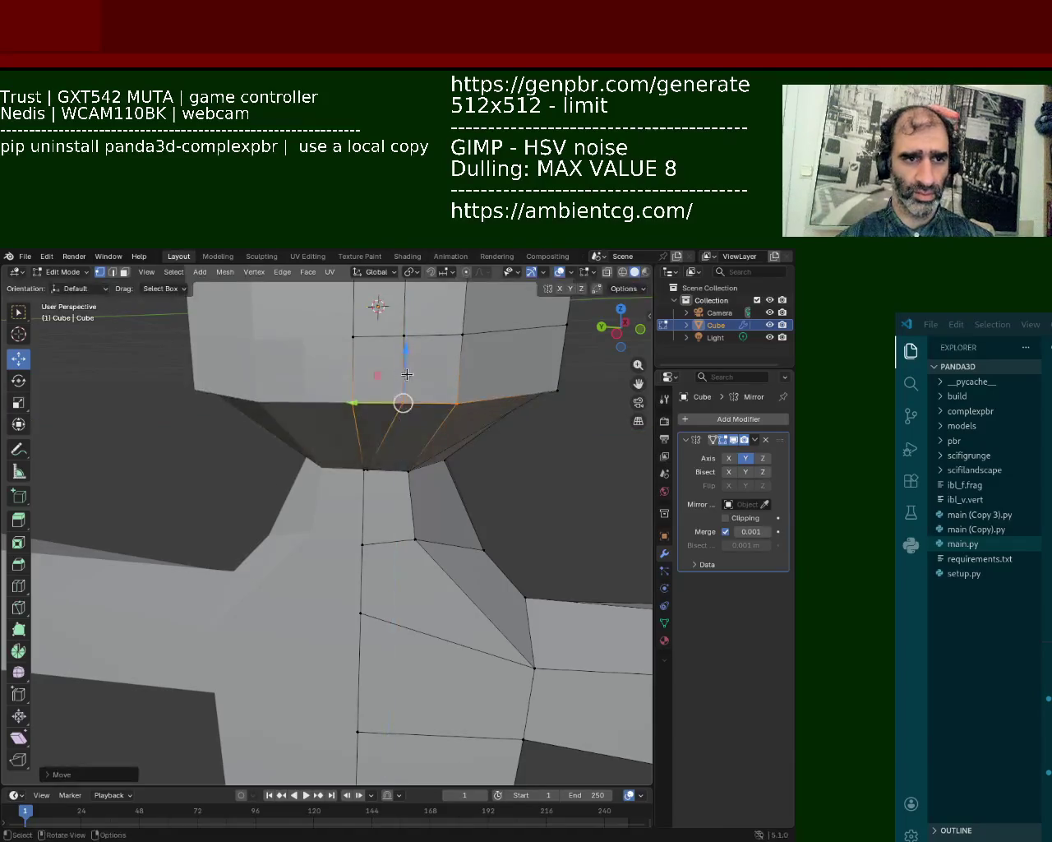
middle_click_drag(400, 368, 482, 381)
- Nudge a jaw-rim vertex along Y
scroll(481, 380, "down", 4)
mouse_move(469, 465)
middle_mouse_down()
mouse_move(364, 435)
mouse_move(428, 500)
middle_mouse_up()
scroll(364, 435, "up", 4)
left_click(433, 486)
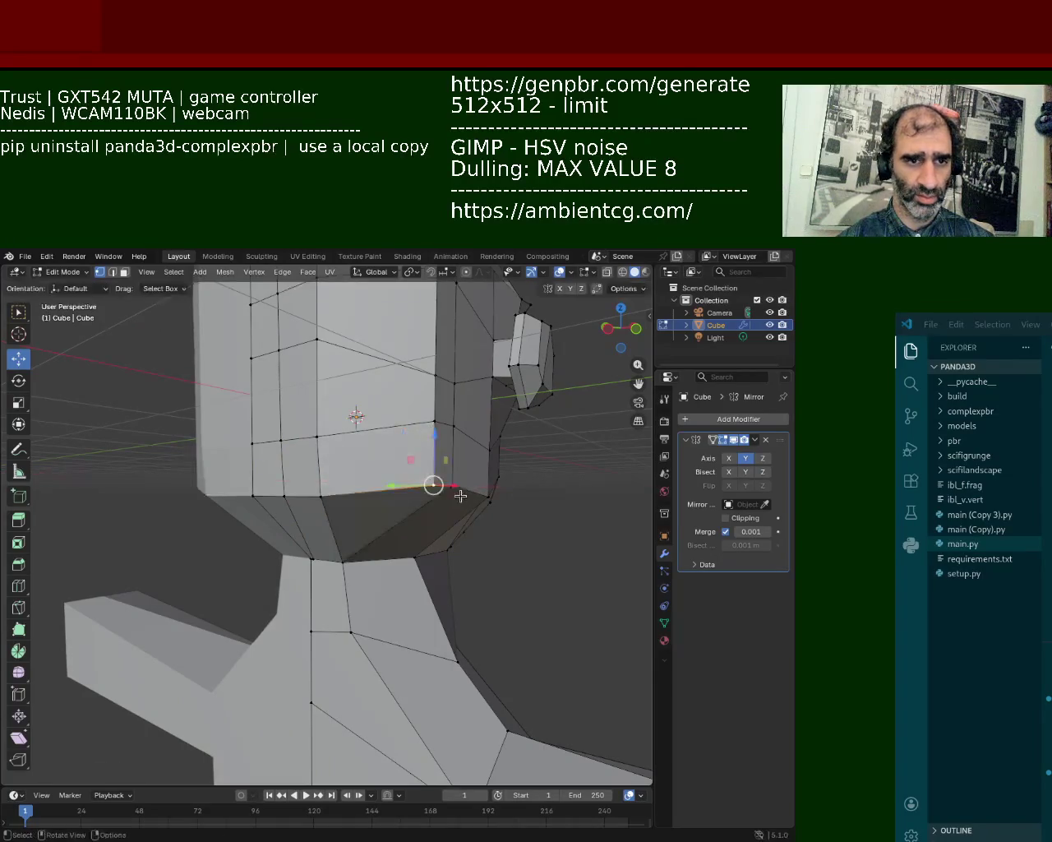
middle_click_drag(336, 510, 452, 517)
left_click_drag(452, 517, 434, 508)
- Move the right jaw-rim corner vertex along Y twice and raise it
left_click(502, 458)
key("g")
key("y")
left_click(485, 510)
key("g")
key("y")
left_click(463, 500)
middle_click_drag(463, 500, 355, 527)
left_click_drag(356, 527, 357, 510)
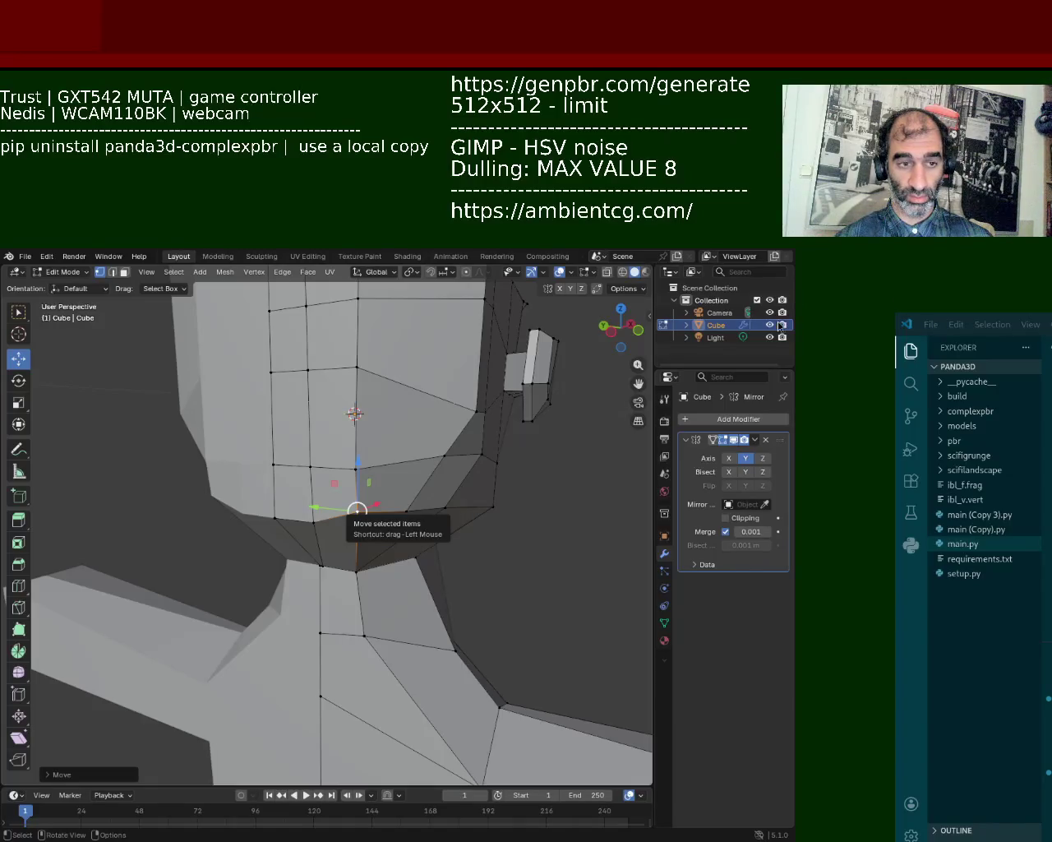
- Slide a vertex on the left of the head along X in two moves
middle_click_drag(550, 315, 352, 511)
left_click(266, 449)
key("g")
key("x")
left_click(327, 451)
mouse_move(282, 451)
middle_mouse_down()
mouse_move(287, 503)
mouse_move(286, 435)
mouse_move(316, 533)
middle_mouse_up()
key("g")
key("x")
left_click(332, 482)
- Shift a lower front vertex along X and pull a side vertex down and outward
left_click(399, 593)
left_click_drag(452, 589, 482, 550)
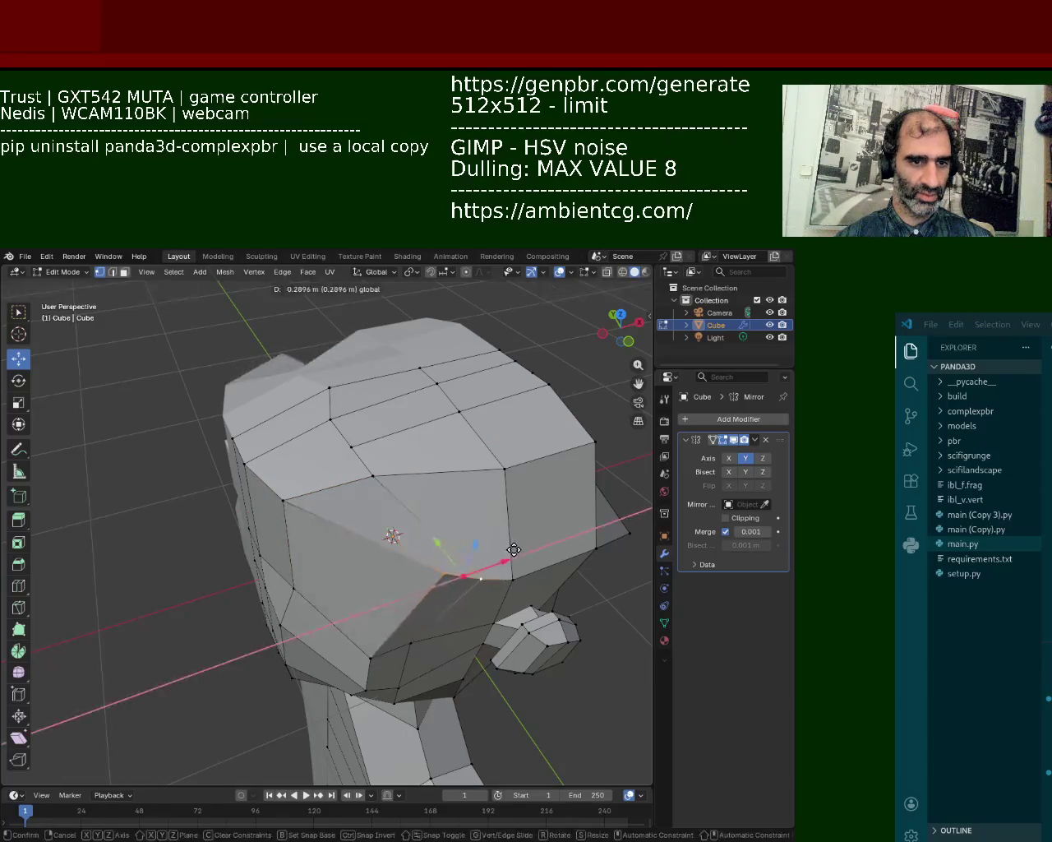
key("g")
key("y")
key("Escape")
mouse_move(458, 557)
middle_mouse_down()
mouse_move(350, 496)
mouse_move(410, 491)
middle_mouse_up()
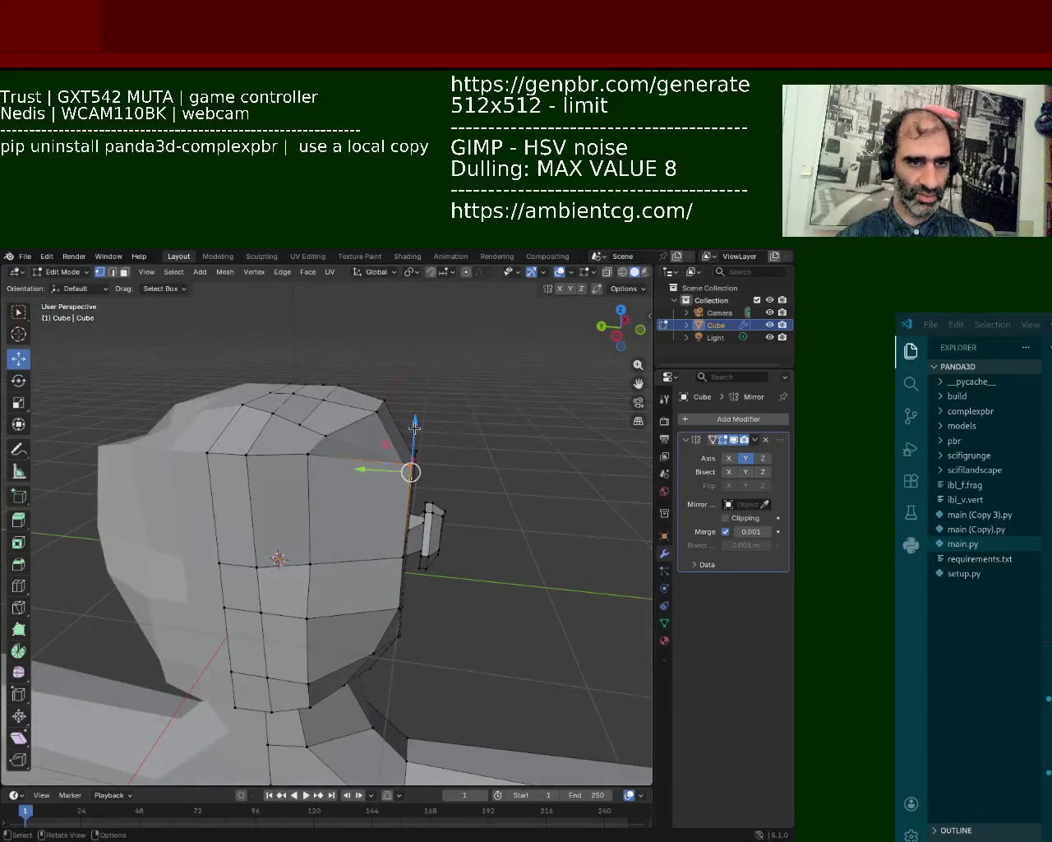
left_click_drag(363, 470, 336, 524)
mouse_move(335, 524)
middle_mouse_down()
mouse_move(352, 486)
mouse_move(310, 485)
mouse_move(341, 564)
mouse_move(336, 533)
mouse_move(318, 557)
middle_mouse_up()
- Move a head vertex along X, then start sliding another side vertex along Y
key("g")
key("z")
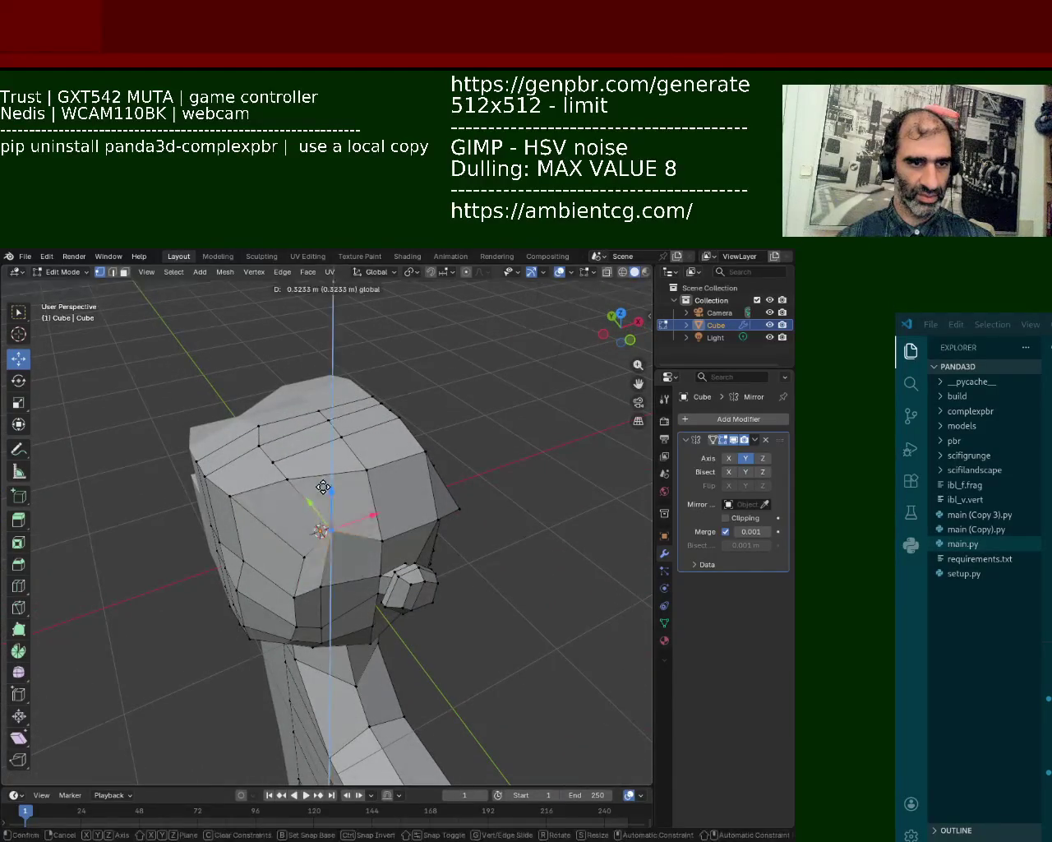
key("x")
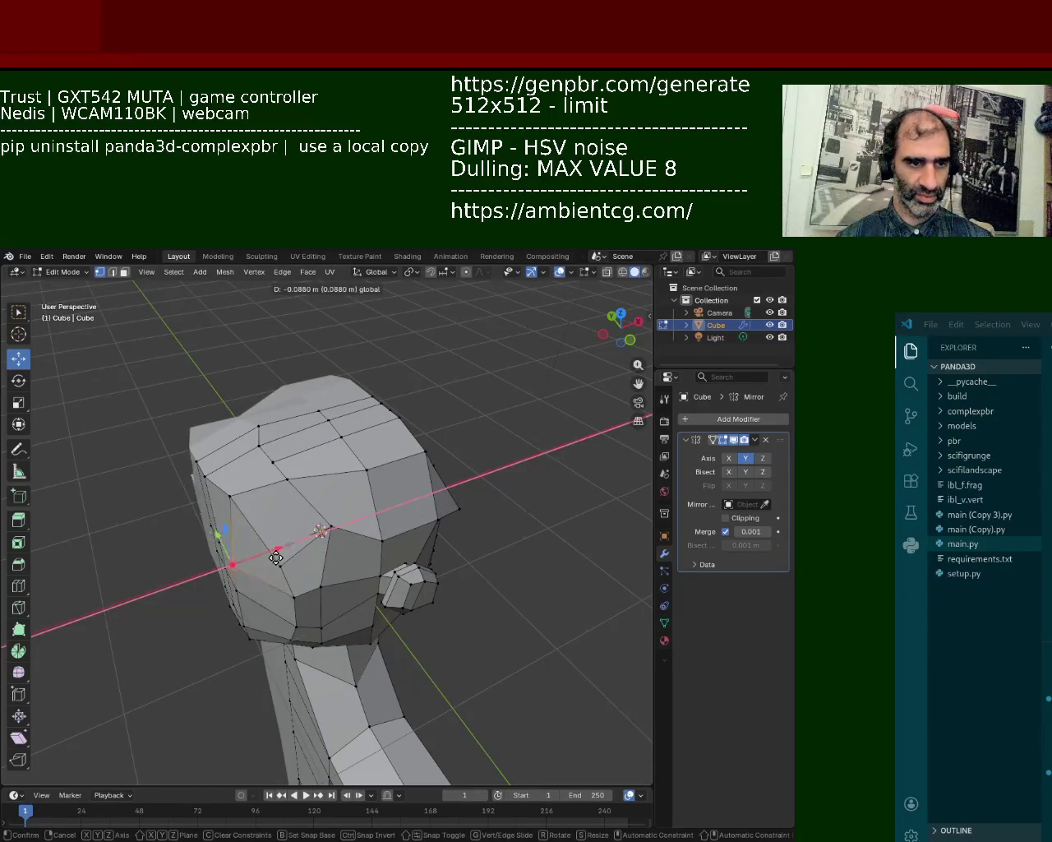
left_click(276, 559)
left_click(295, 598)
mouse_move(331, 501)
middle_mouse_down()
mouse_move(338, 489)
mouse_move(438, 525)
middle_mouse_up()
key("g")
key("y")
mouse_move(452, 526)
middle_mouse_down()
mouse_move(379, 543)
mouse_move(329, 509)
mouse_move(305, 535)
mouse_move(461, 493)
middle_mouse_up()
- Move the top vertex of the head along Z
scroll(298, 470, "up", 3)
scroll(298, 469, "up", 2)
key("g")
key("z")
left_click(411, 481)
left_click(411, 481)
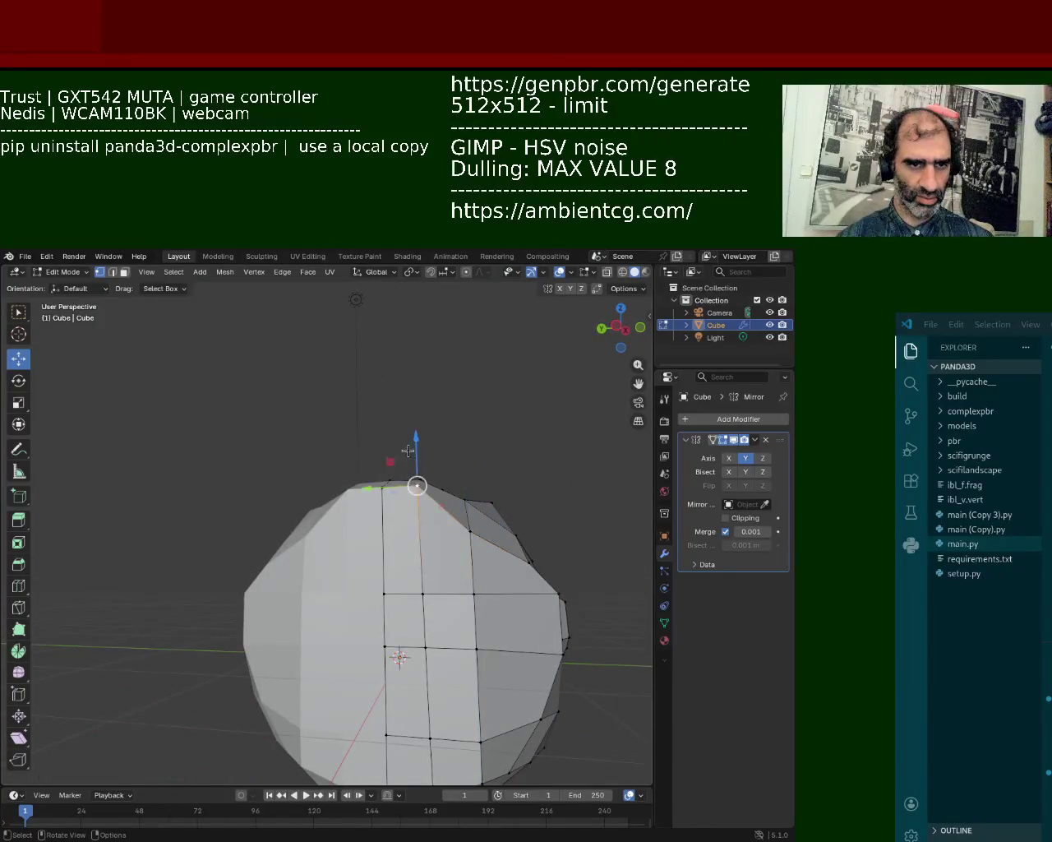
key("g")
key("z")
- Move two right-side head vertices inward along Y
left_click(558, 594)
left_click(558, 647, "shift")
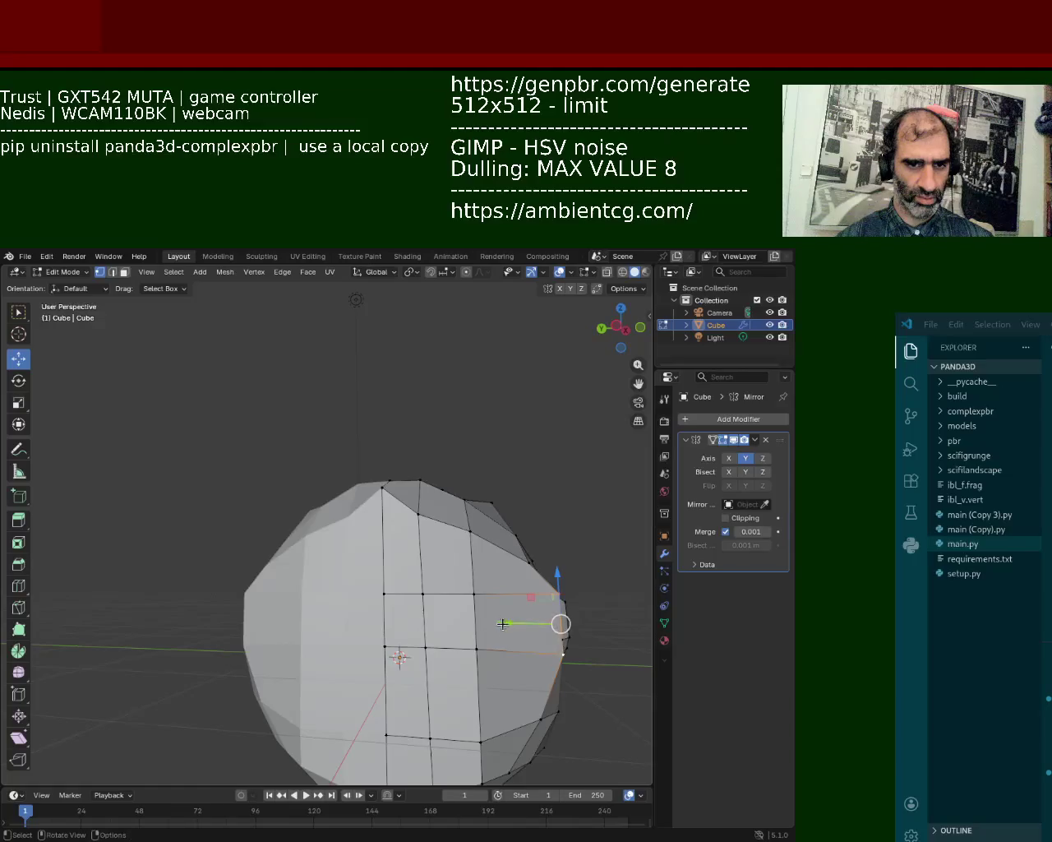
key("g")
key("y")
left_click(479, 590)
middle_click_drag(479, 590, 398, 501)
key("alt+a")
- Lower the top vertex along Z and slide a top-left vertex along Y
left_click(398, 516)
key("g")
key("z")
left_click(404, 514)
mouse_move(403, 514)
middle_mouse_down()
mouse_move(257, 532)
mouse_move(164, 485)
middle_mouse_up()
left_click(157, 481)
key("g")
key("y")
left_click(234, 477)
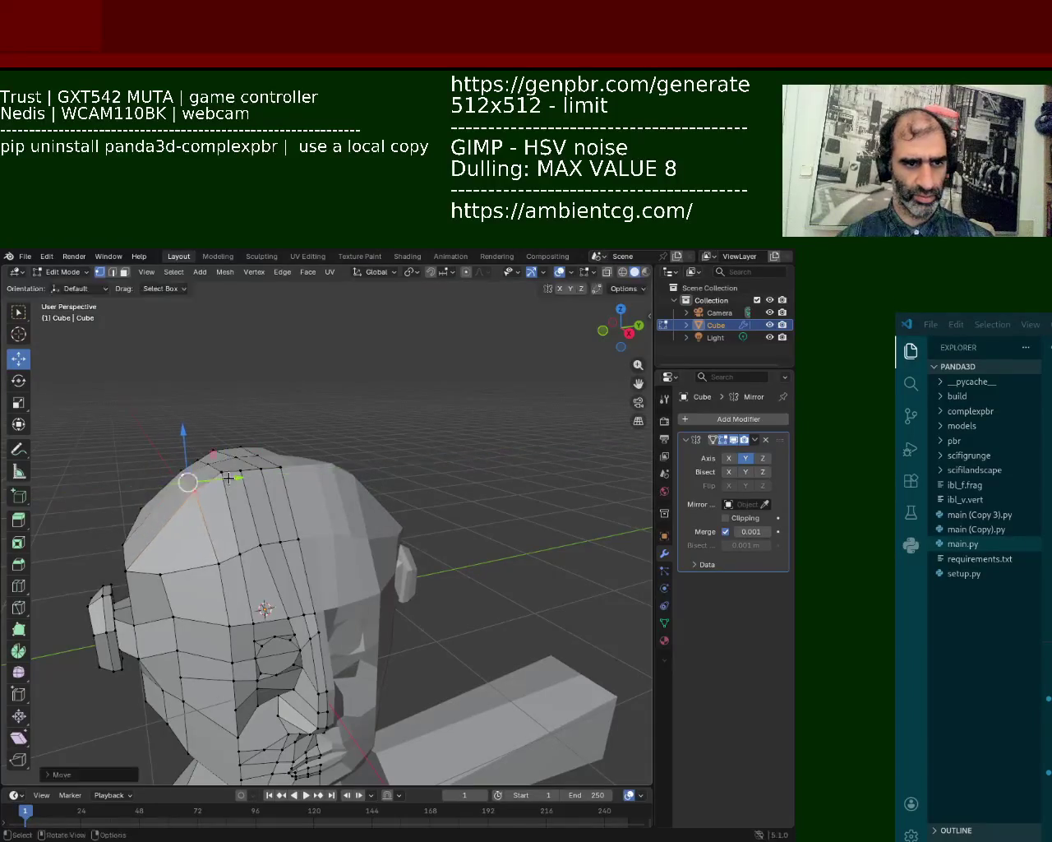
- Slide two more left-side head vertices along Y
middle_click_drag(161, 539, 167, 522)
key("g")
key("y")
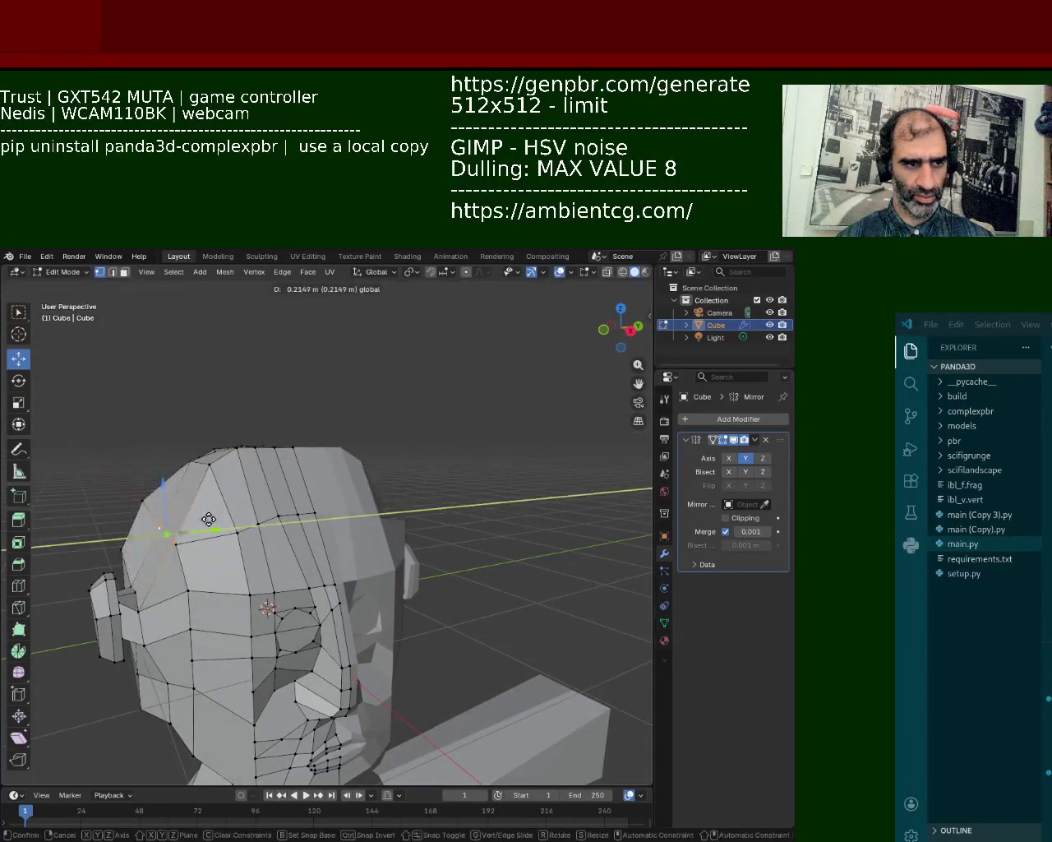
left_click(197, 524)
mouse_move(198, 524)
middle_mouse_down()
mouse_move(188, 565)
mouse_move(207, 588)
mouse_move(324, 523)
mouse_move(385, 645)
mouse_move(169, 633)
middle_mouse_up()
key("g")
key("y")
left_click(214, 576)
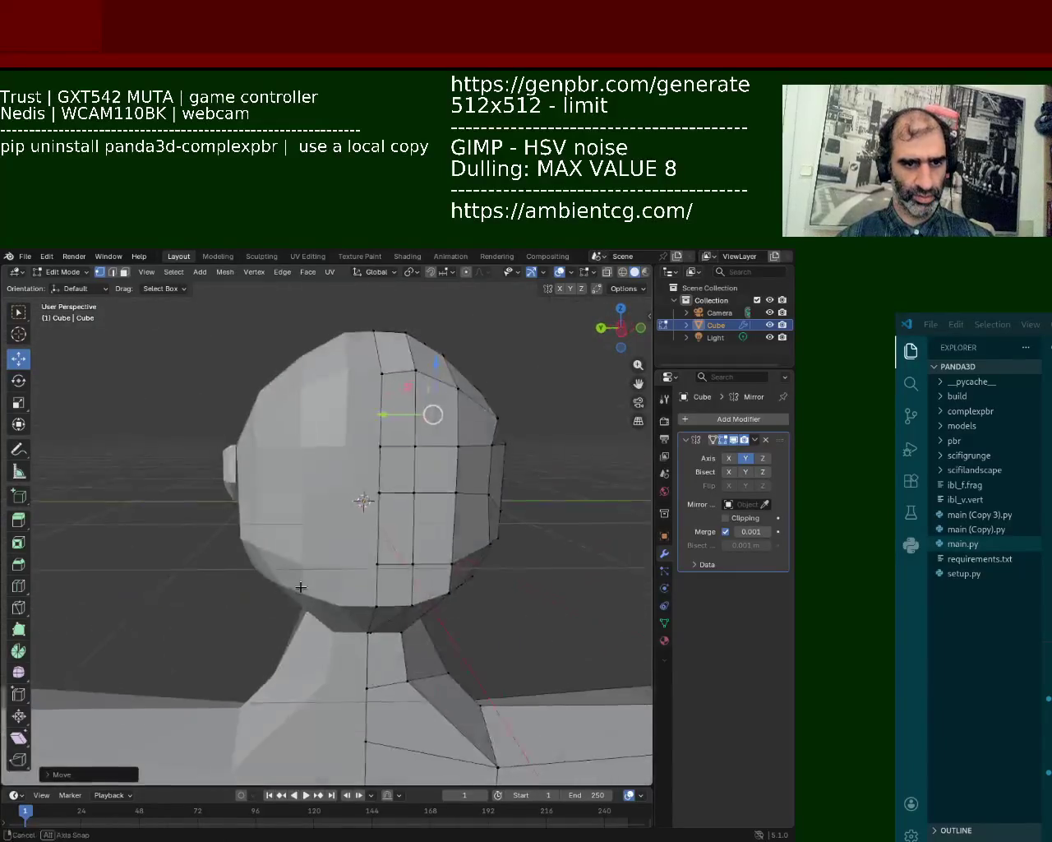
- Move the lower-left head vertex along Z
left_click(169, 632)
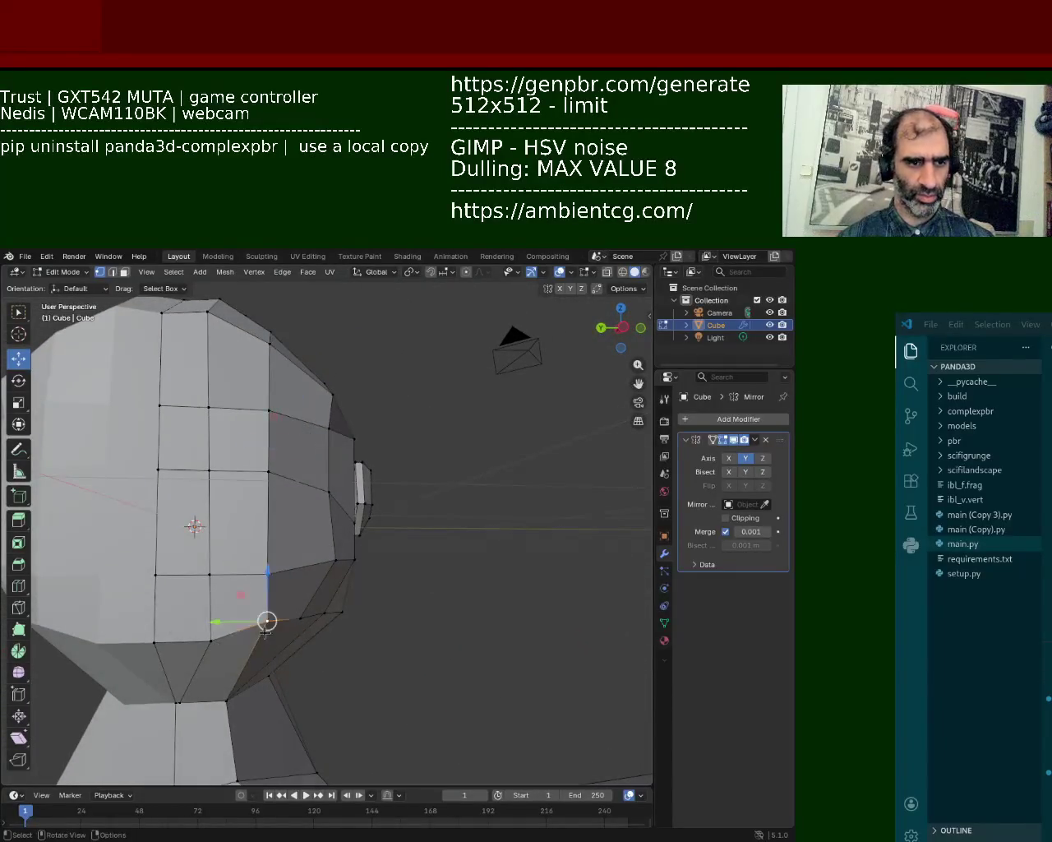
left_click(156, 639)
key("g")
key("z")
left_click(148, 625)
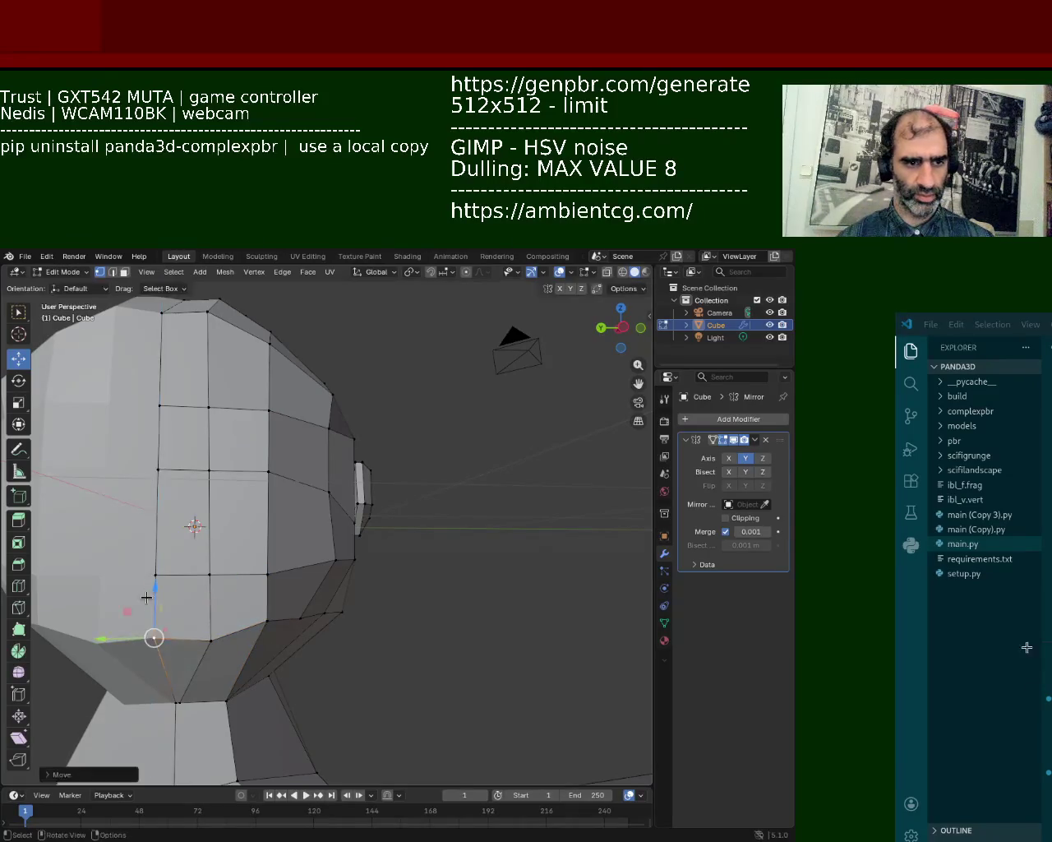
scroll(267, 588, "down", 3)
- Box-select the ear vertices in X-ray view and reposition them
mouse_move(271, 591)
middle_mouse_down()
mouse_move(347, 639)
mouse_move(93, 582)
mouse_move(112, 620)
middle_mouse_up()
scroll(348, 638, "down", 2)
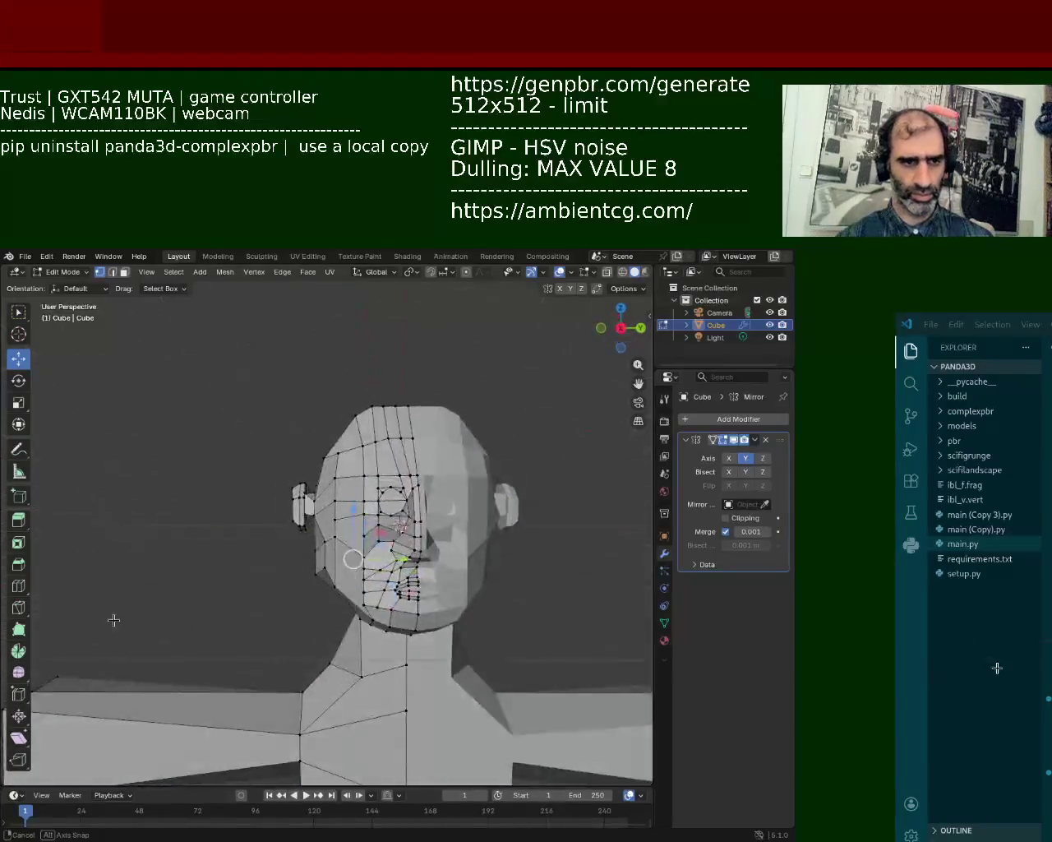
left_click(623, 271)
mouse_move(214, 361)
left_mouse_down()
mouse_move(325, 630)
mouse_move(350, 549)
mouse_move(373, 514)
mouse_move(362, 513)
left_mouse_up()
left_click(277, 389)
- Lower the crown vertices along Z and return to solid shading
left_click_drag(269, 355, 455, 449)
left_click_drag(387, 377, 387, 390)
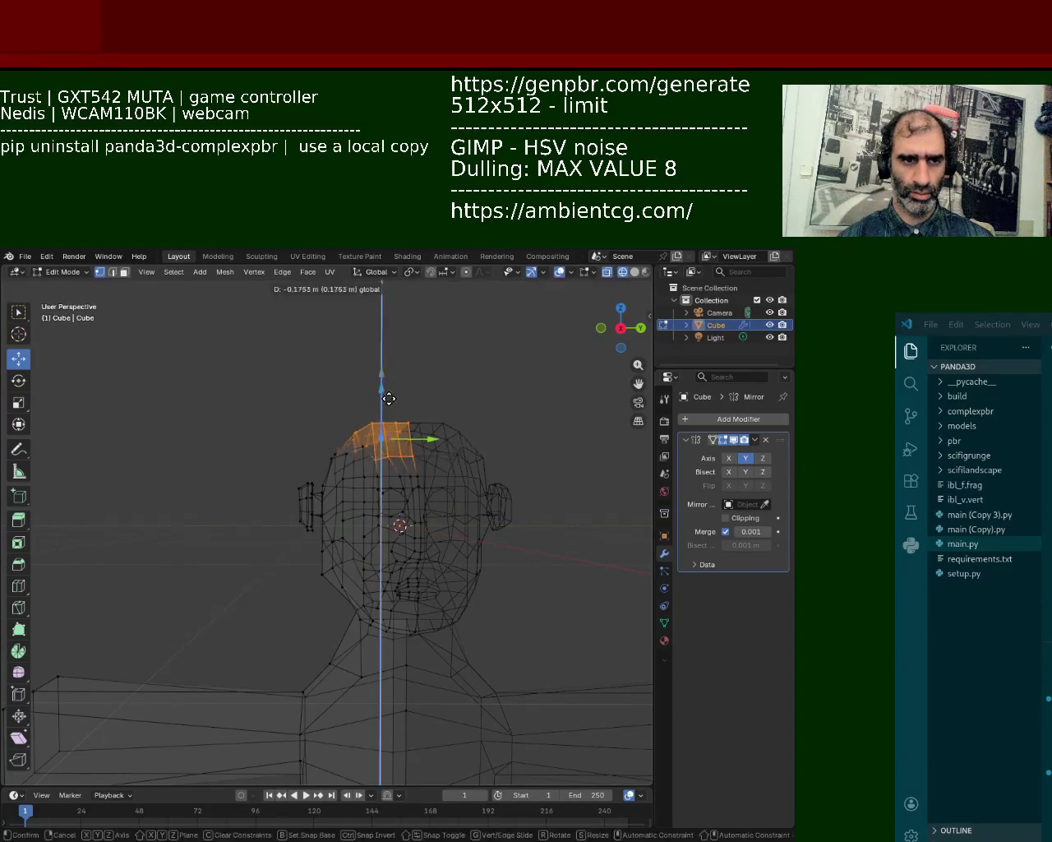
left_click(634, 271)
mouse_move(209, 433)
middle_mouse_down()
mouse_move(317, 576)
mouse_move(366, 581)
mouse_move(275, 624)
mouse_move(434, 638)
middle_mouse_up()
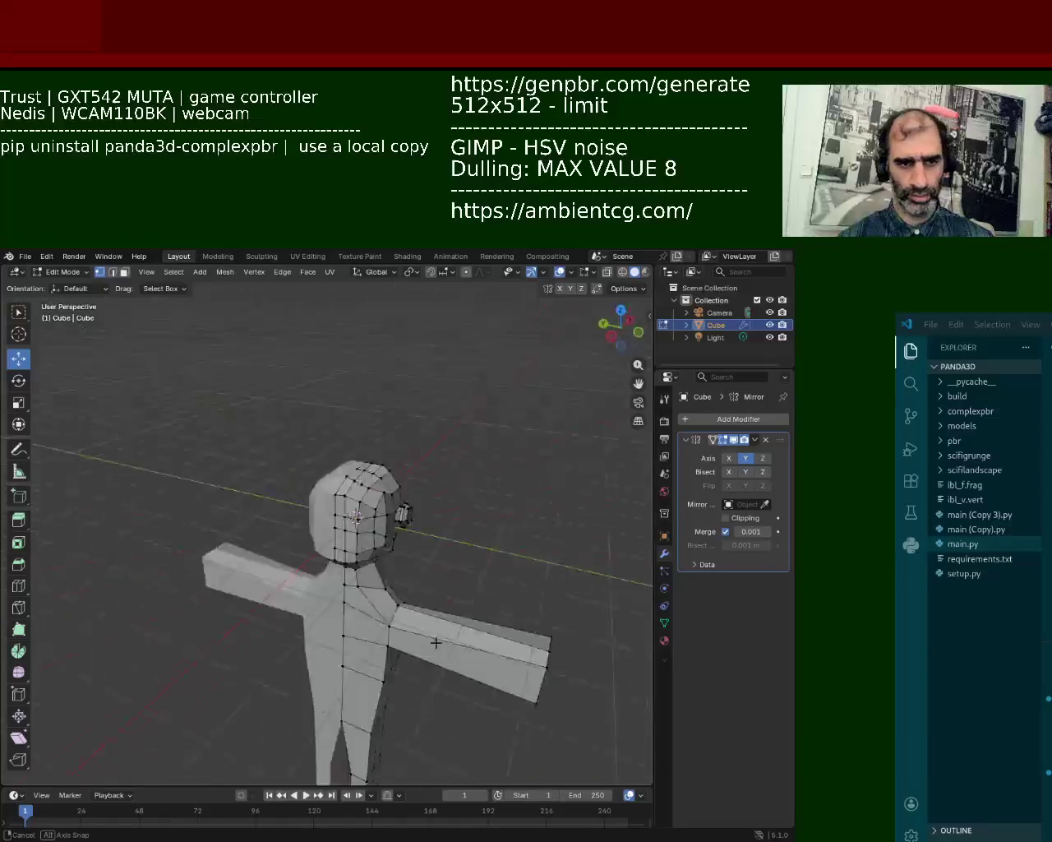
scroll(345, 481, "up", 4)
middle_click_drag(310, 493, 246, 427)
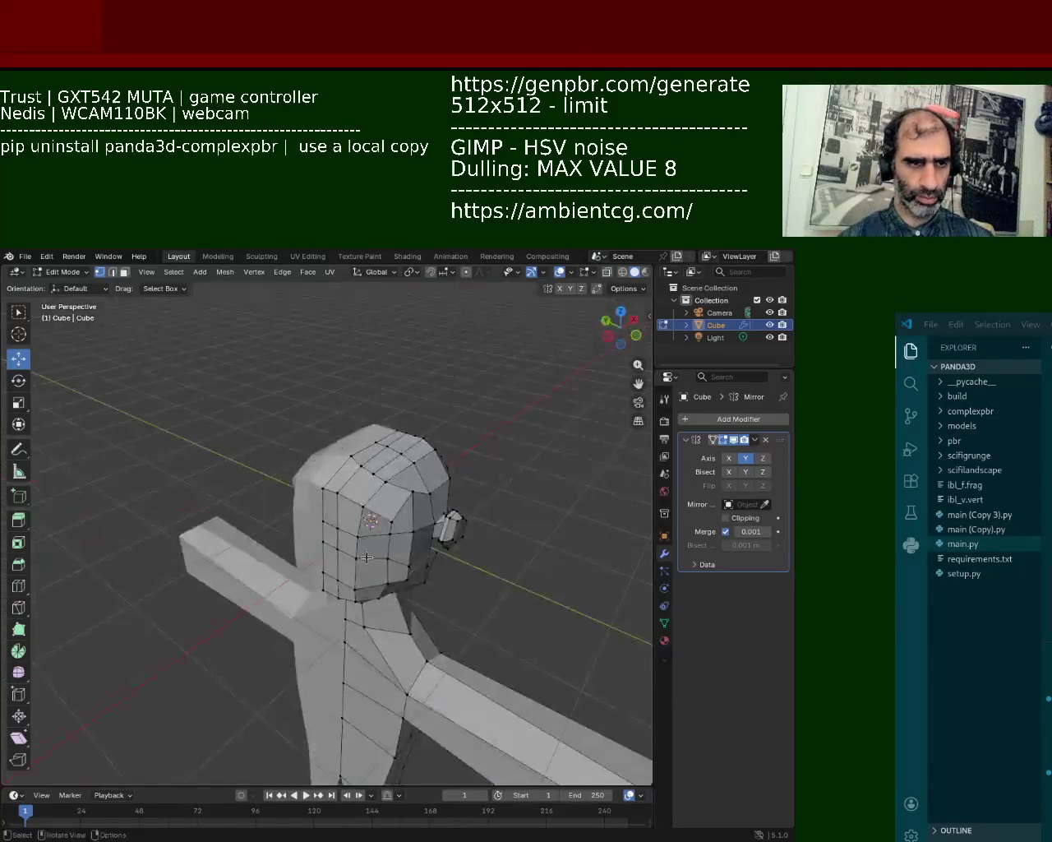
- Select the top-left head vertices and move them down
left_click_drag(233, 368, 304, 458)
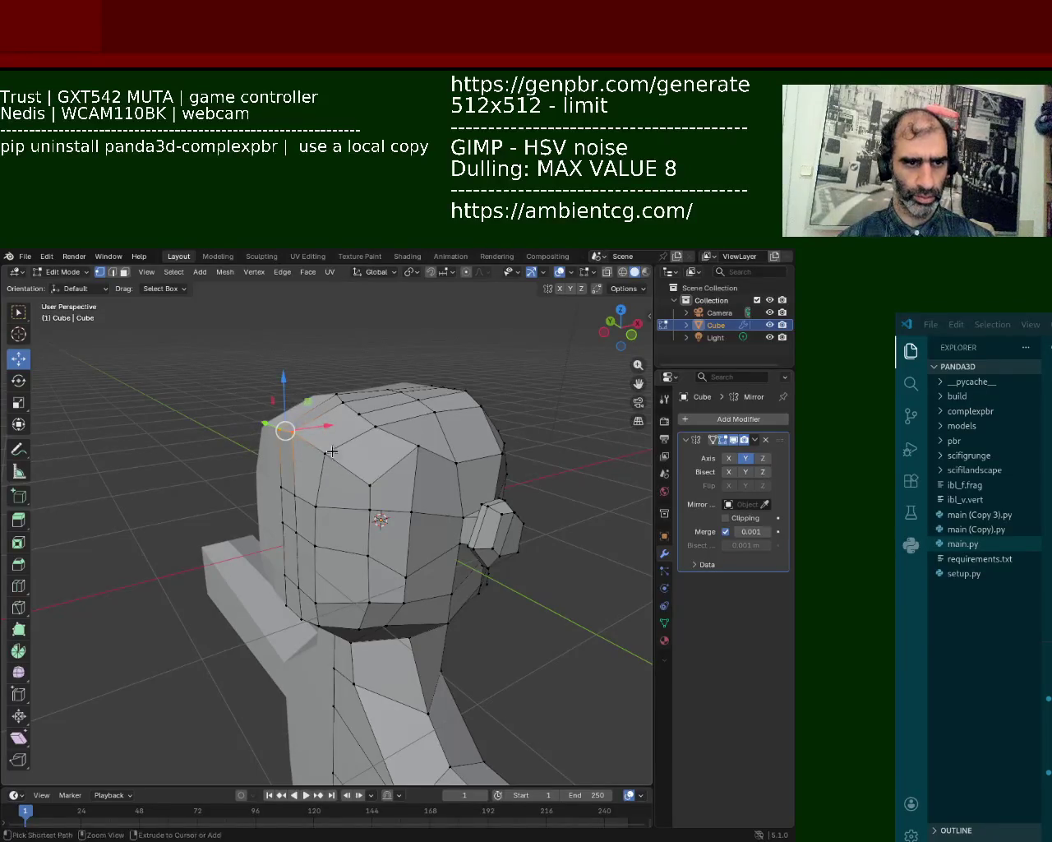
left_click(326, 467, "ctrl")
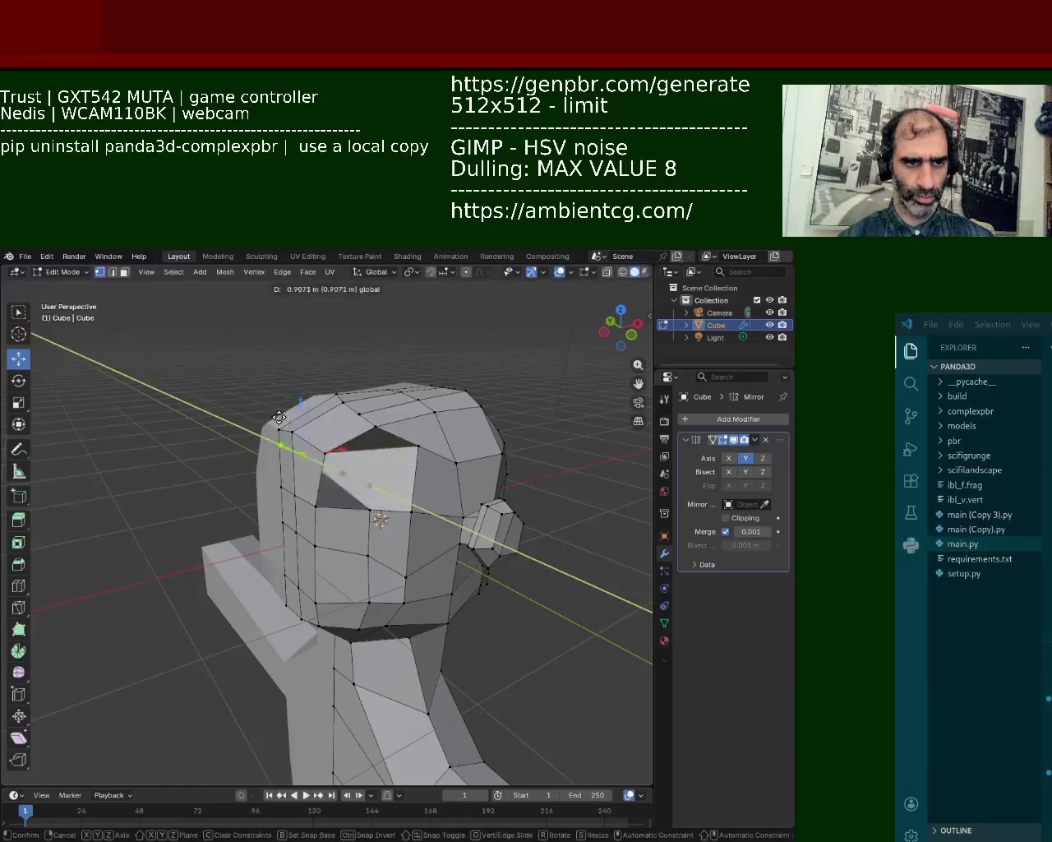
left_click_drag(225, 369, 335, 469)
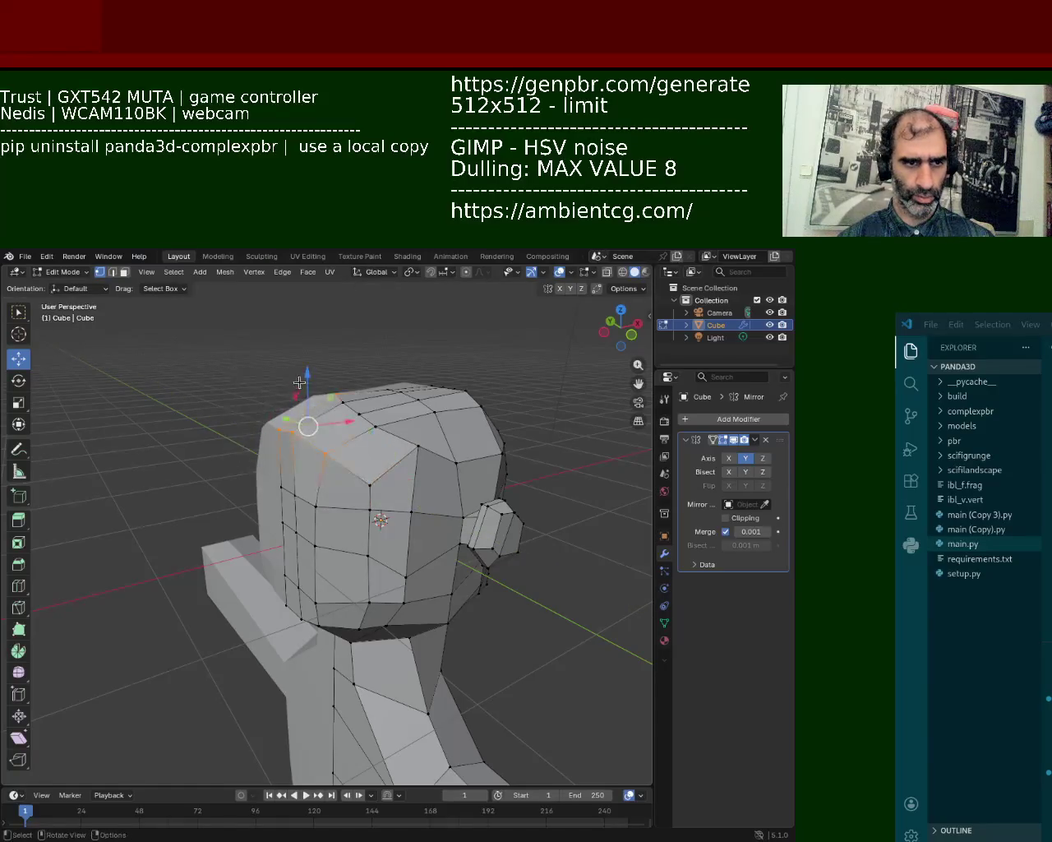
left_click_drag(311, 379, 311, 400)
mouse_move(346, 440)
middle_mouse_down()
mouse_move(418, 606)
mouse_move(399, 366)
middle_mouse_up()
left_click_drag(387, 344, 387, 366)
left_click(550, 511)
middle_click_drag(551, 512, 296, 559)
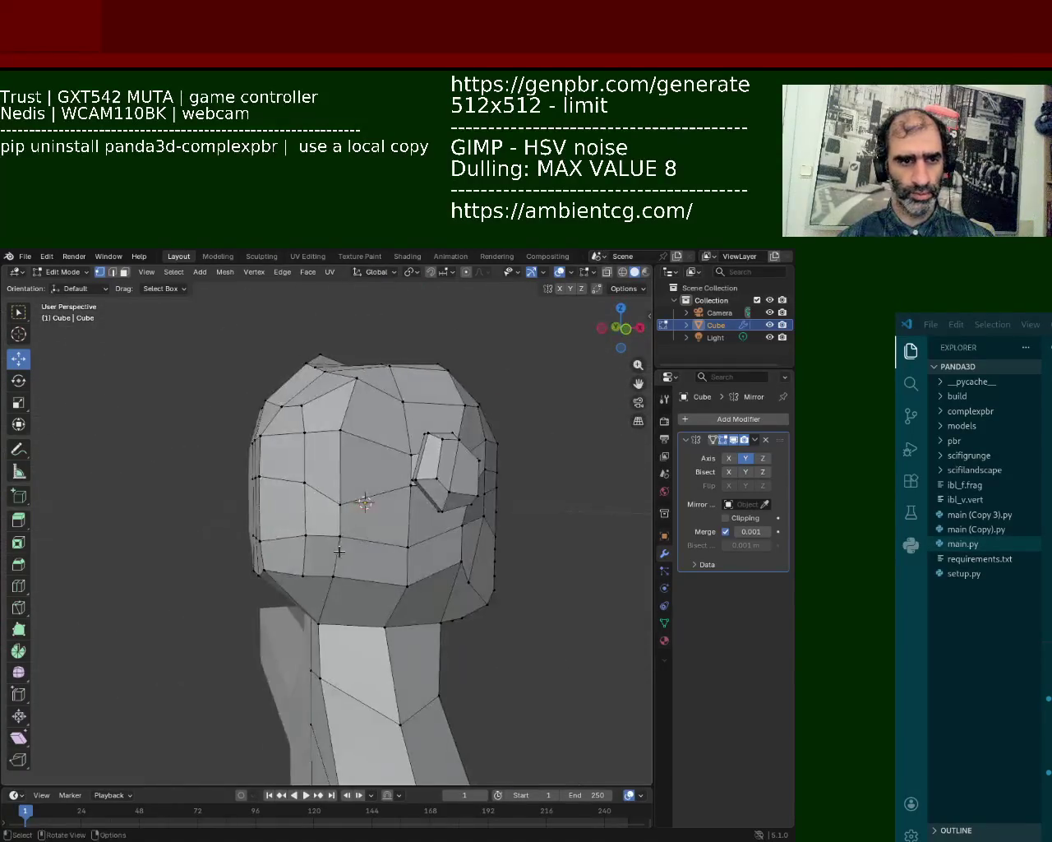
- Refine a single top-of-head vertex along X, then save as bot_1.blend
middle_click_drag(313, 342, 329, 464)
left_click(334, 425)
left_click_drag(335, 392, 339, 413)
middle_click_drag(383, 499, 346, 576)
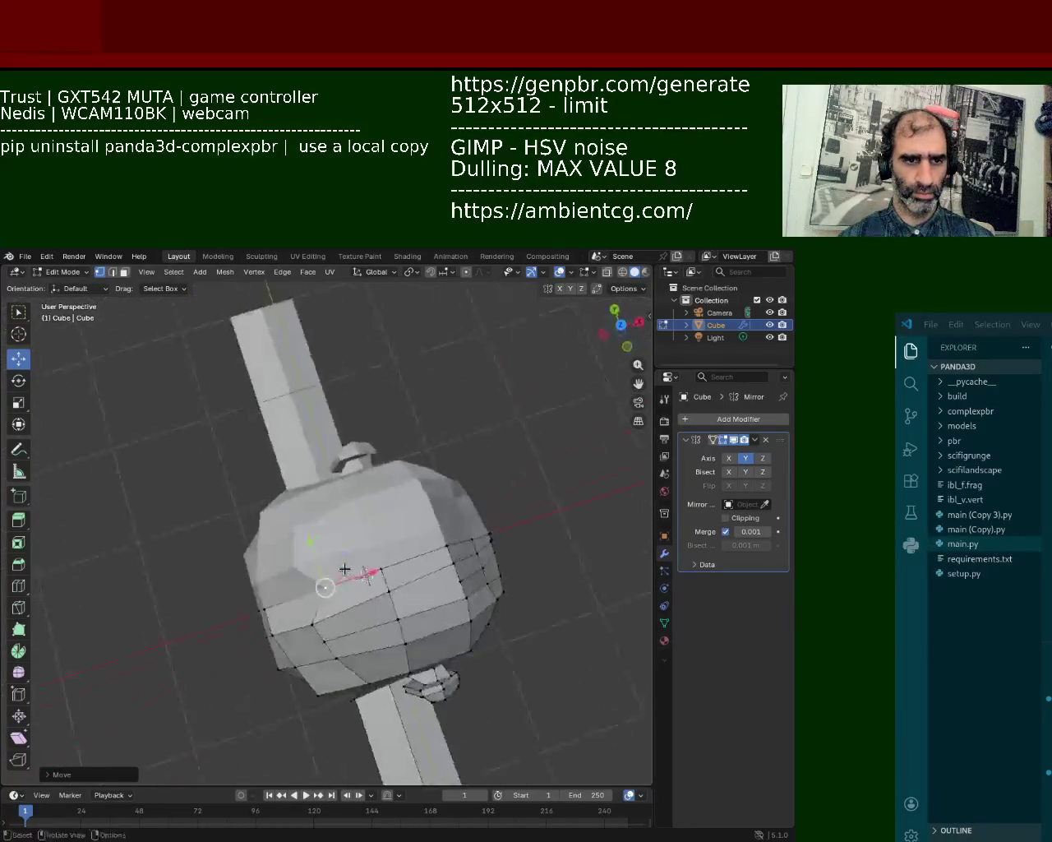
key("g")
key("x")
left_click(348, 588)
middle_click_drag(564, 494, 366, 579)
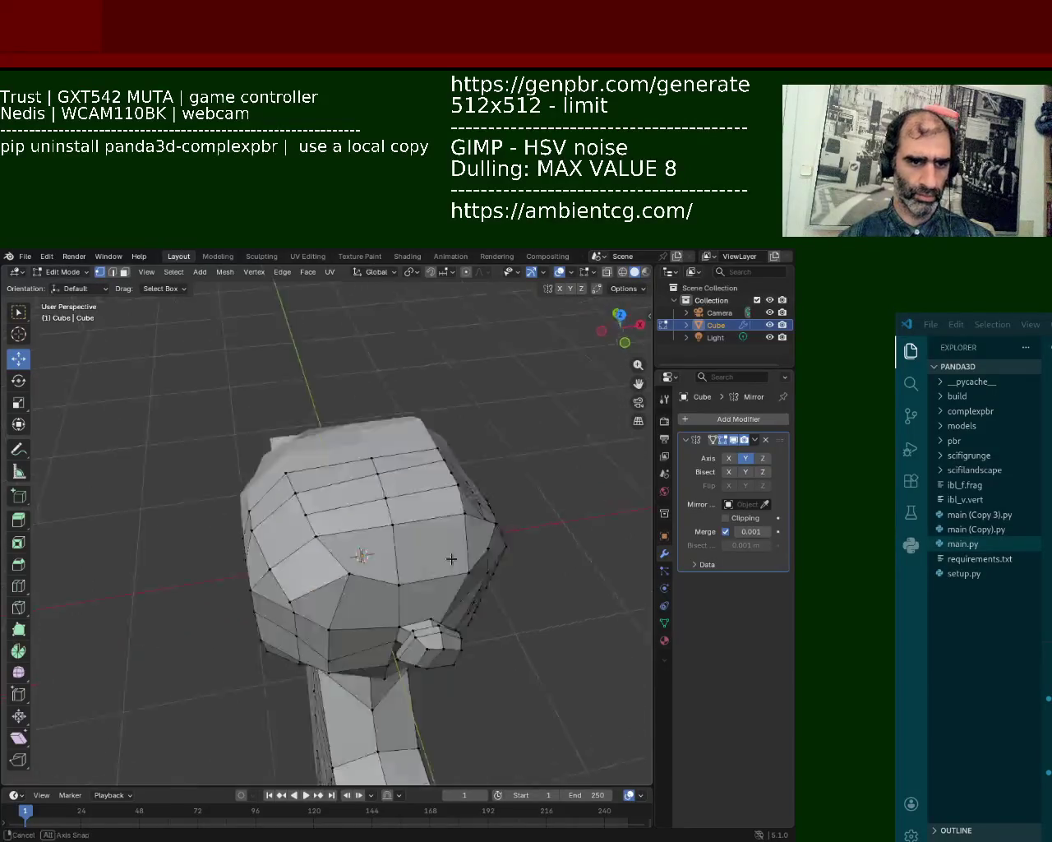
key("ctrl+s")
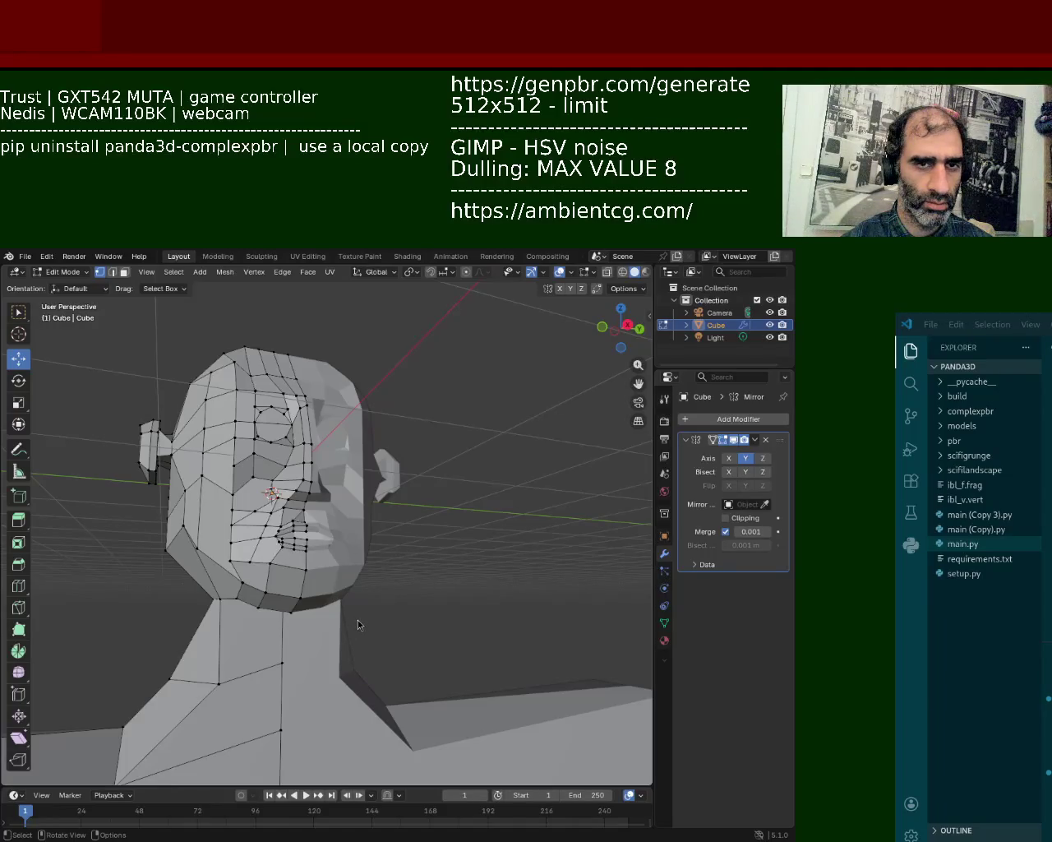
- Switch to the VS Code window showing main.py and the Copilot chat
key("alt+Tab")
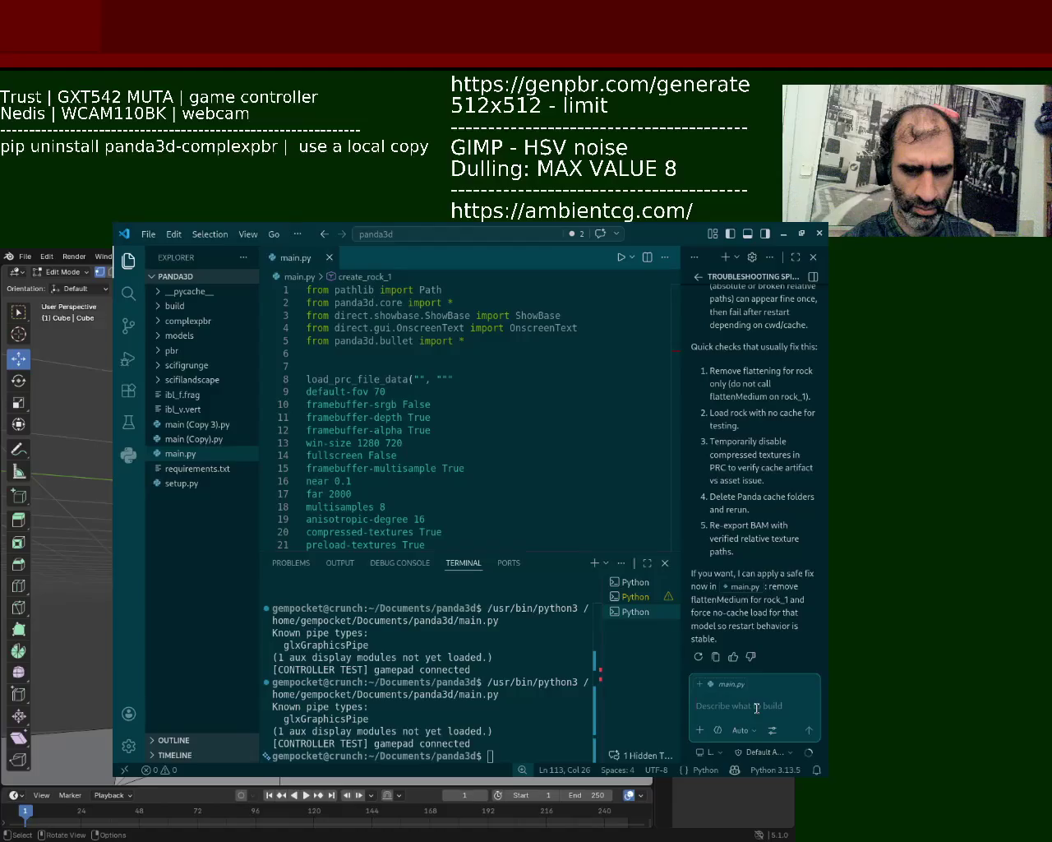
- Ask the AI chat "what is the fix then?"
type("its probaly the no chace load")
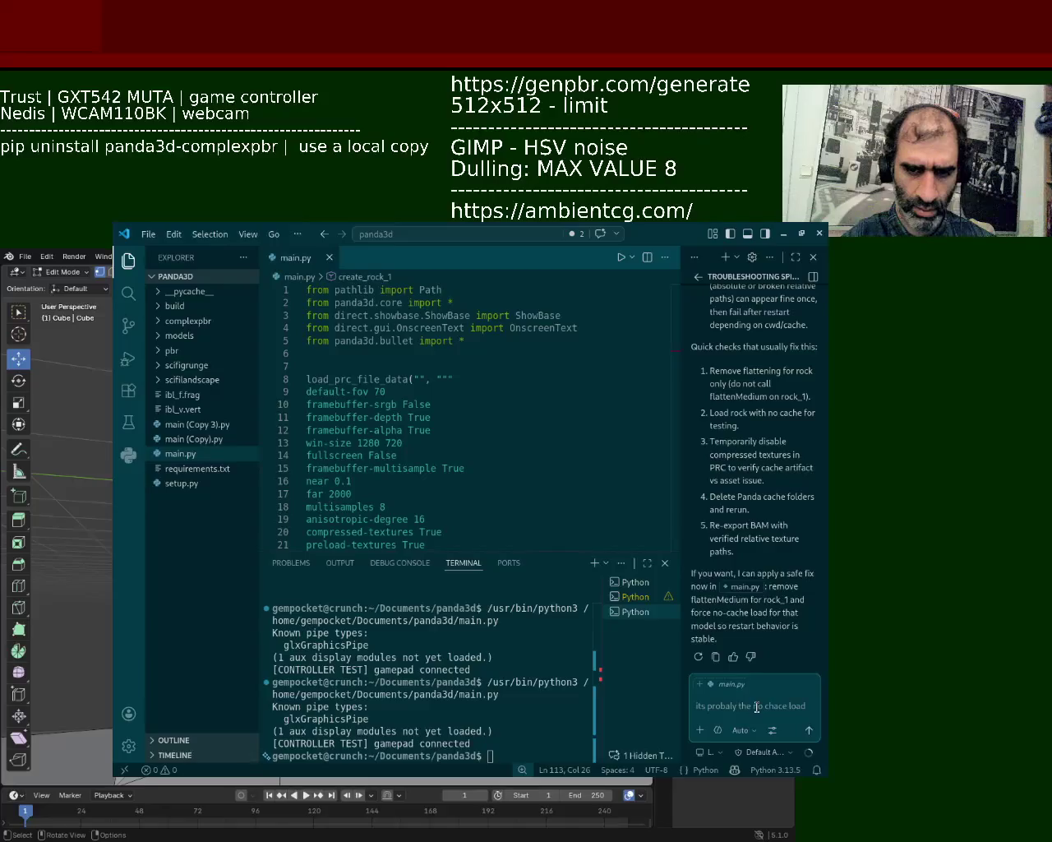
key("BackSpace")
key("BackSpace")
key("BackSpace")
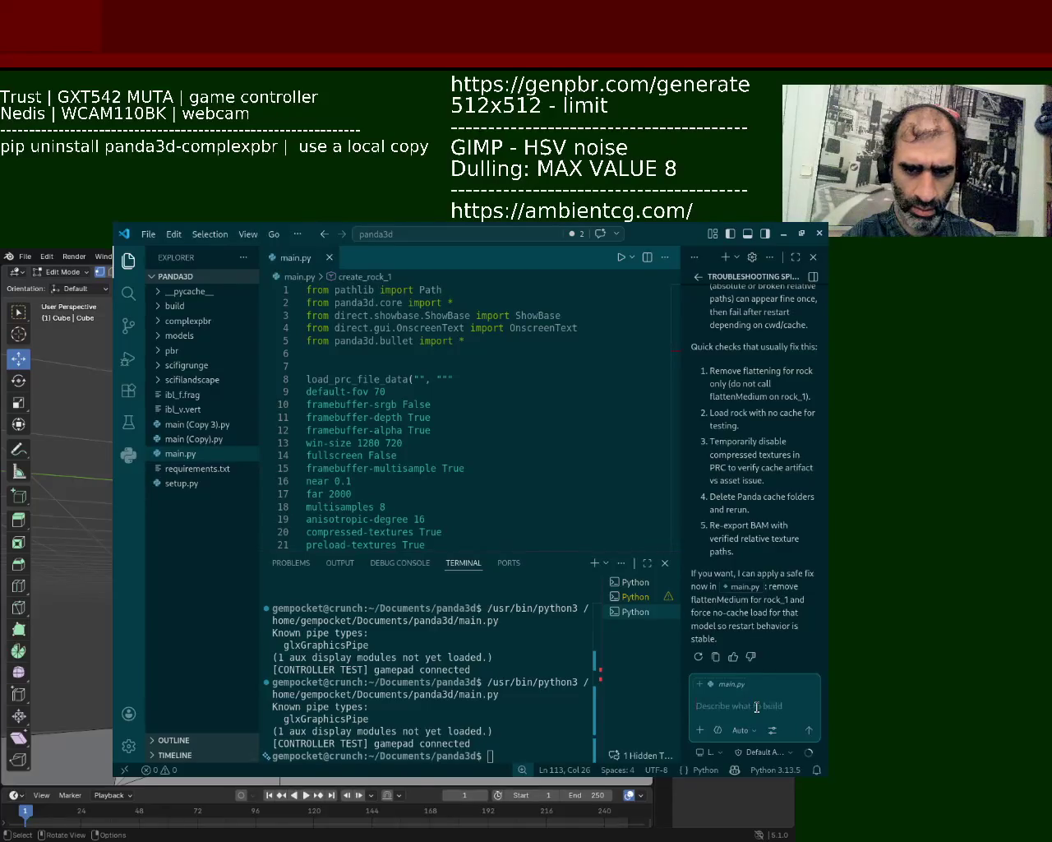
type("what is the fix then?")
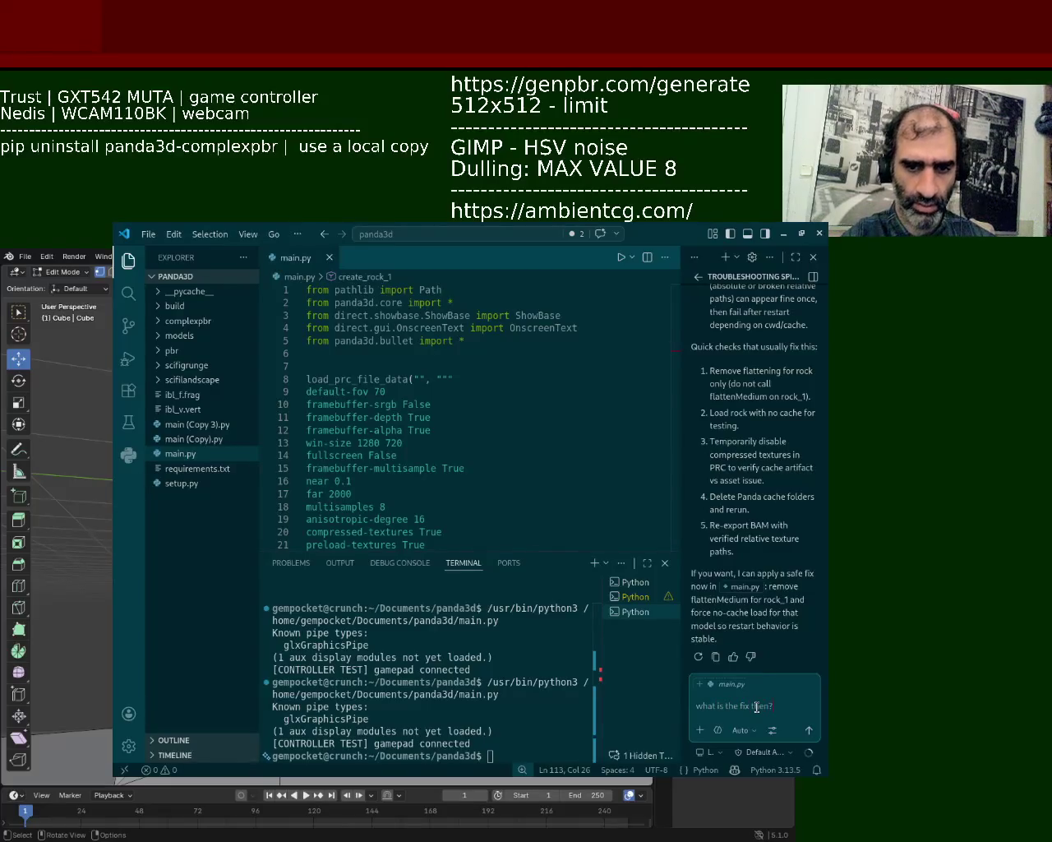
key("Return")
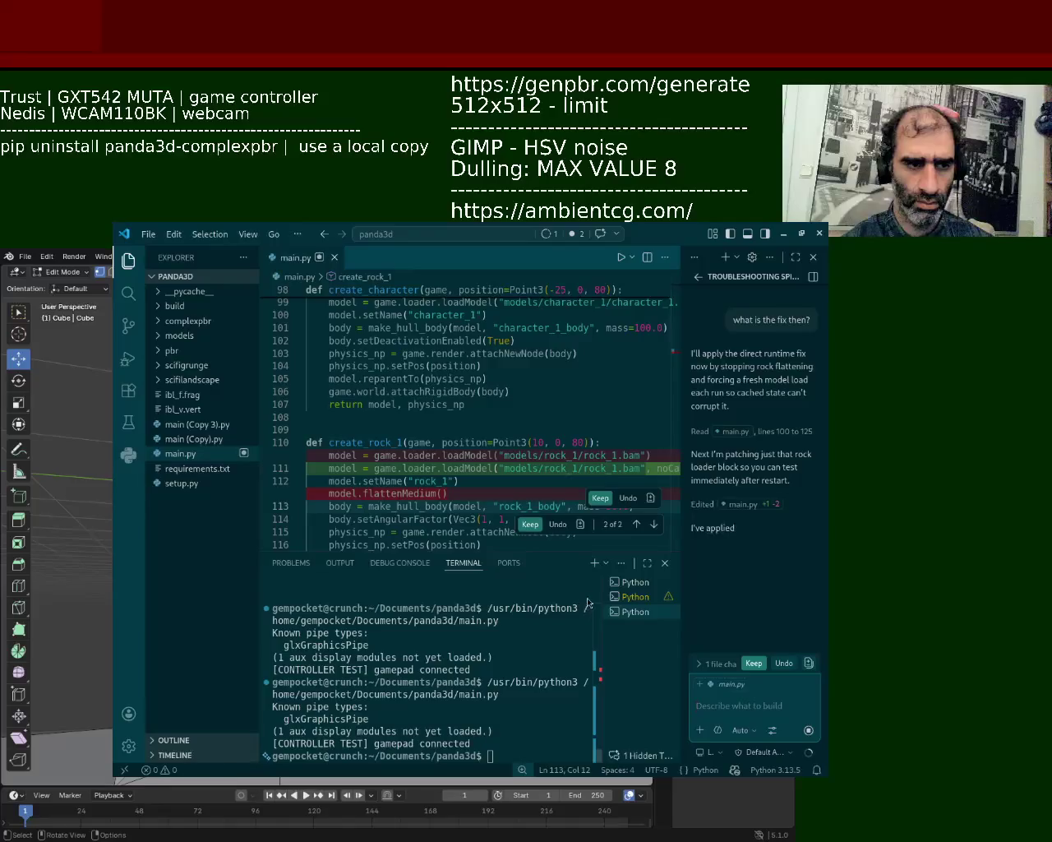
- Keep both proposed diff hunks for the rock_1 loading fix and run the game
left_click(600, 499)
left_click(594, 452)
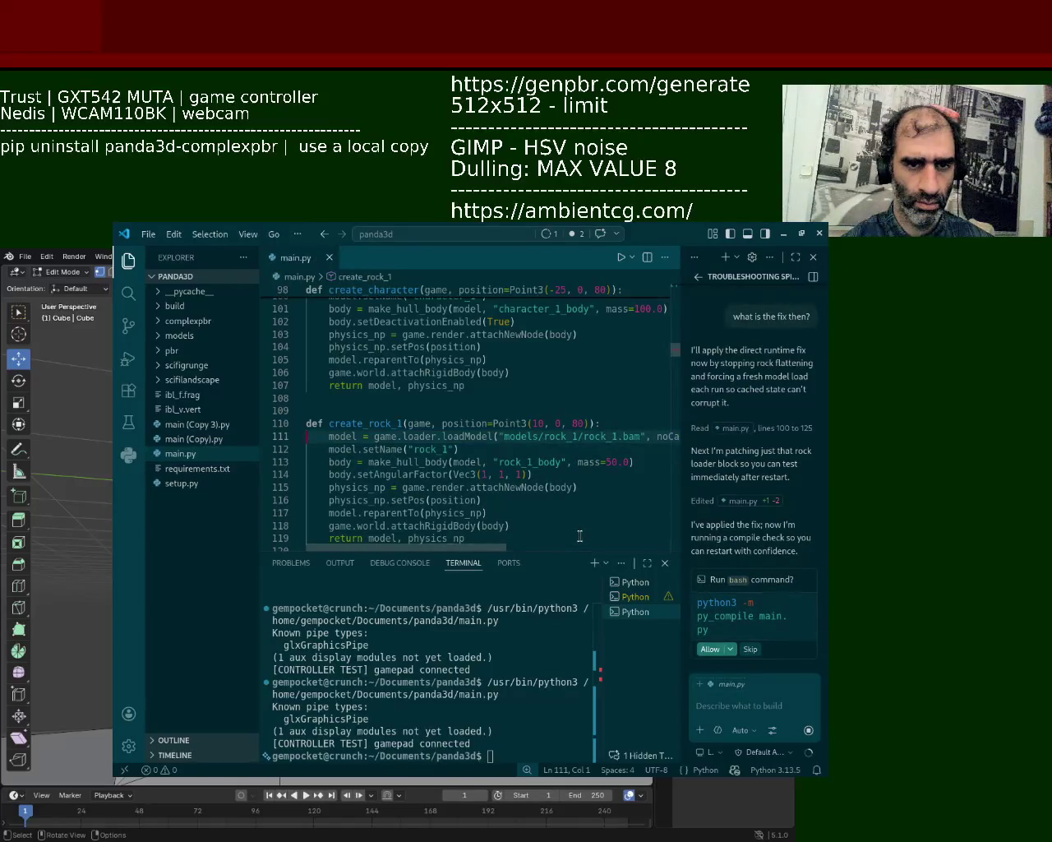
mouse_move(478, 547)
left_mouse_down()
mouse_move(543, 549)
mouse_move(448, 543)
mouse_move(510, 540)
left_mouse_up()
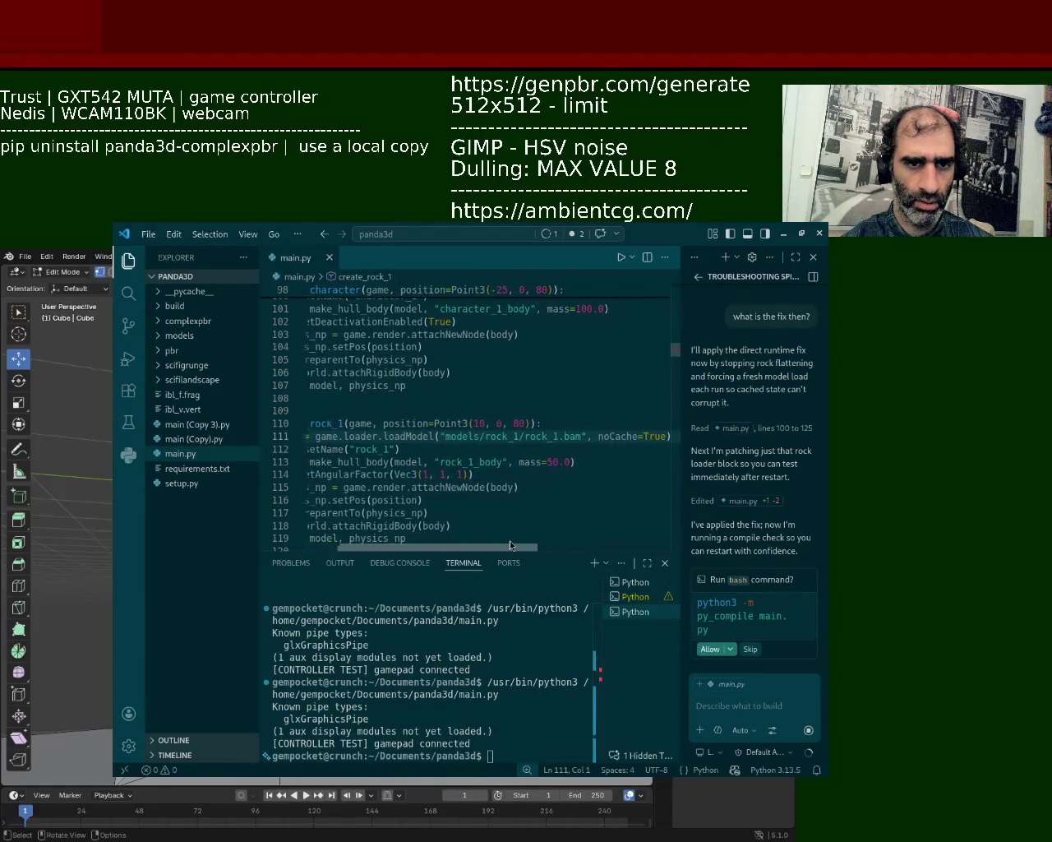
left_click(618, 259)
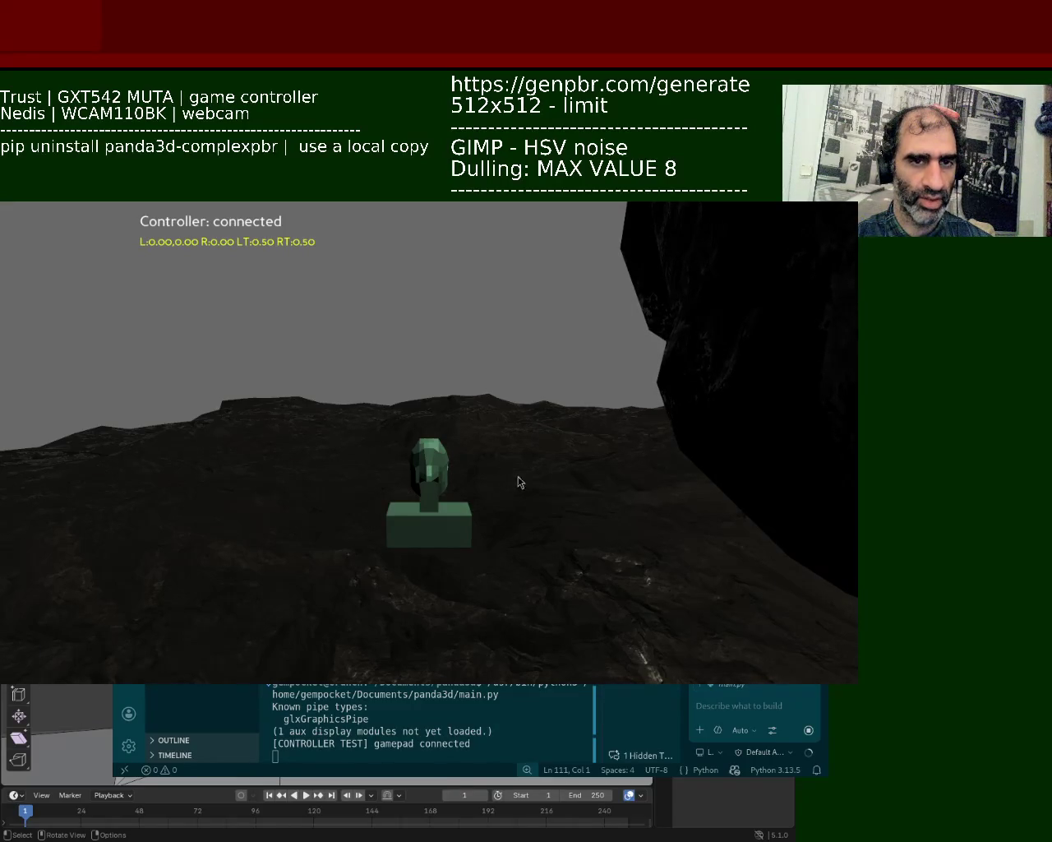
- Close the running Panda3D game window with Escape
key("Escape")
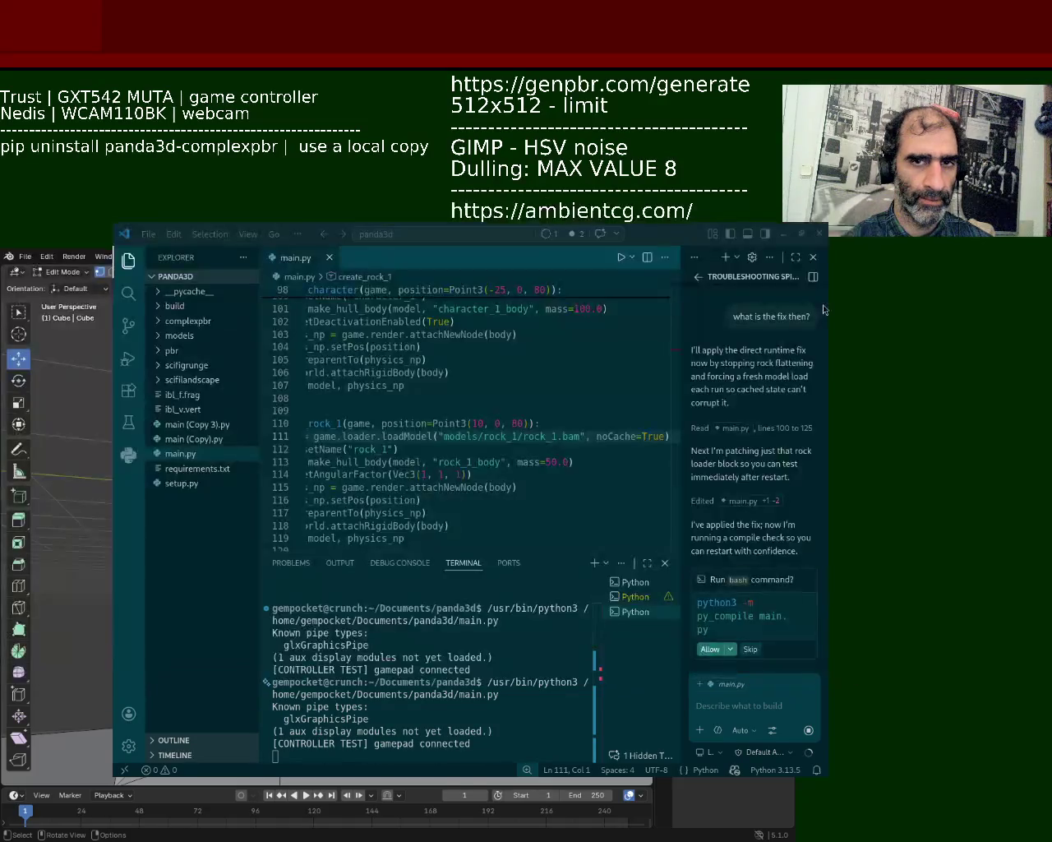
- Tell the chat the rock shouldn't be flattened, then request no flattening for every convex hull
left_click(719, 707)
type("so the problem was the the")
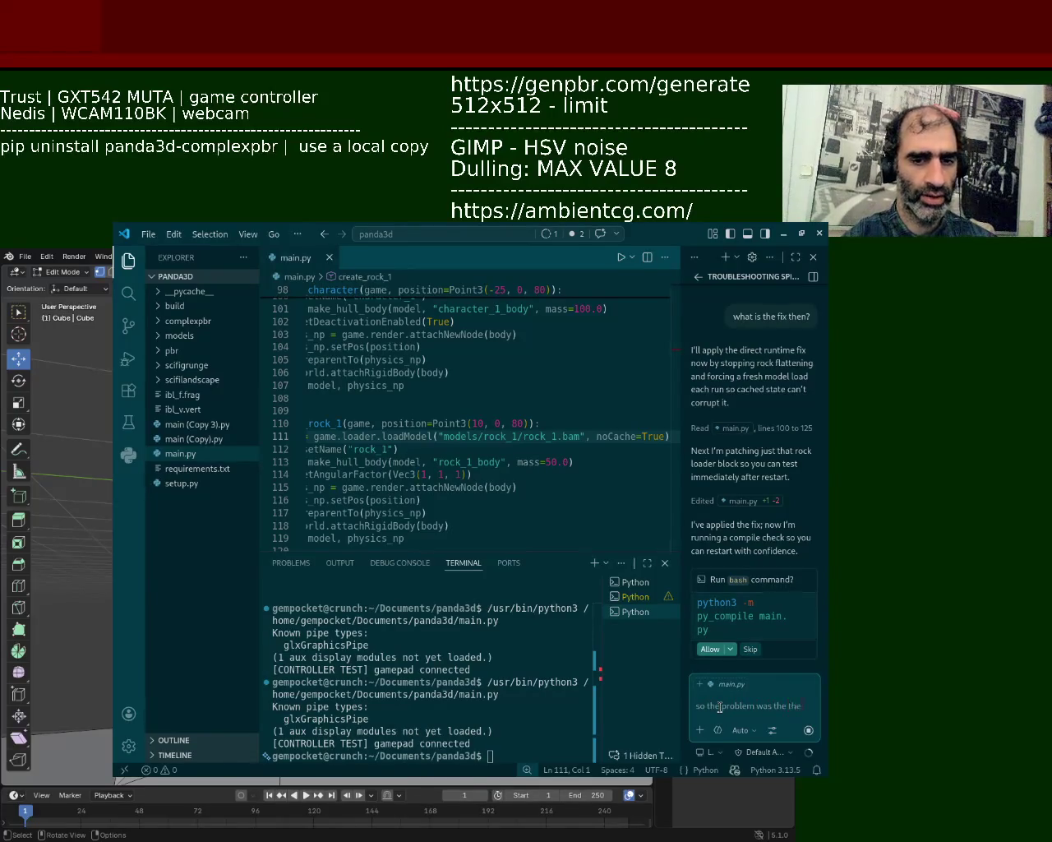
type(" rock was flatte")
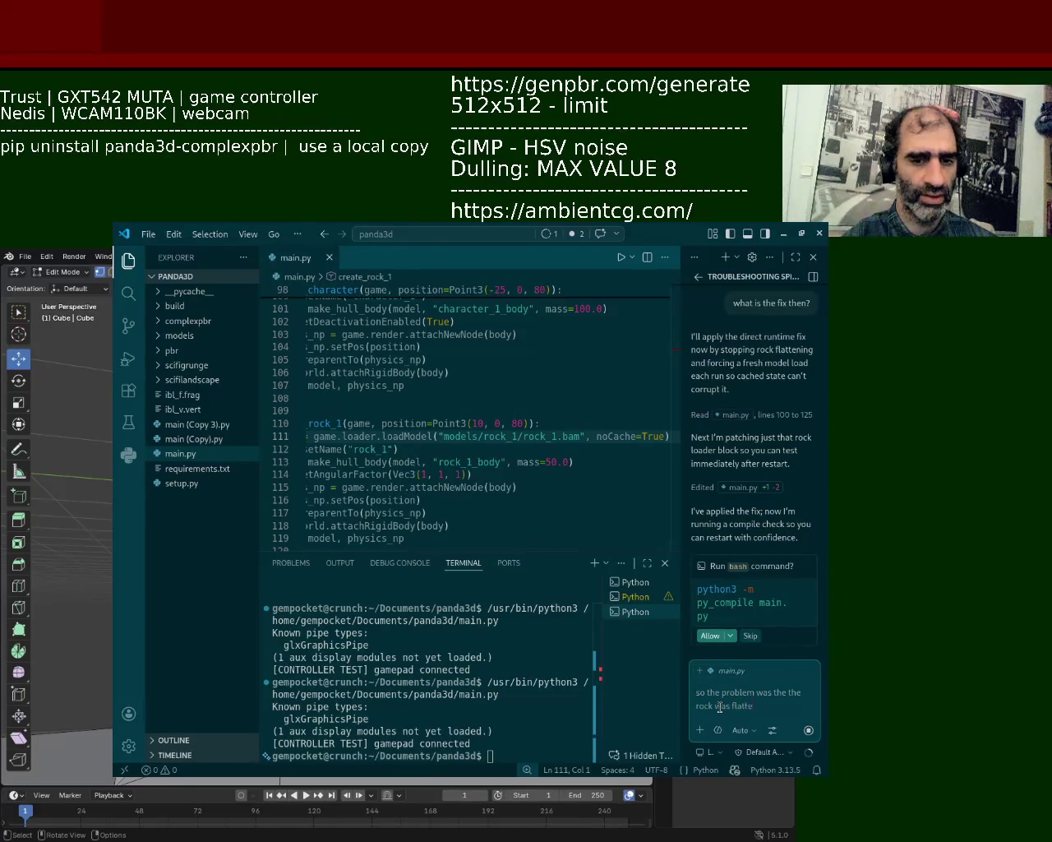
type(" shou")
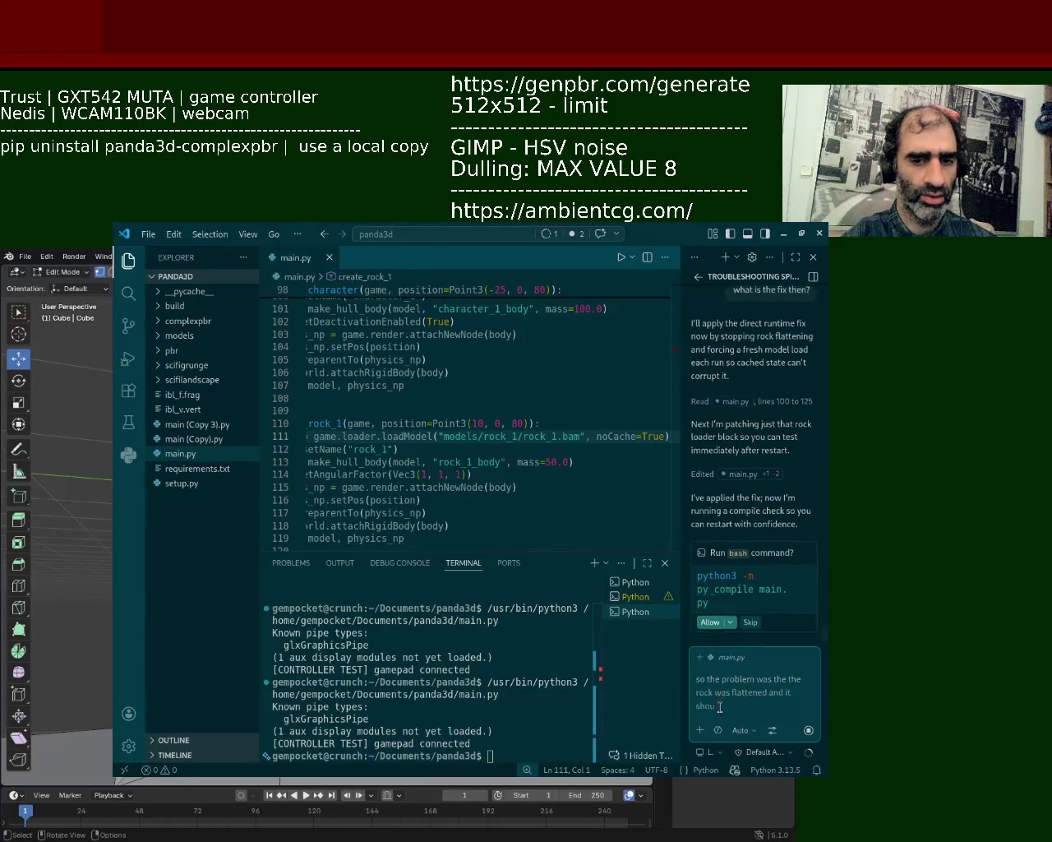
type("ld be done wheneve")
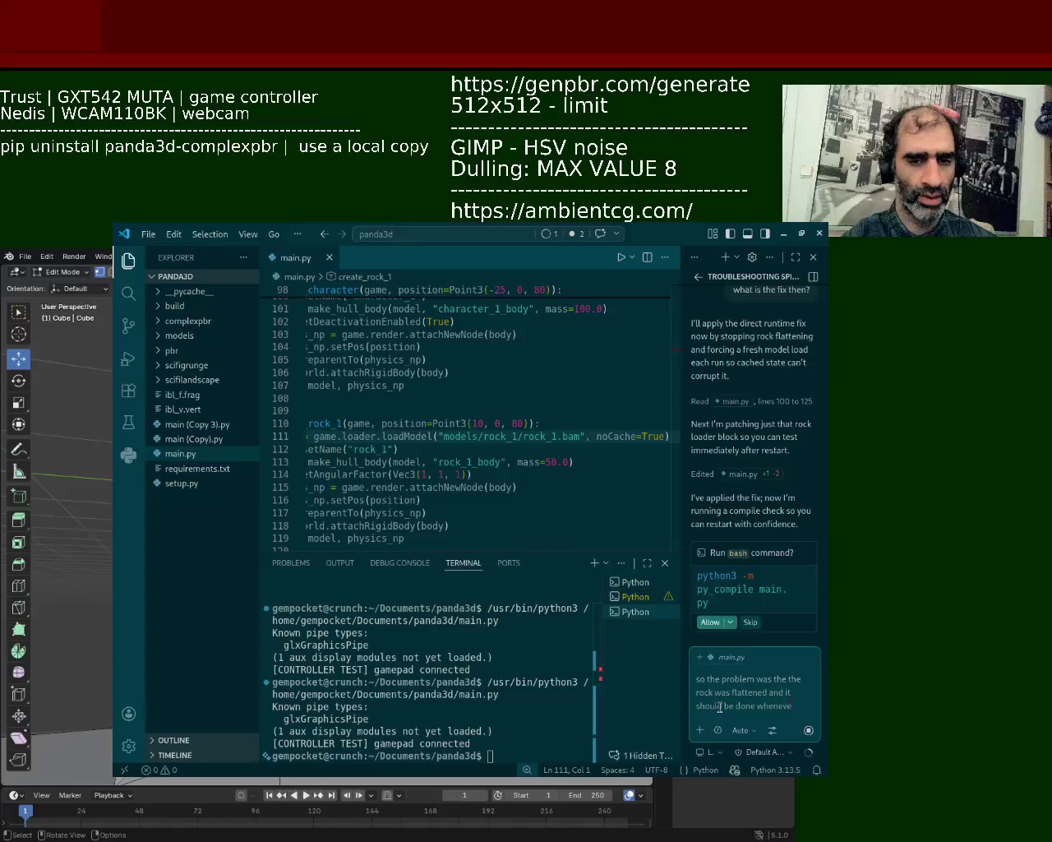
type("r one is using a convex hu")
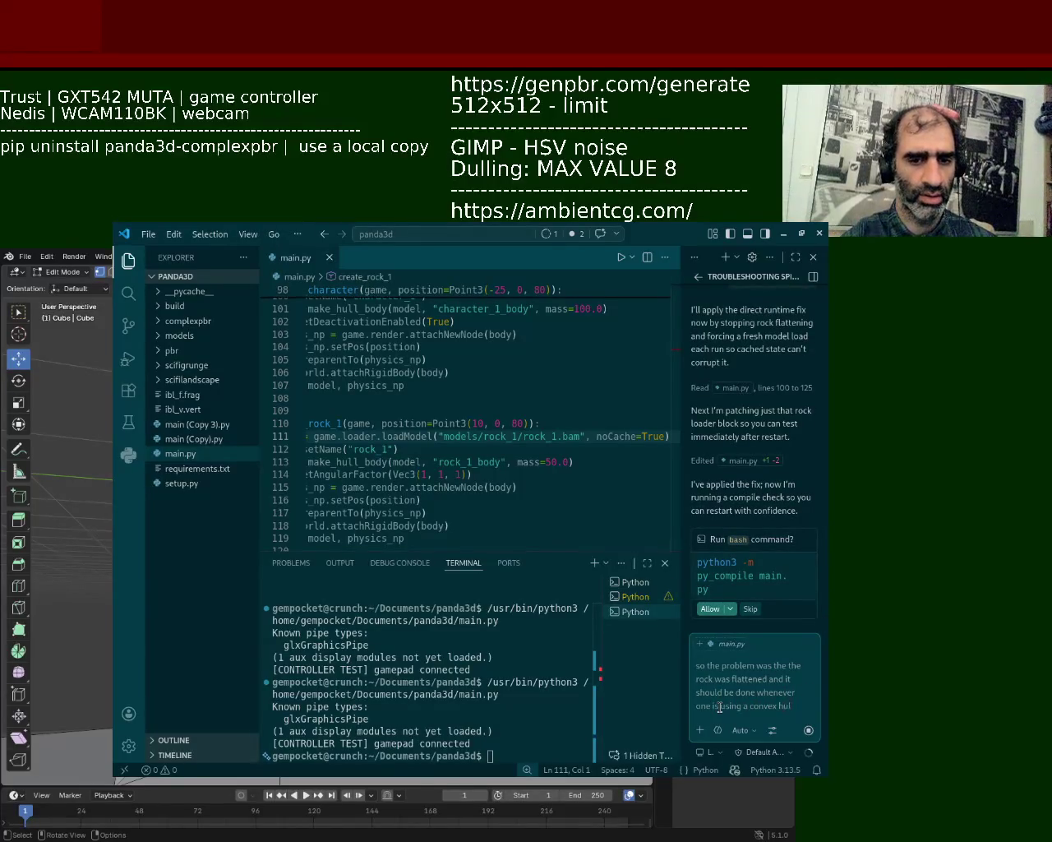
type("l")
key("Return")
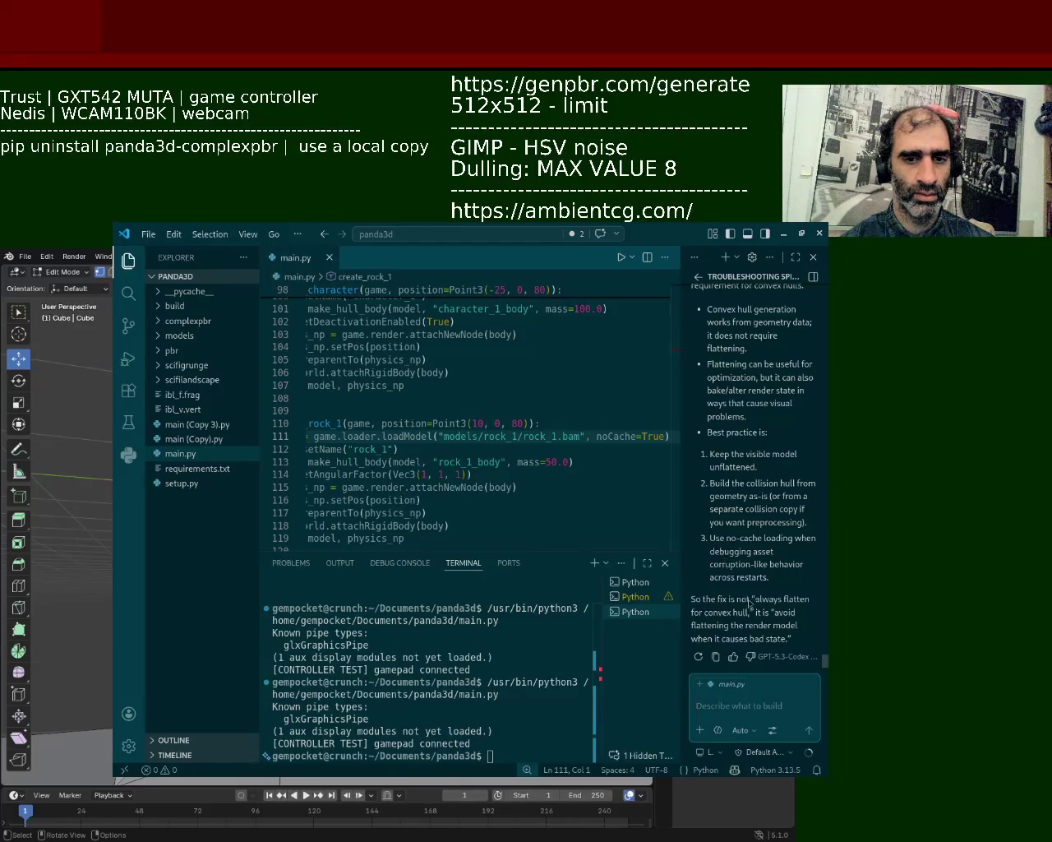
type("no remove flat")
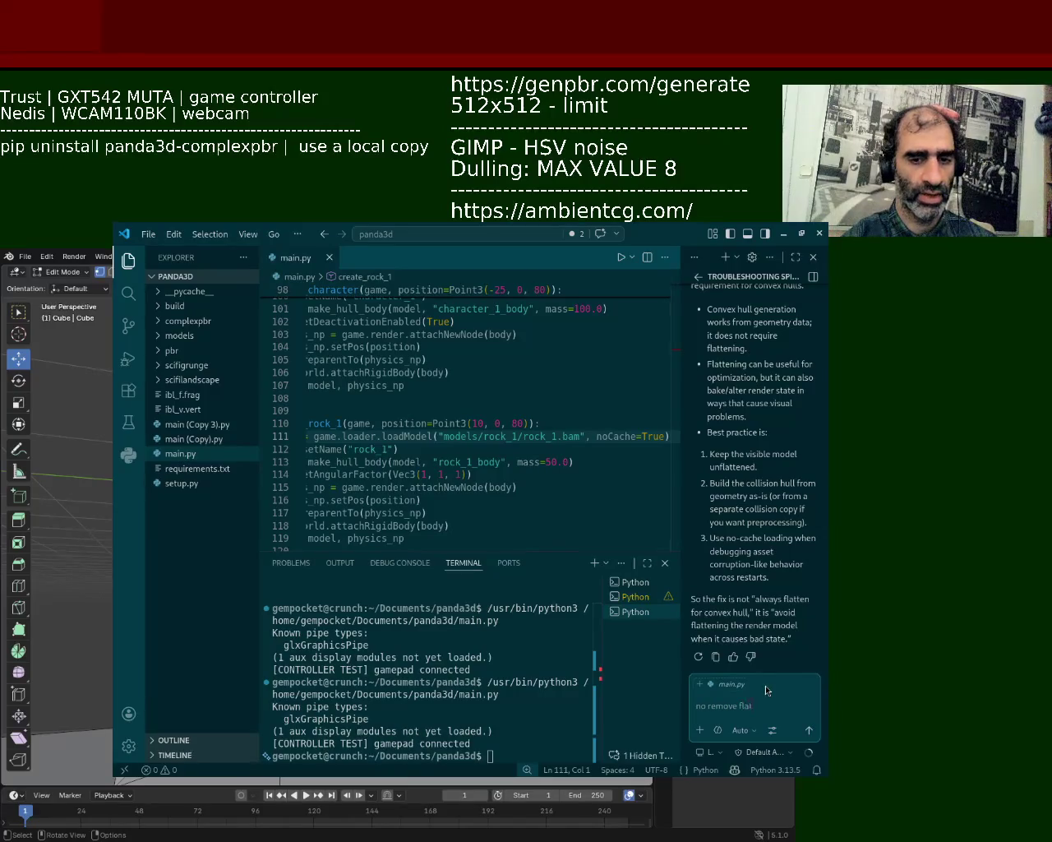
type("ery")
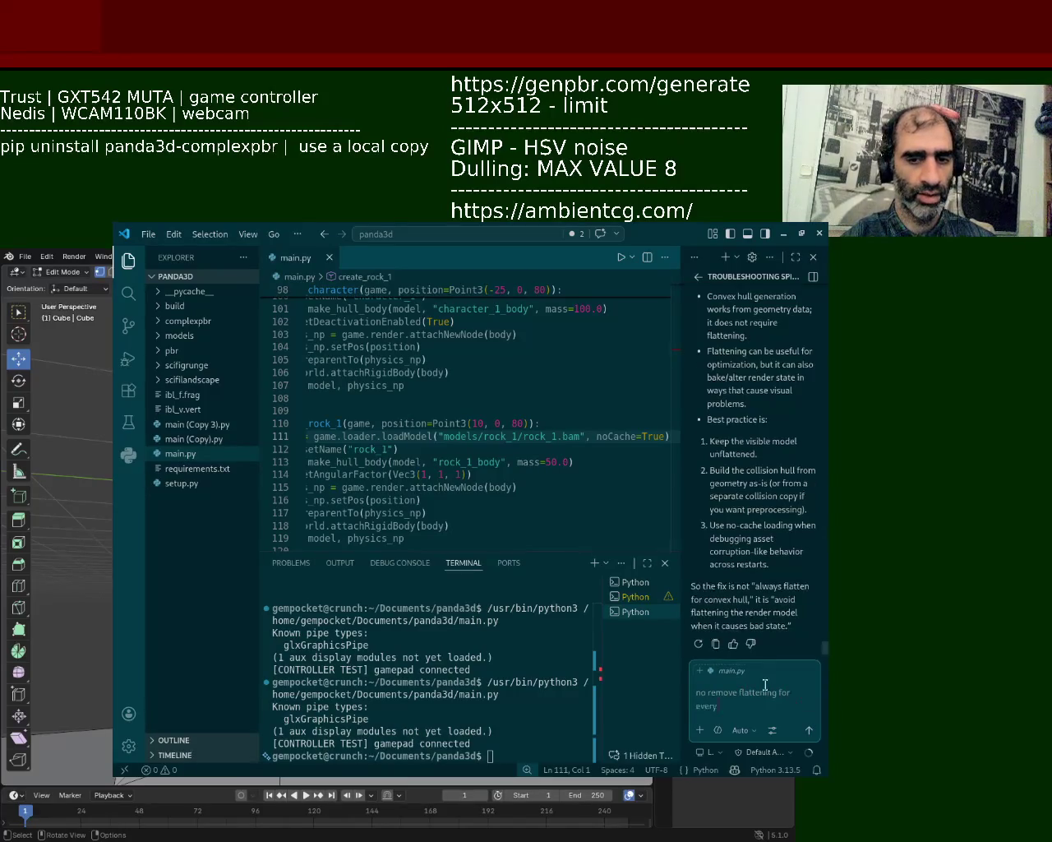
type(" convex")
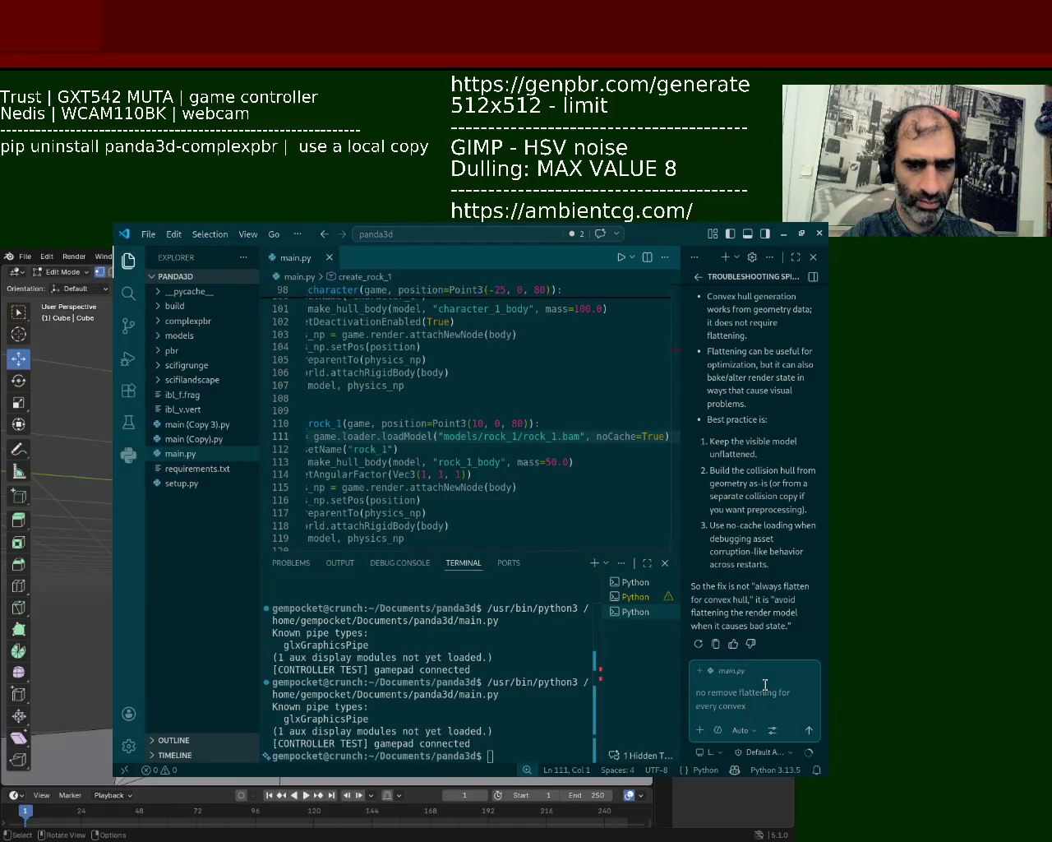
type("ll")
key("Return")
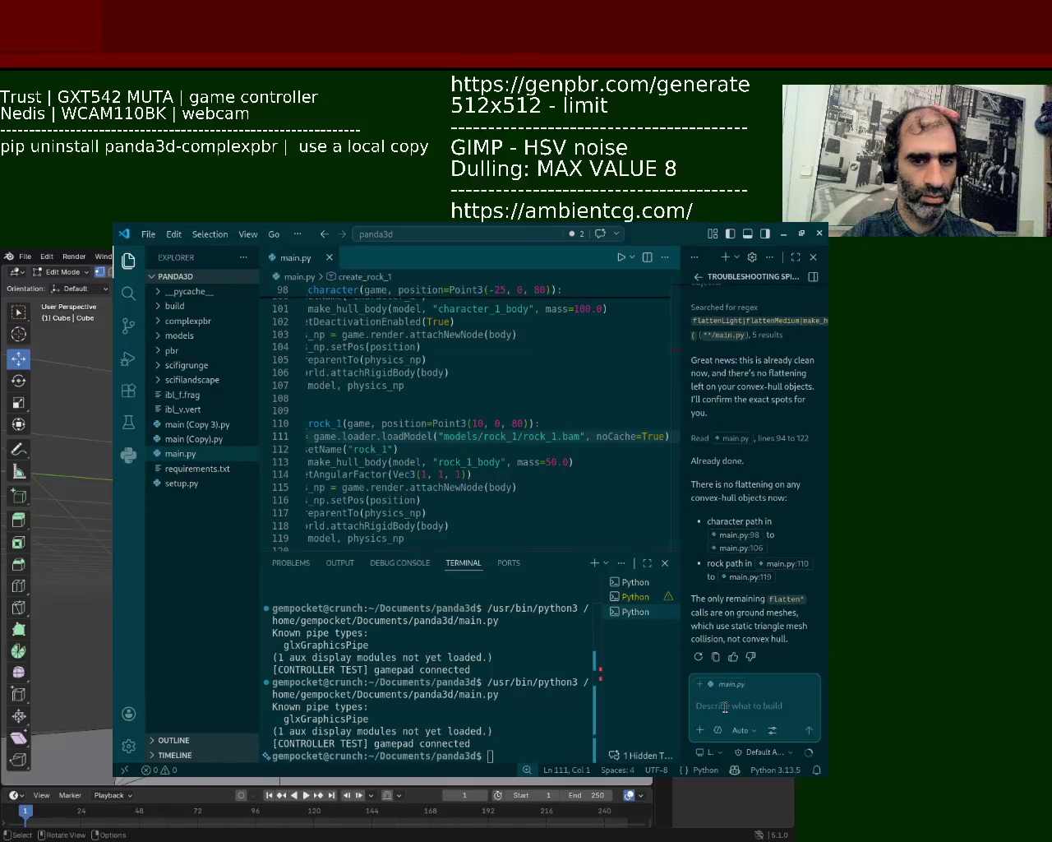
- Have the chat remove noCache=True from the rock_1 loader, keep the edit, and run main.py
type("ok good, remove the chace")
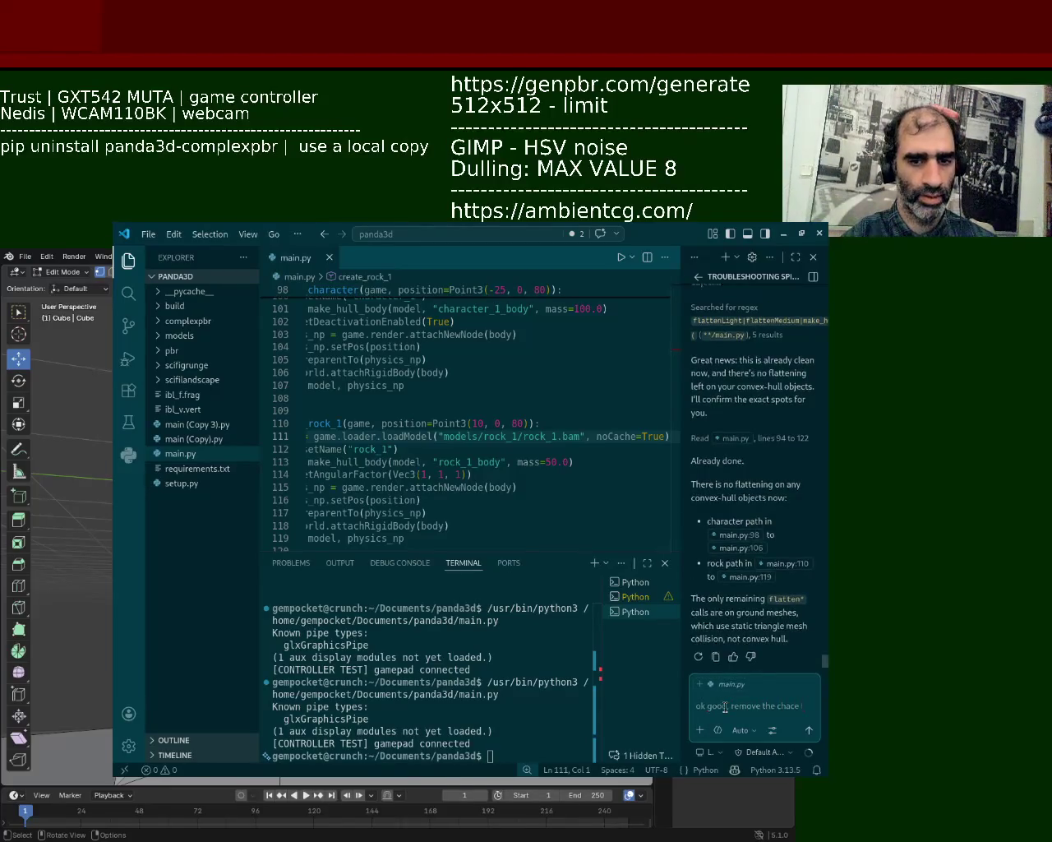
key("BackSpace")
key("BackSpace")
key("BackSpace")
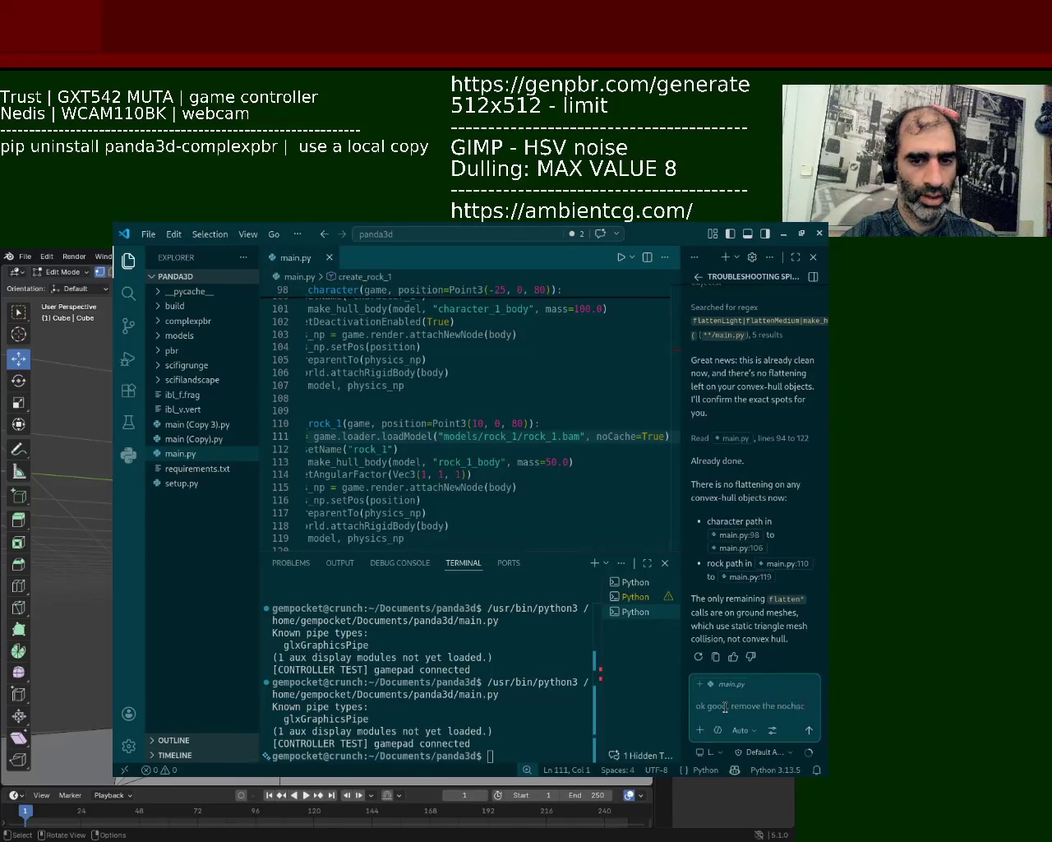
type("e true be")
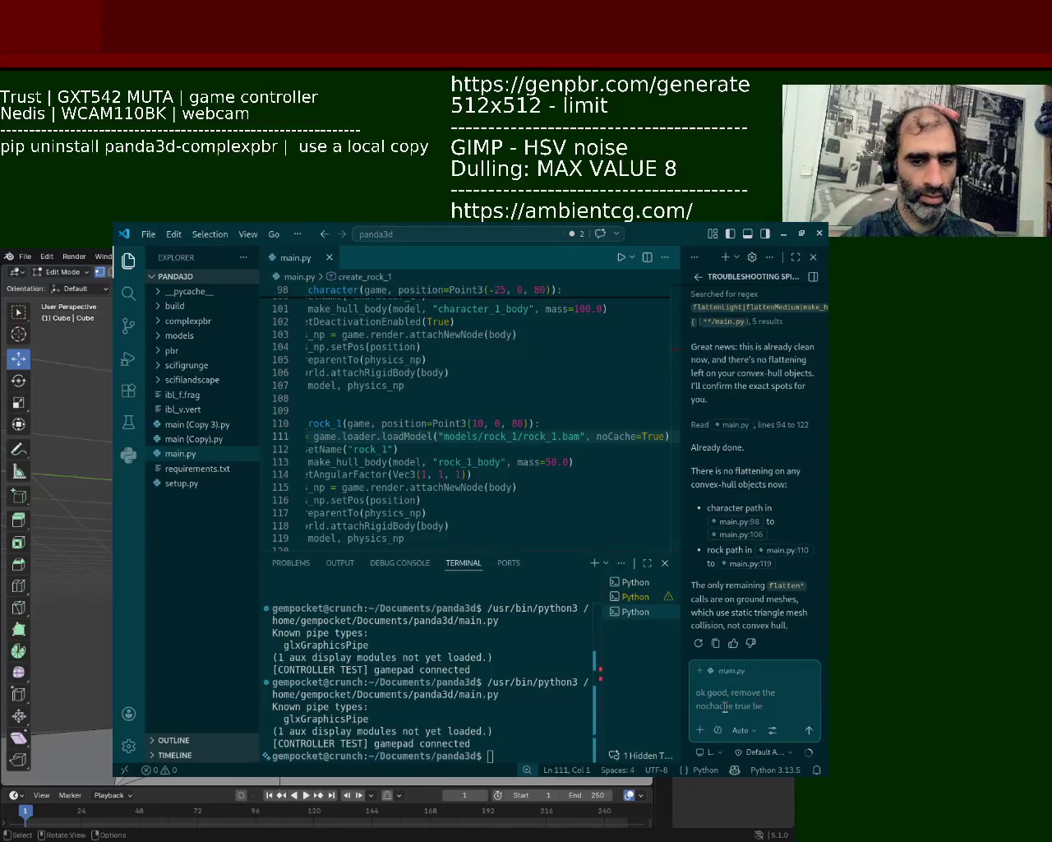
type("'t")
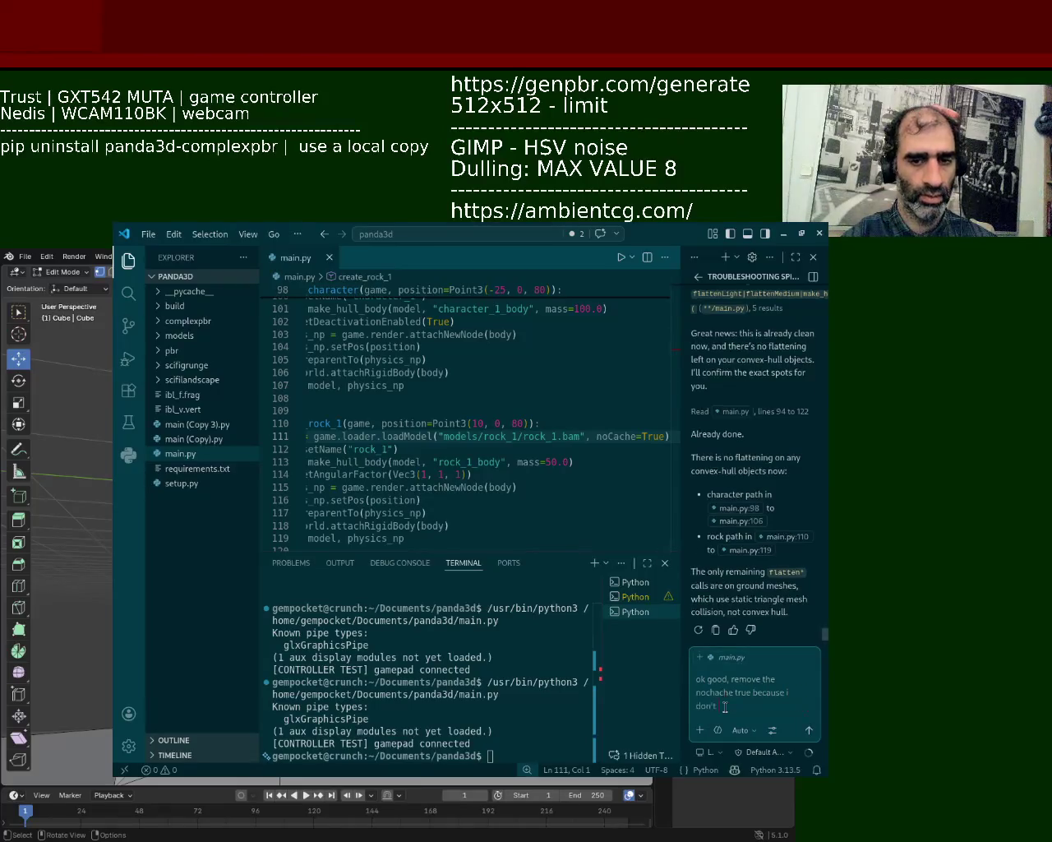
type(" think its ne")
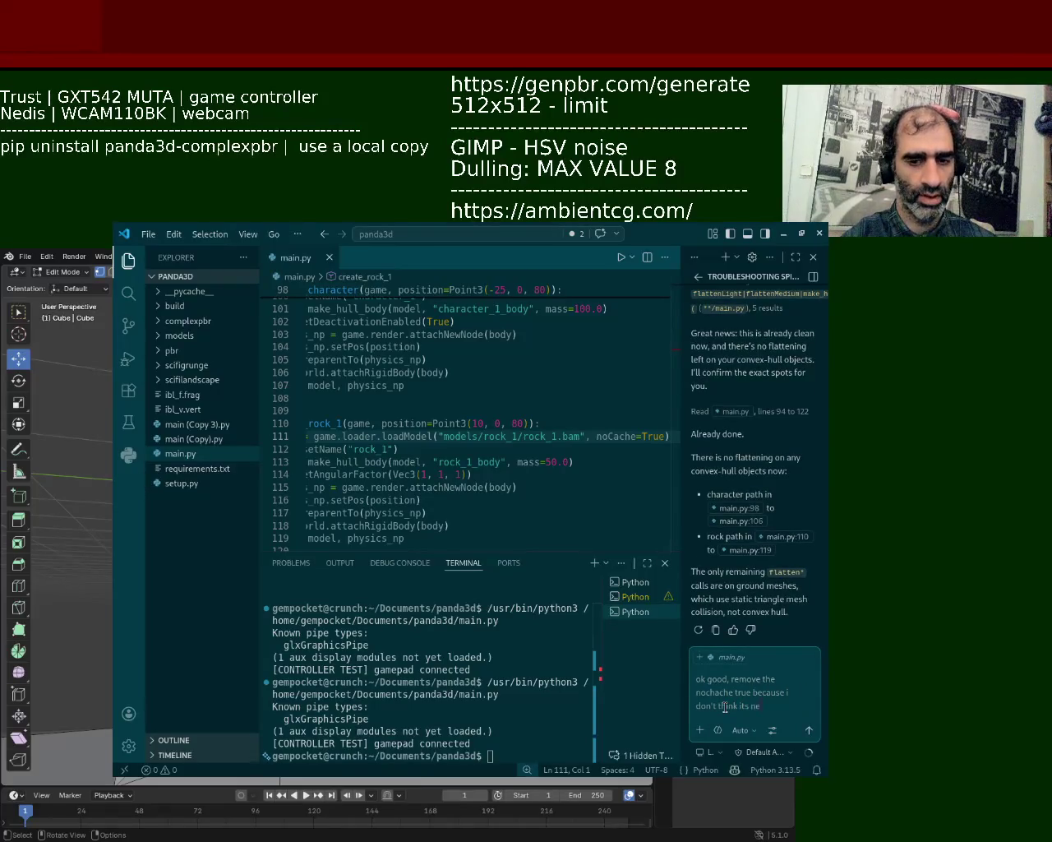
key("Return")
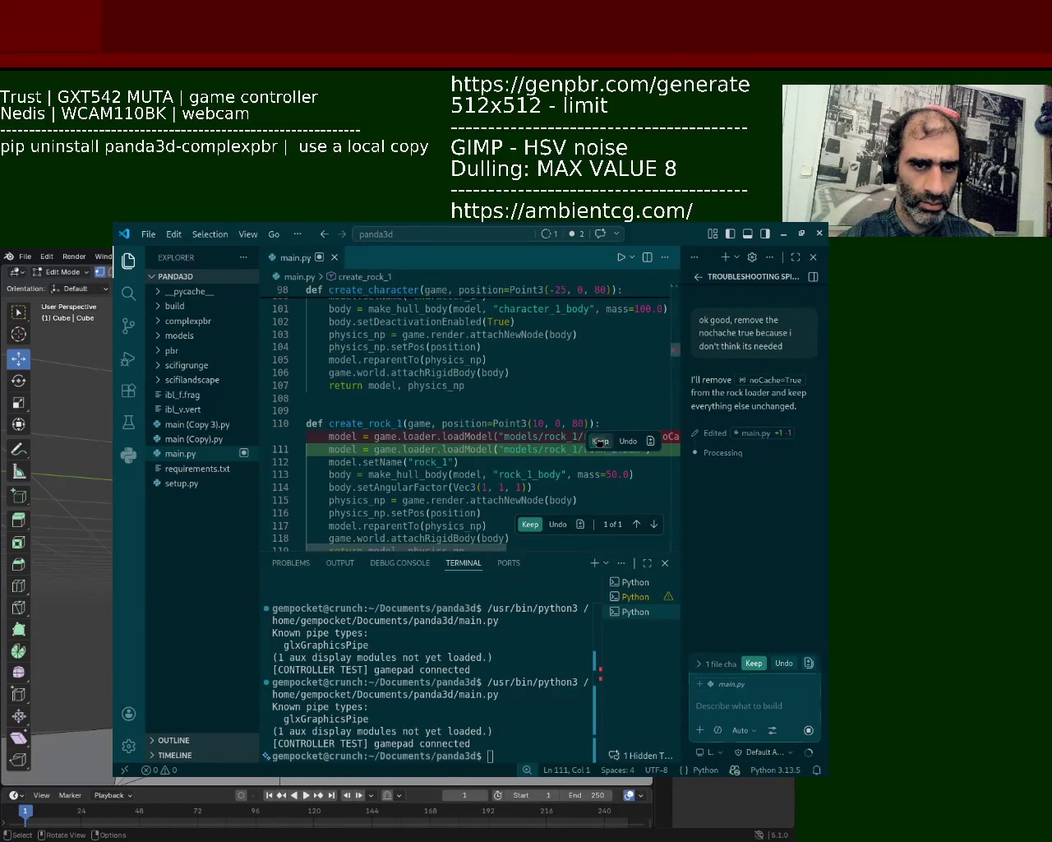
left_click(606, 443)
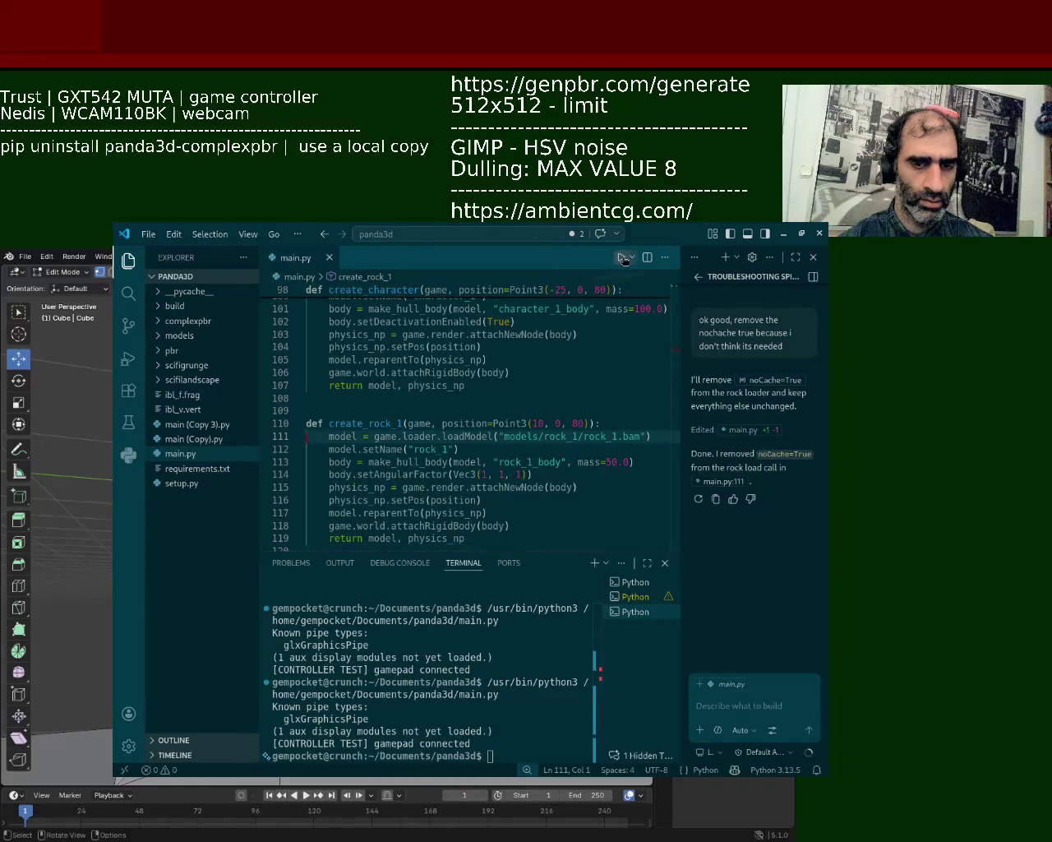
left_click(623, 259)
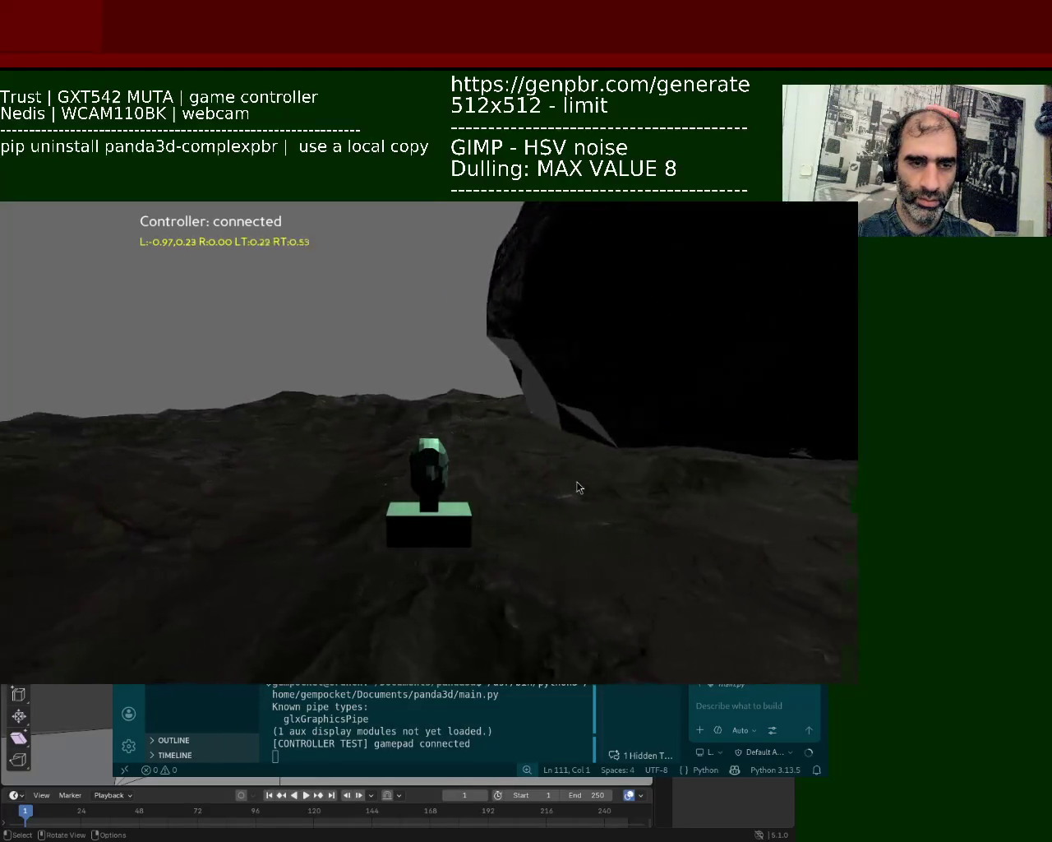
- Quit the Panda3D rock scene with Escape
key("Escape")
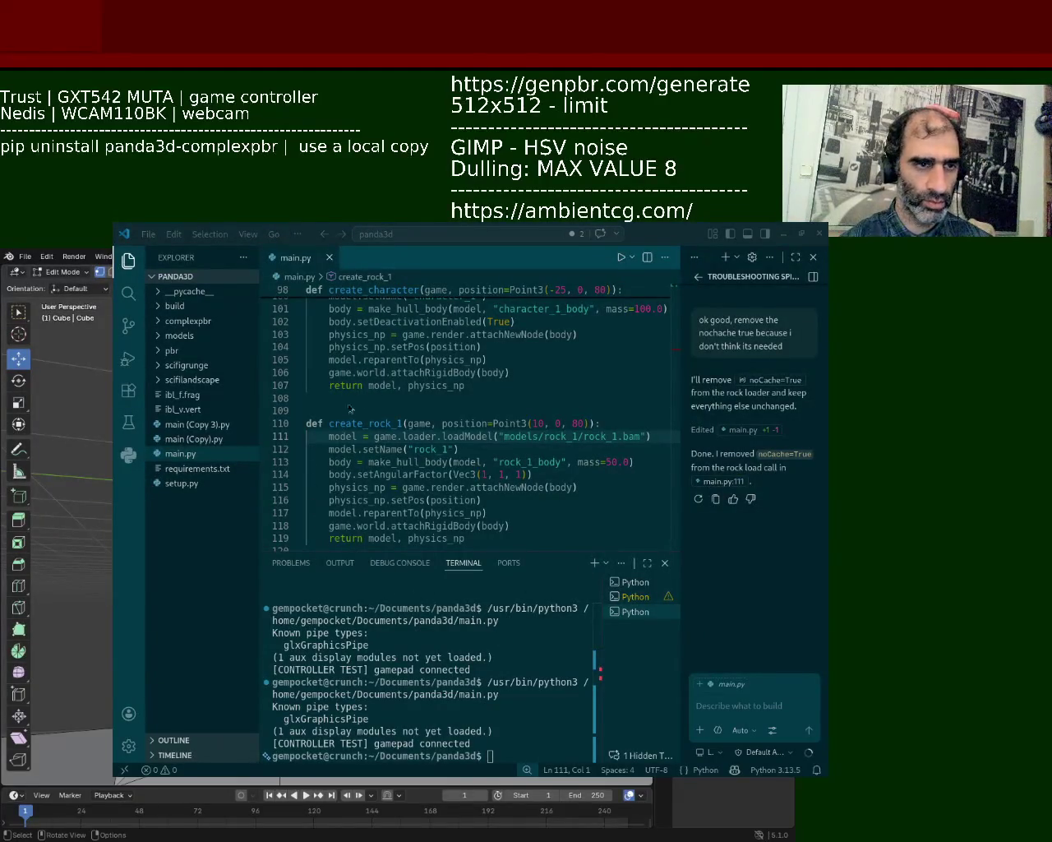
- Rerun main.py and move the game window up and to the right
left_click(622, 256)
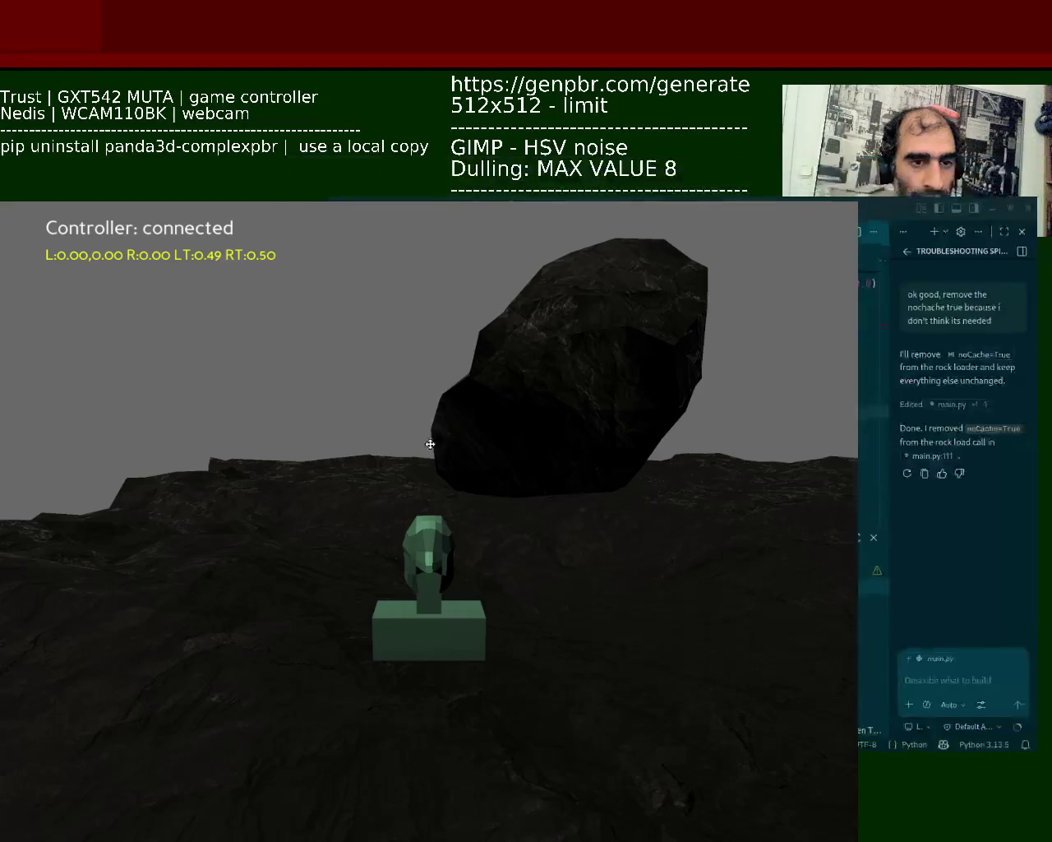
mouse_move(234, 534)
left_mouse_down()
mouse_move(441, 432)
mouse_move(293, 492)
left_mouse_up()
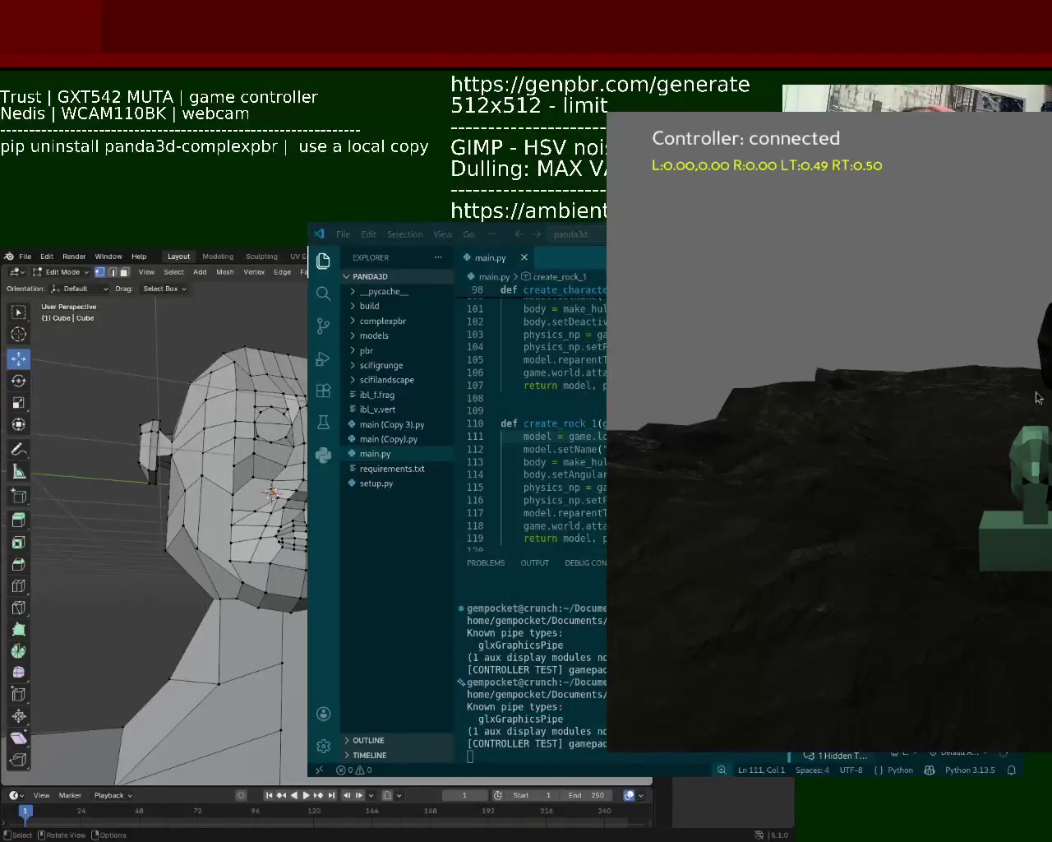
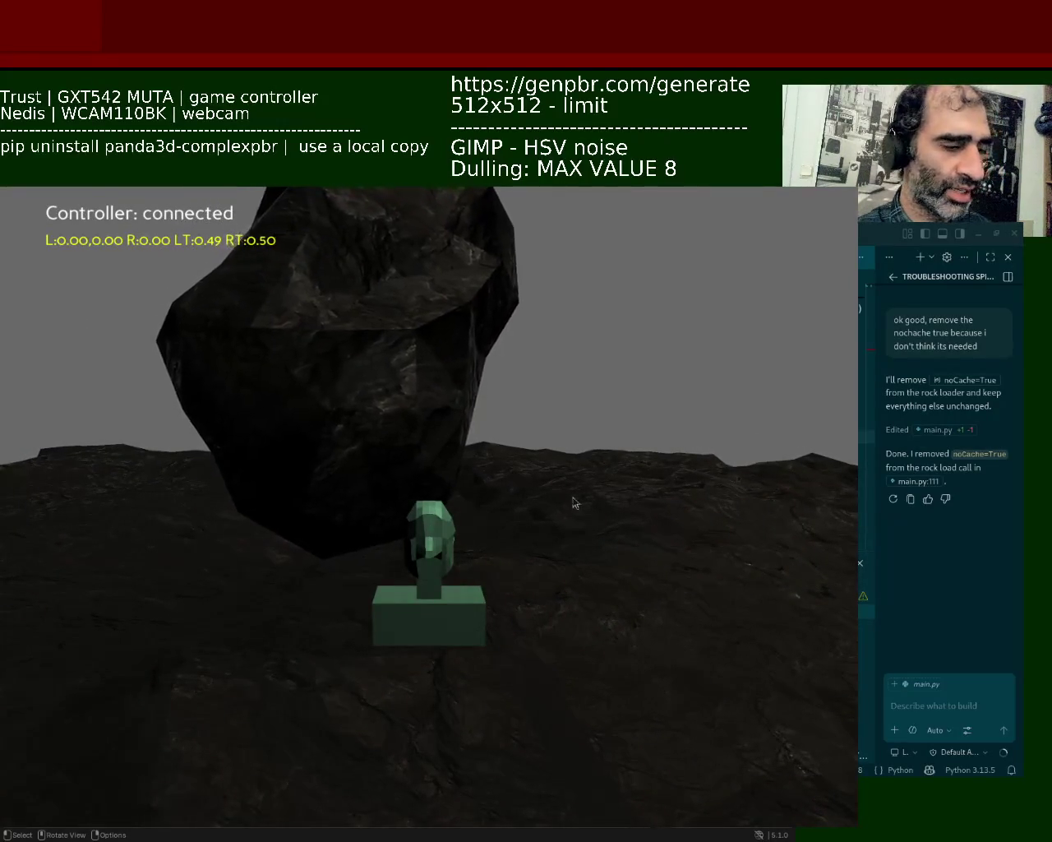
- Close the running Panda3D rock-fall test game with Escape
key("Escape")
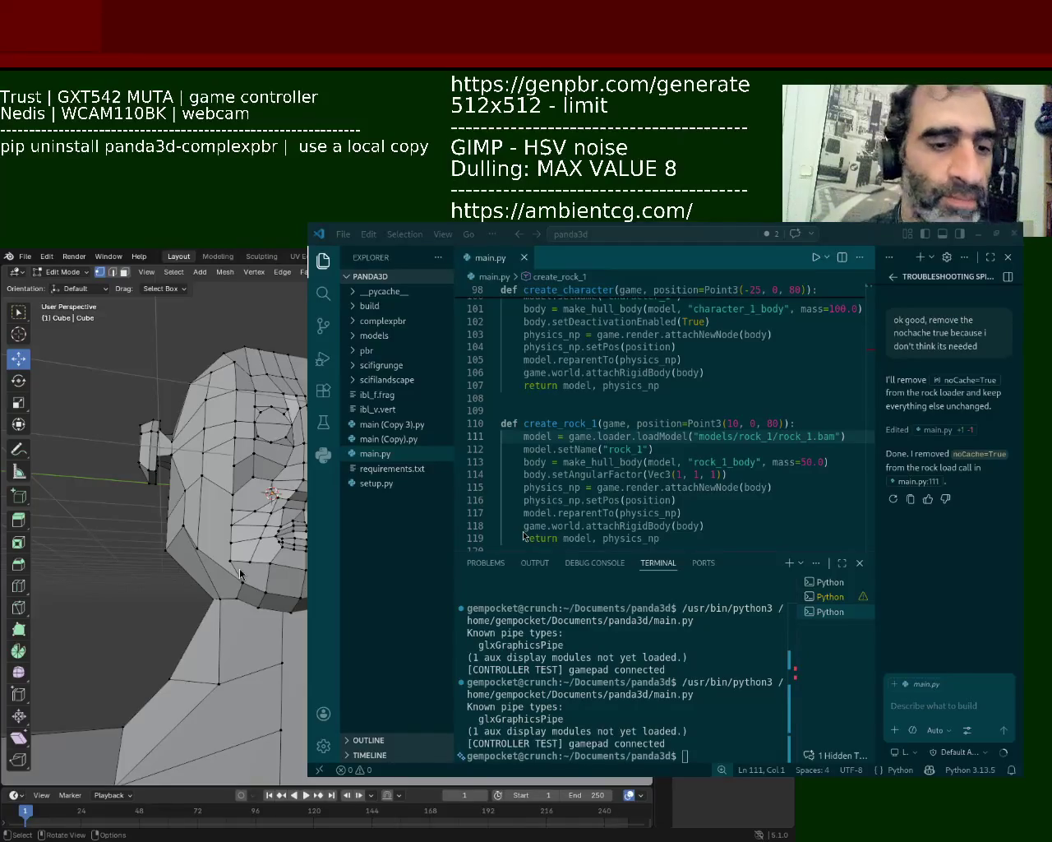
- Move the VS Code window down-left over Blender and scroll through main.py
mouse_move(523, 535)
left_mouse_down("super")
mouse_move(304, 565)
mouse_move(287, 582)
left_mouse_up("super")
mouse_move(563, 415)
left_mouse_down()
mouse_move(564, 355)
mouse_move(547, 520)
left_mouse_up()
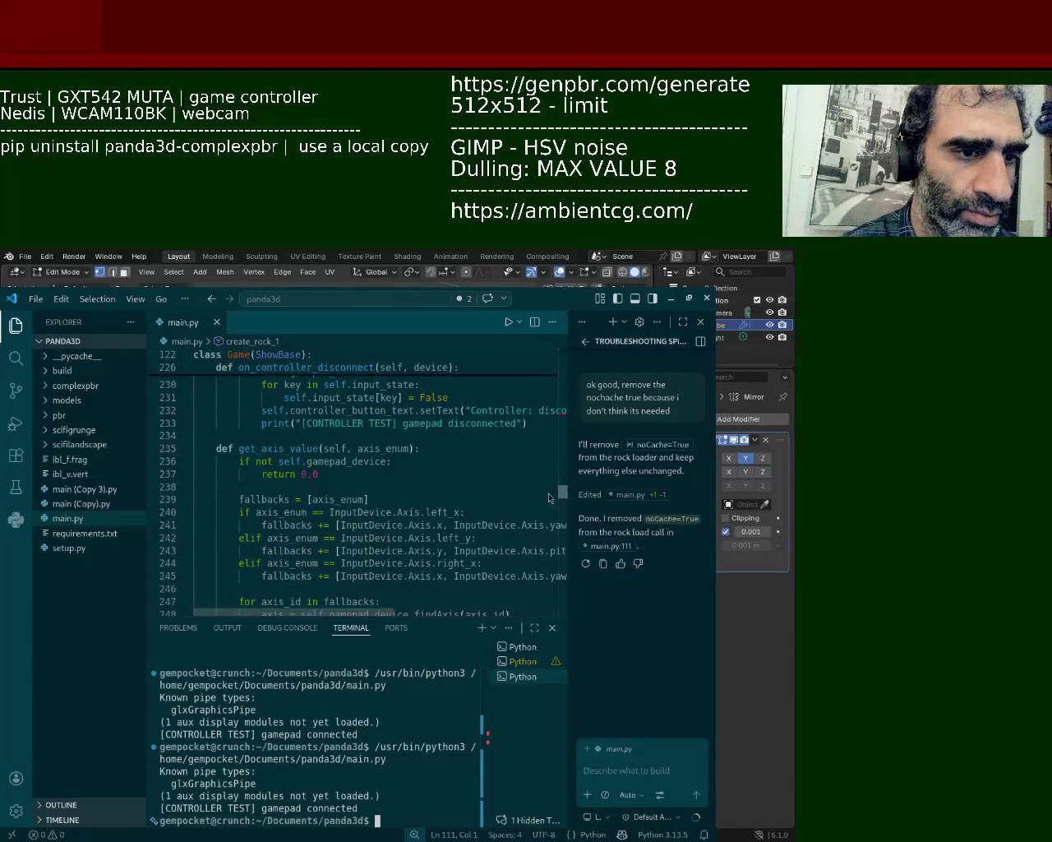
left_click_drag(562, 524, 562, 553)
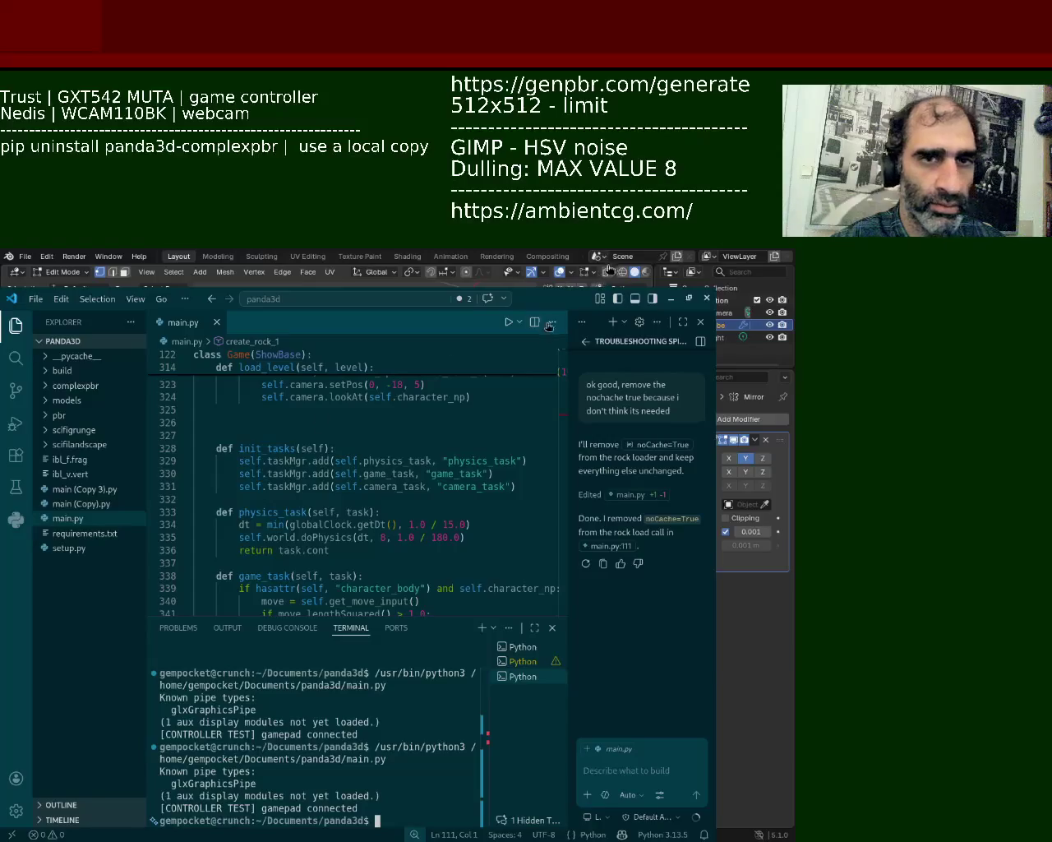
- Run main.py again with the rock loader no longer using noCache=True
left_click(509, 322)
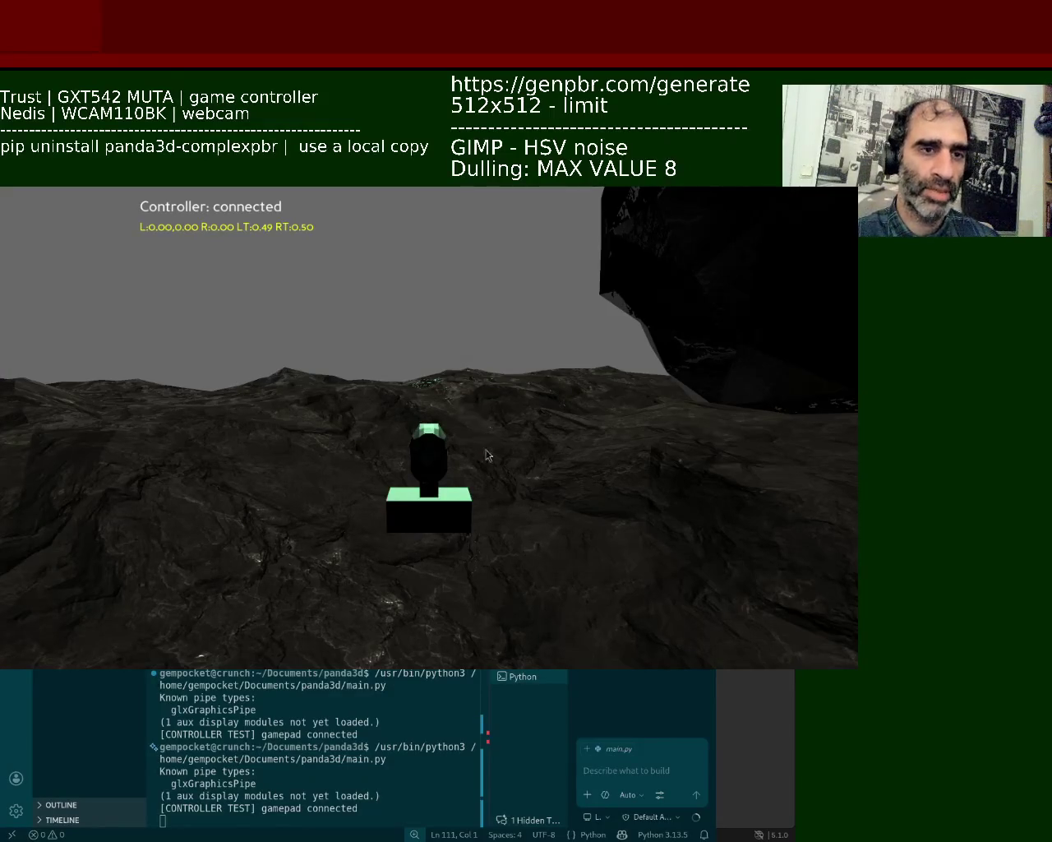
- Close the relaunched game after viewing the dark rock beside the green character
key("Escape")
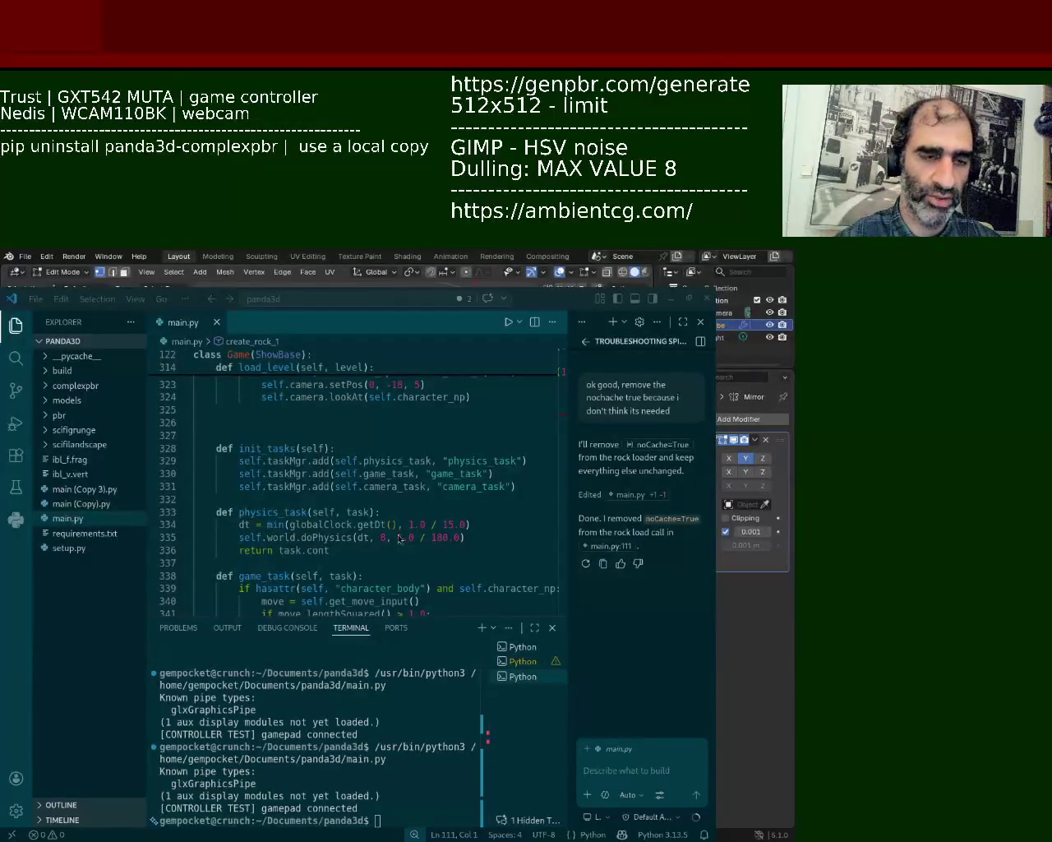
- Send the assistant the message 'so enable chache the problem is still there'
left_click(634, 771)
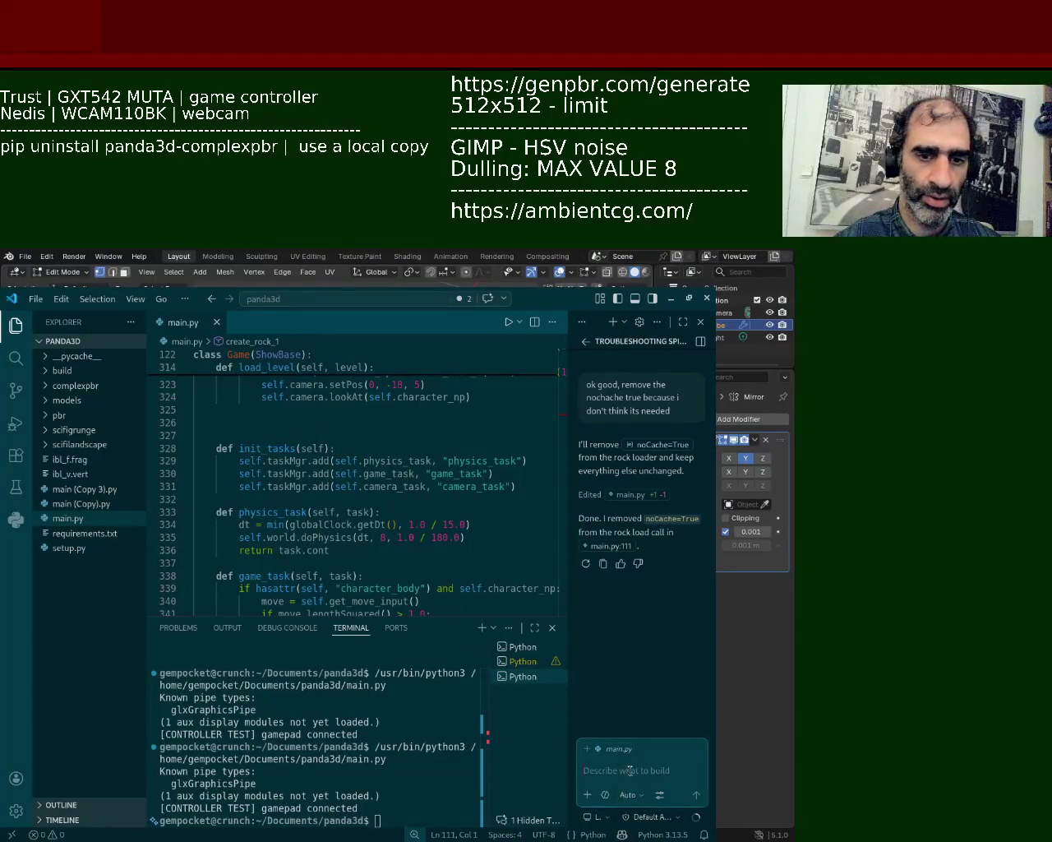
type("so enable cha")
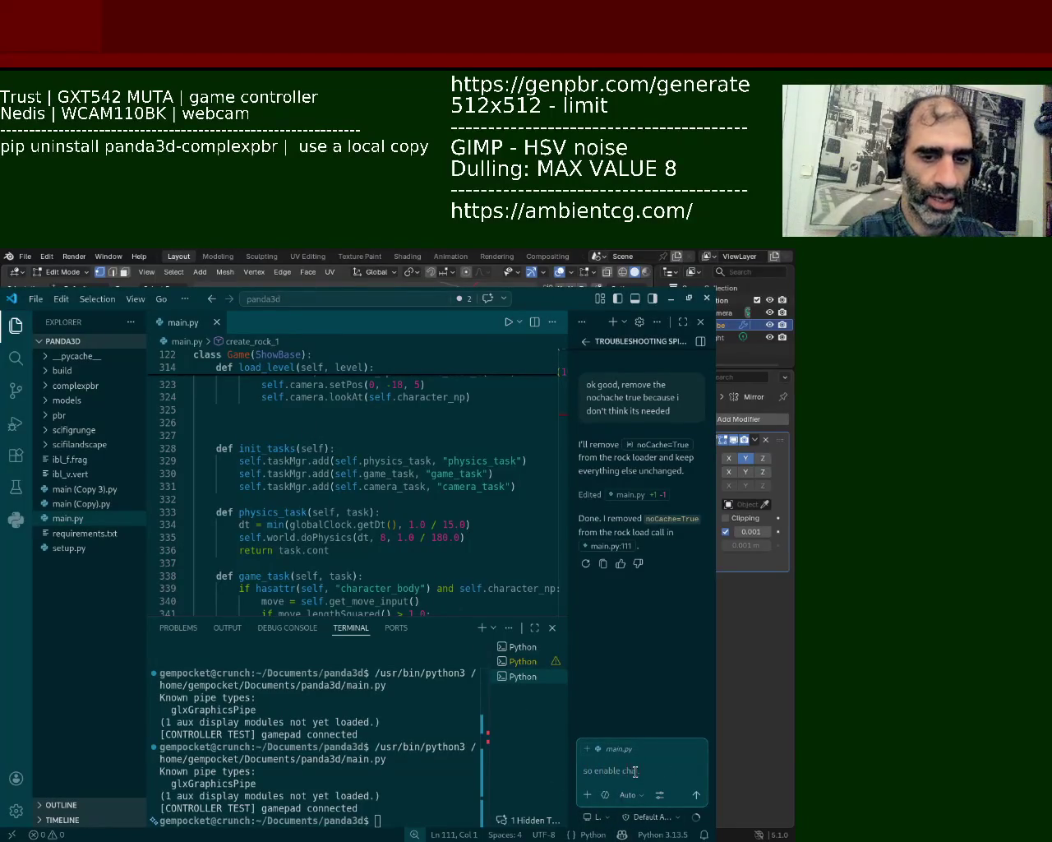
type("lem is stil")
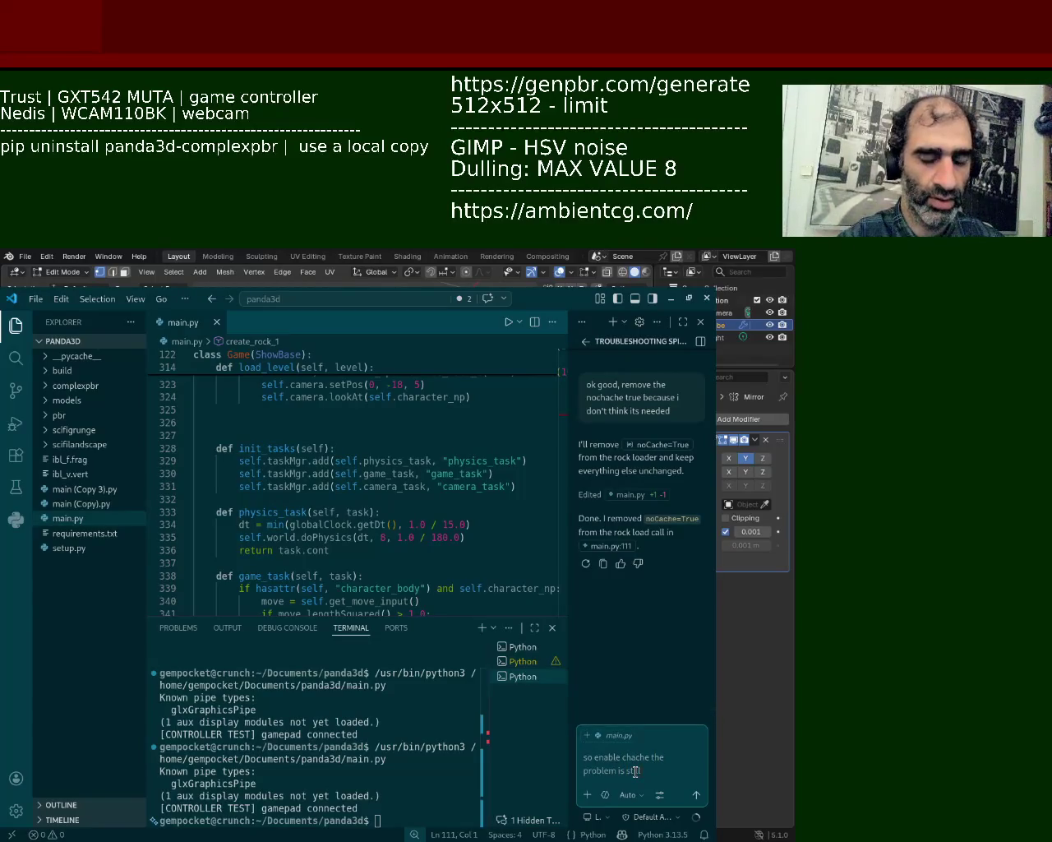
type("l there")
key("Return")
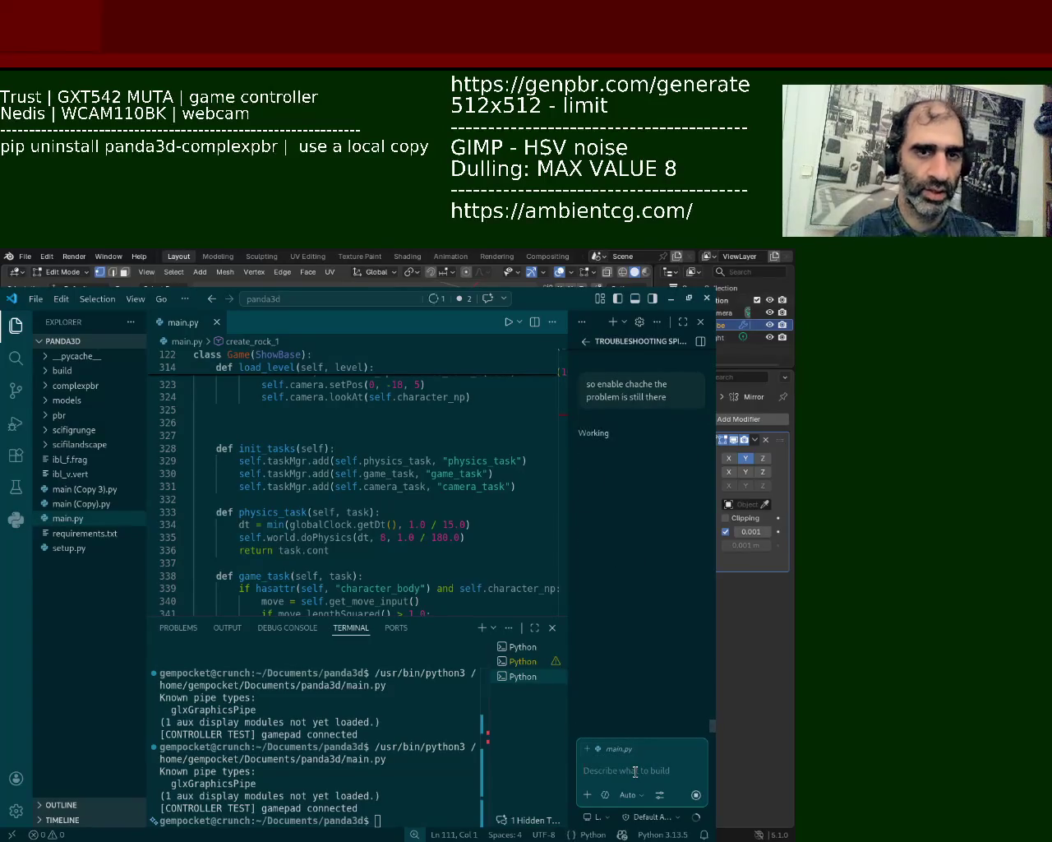